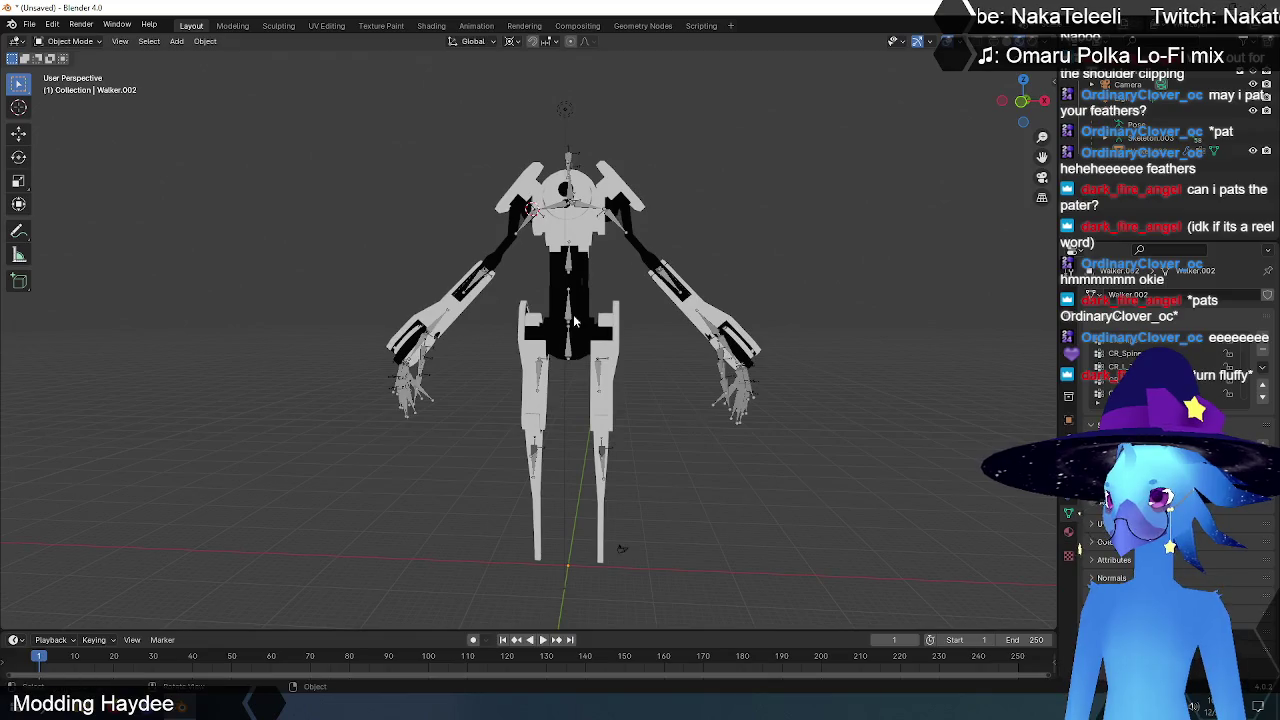
Step: Select the Skeleton armature and set the transform pivot point to Individual Origins
{"action": "left_click", "coordinate": [572, 316]}
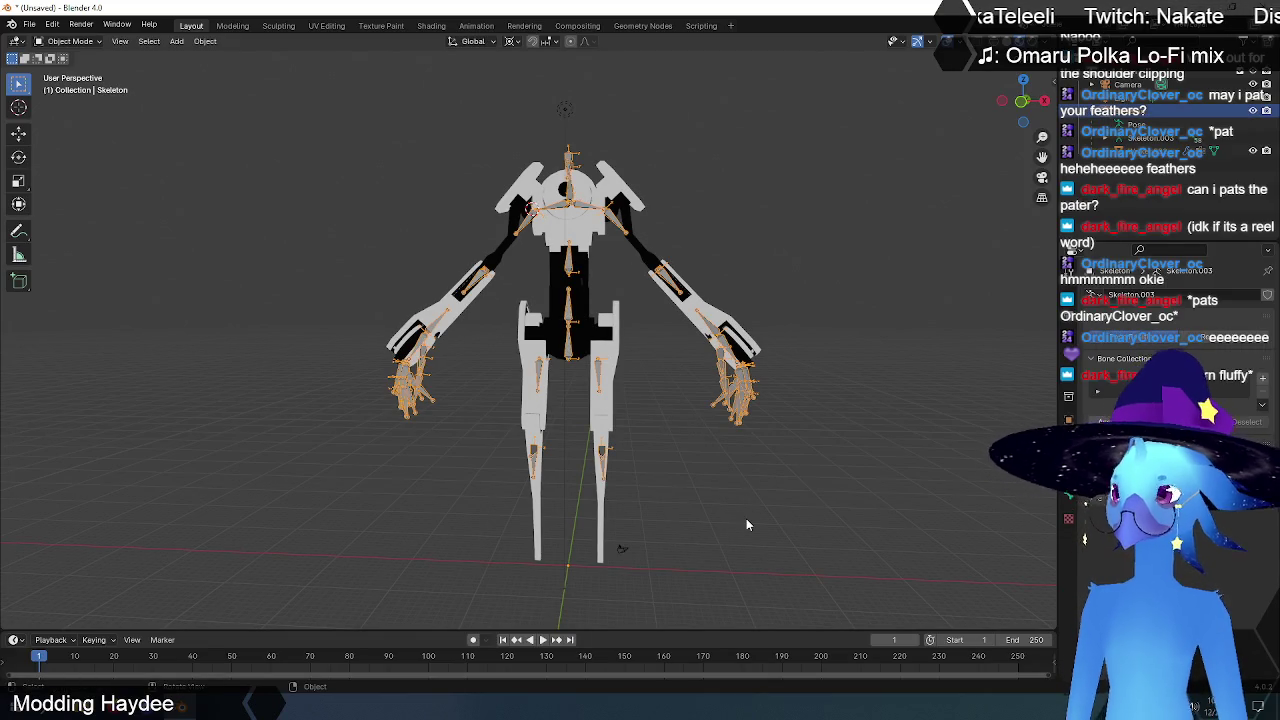
{"action": "left_click", "coordinate": [512, 41]}
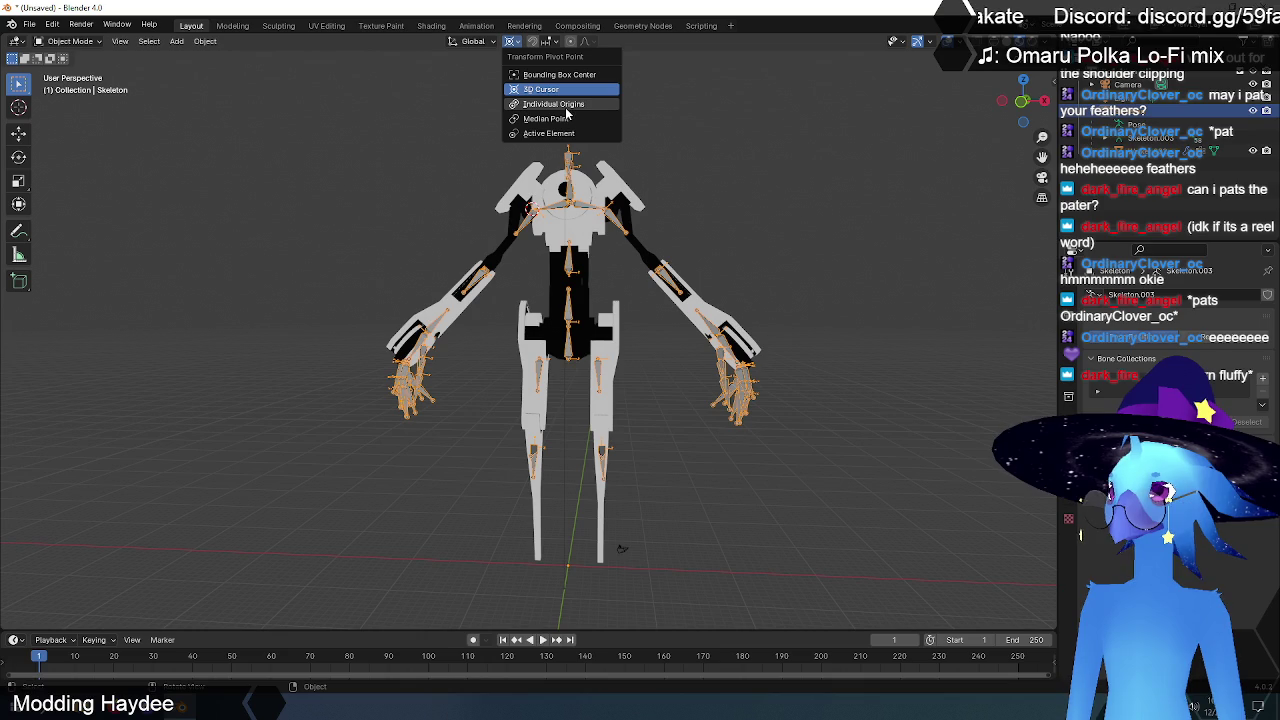
{"action": "left_click", "coordinate": [566, 106]}
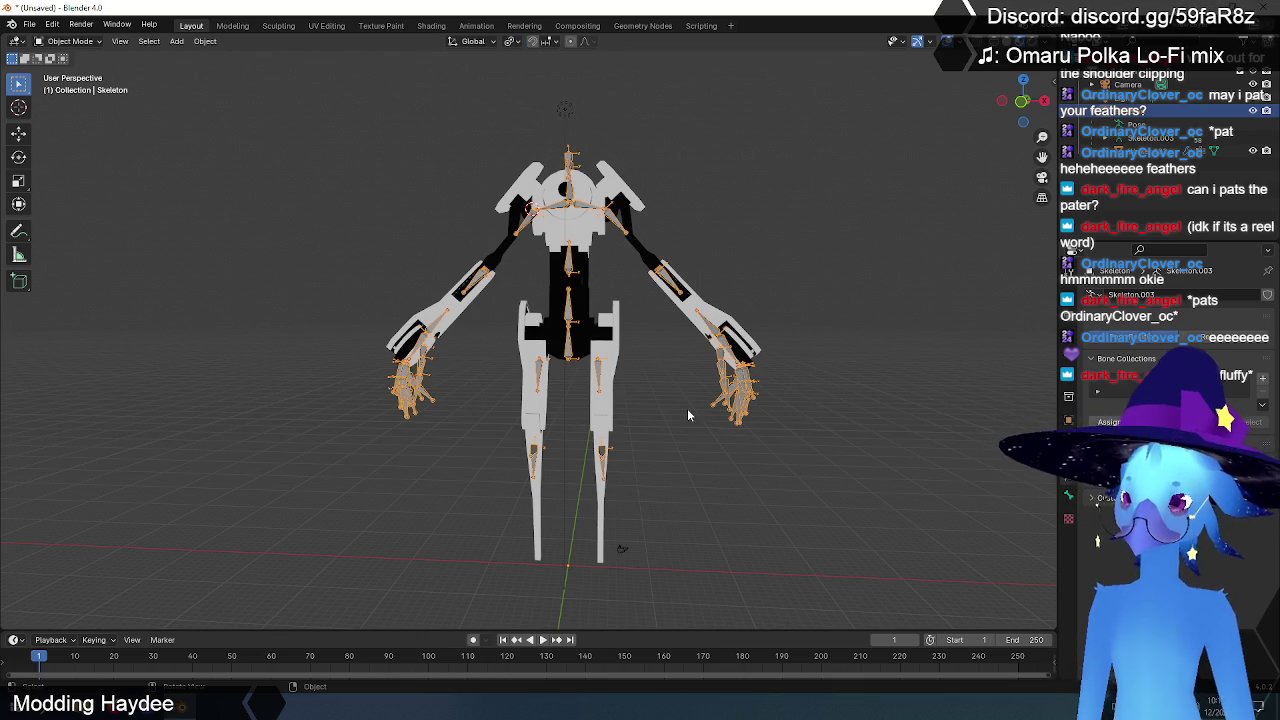
Step: Try scaling the skeleton, cancel, reselect the armature and switch to front view
{"action": "key", "text": "s"}
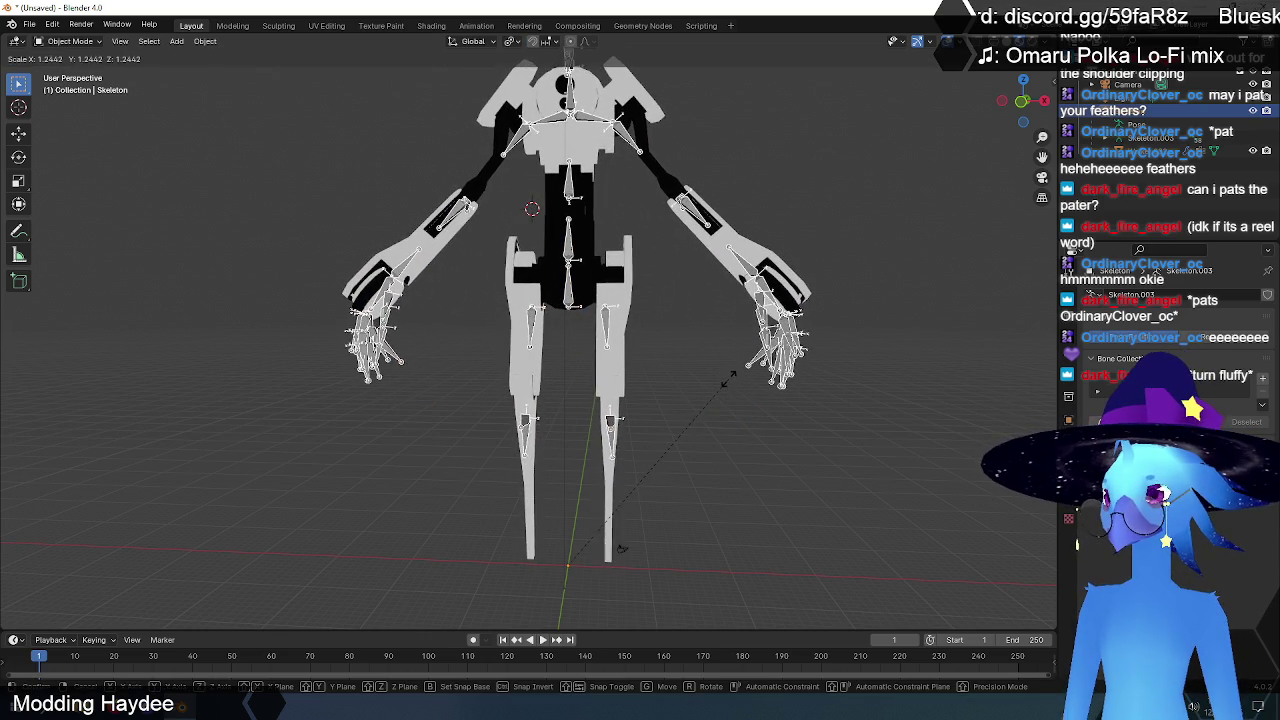
{"action": "key", "text": "Escape"}
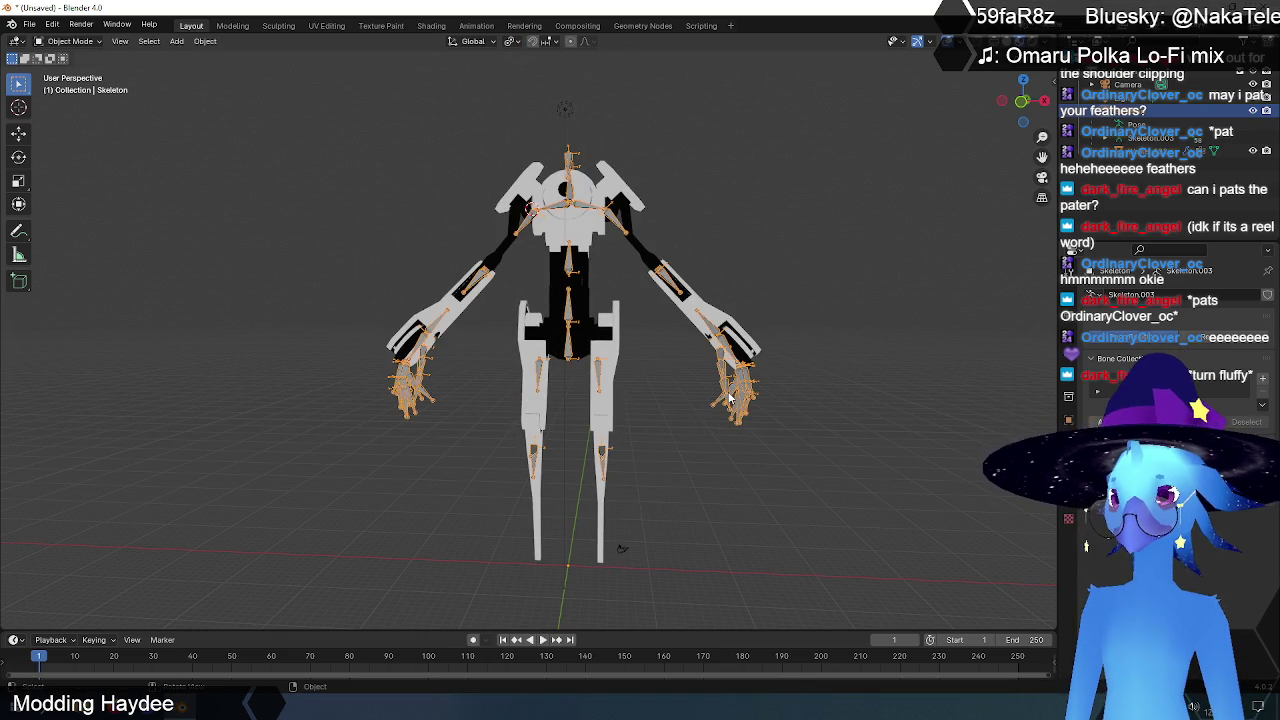
{"action": "left_click", "coordinate": [698, 394]}
{"action": "left_click", "coordinate": [748, 391]}
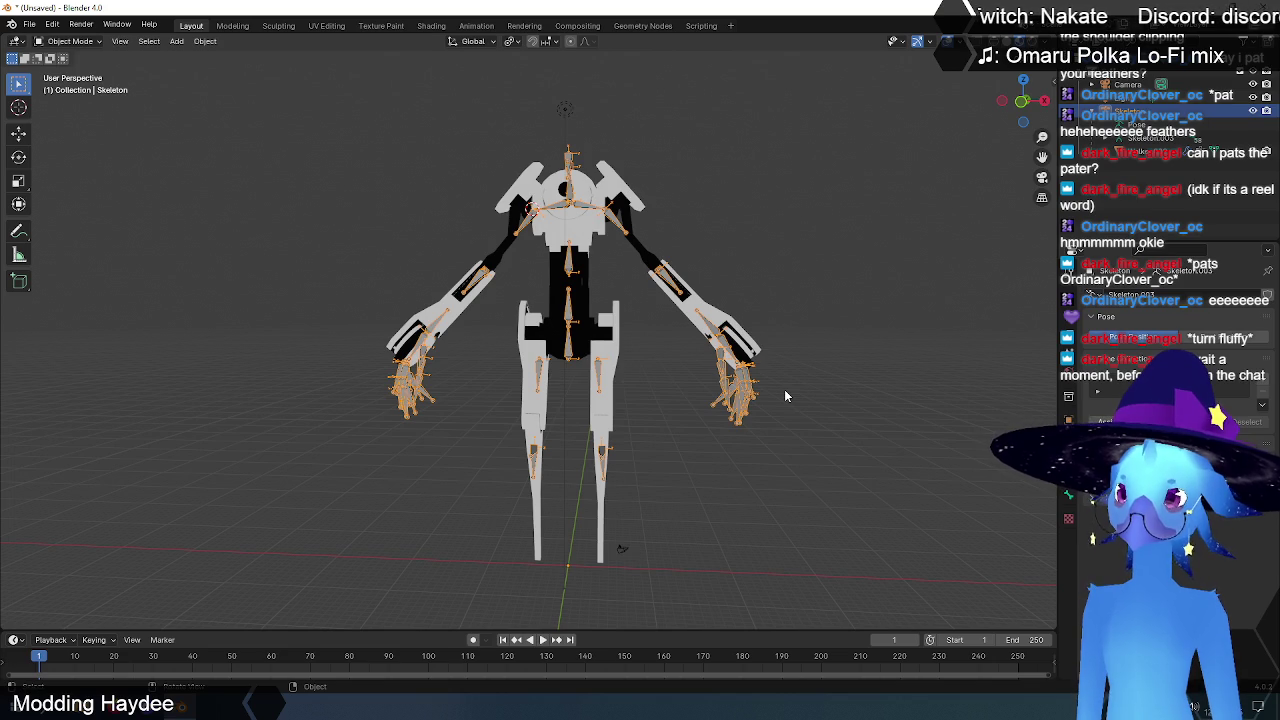
{"action": "key", "text": "KP_1"}
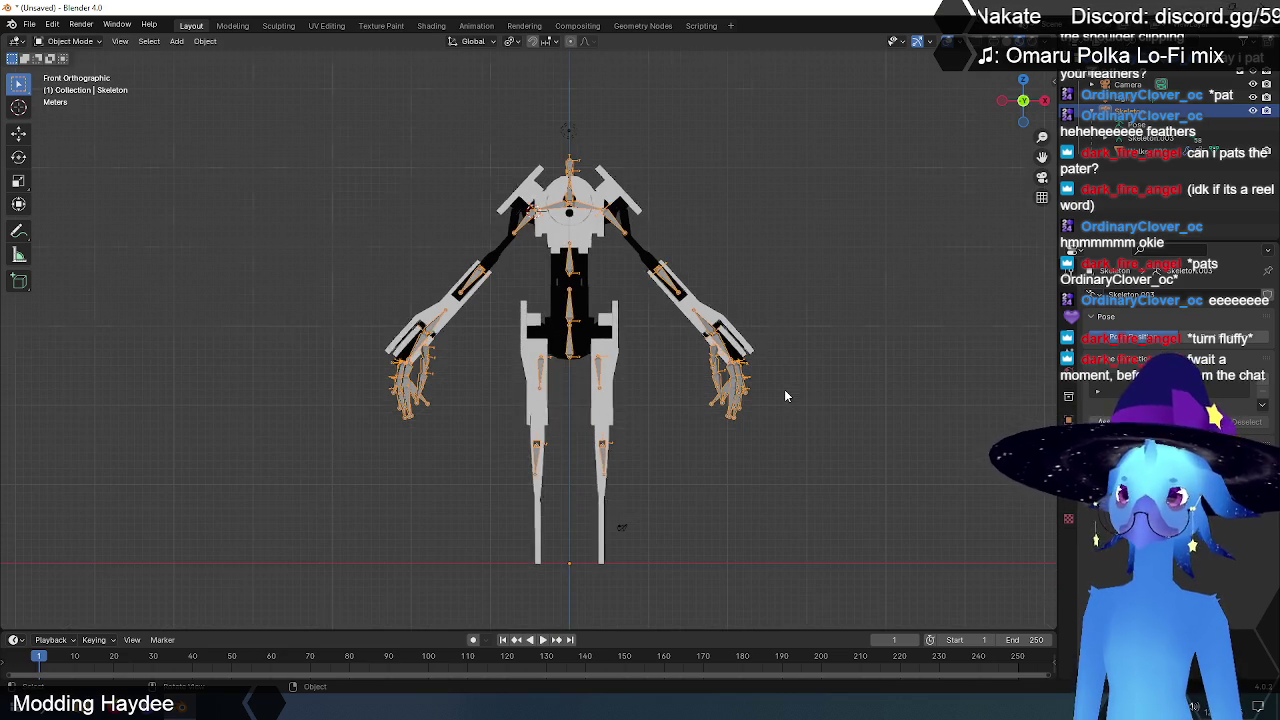
Step: Scale the Skeleton armature up to about 1.1 times and return to front view
{"action": "key", "text": "s"}
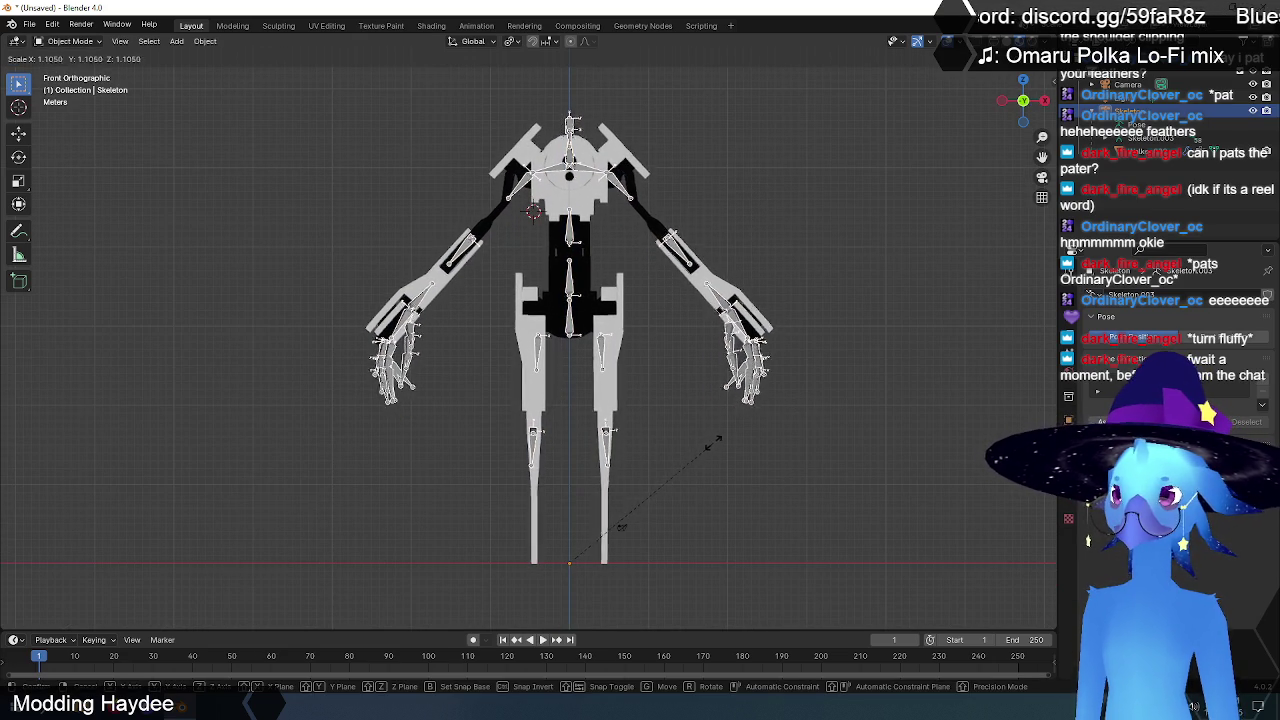
{"action": "left_click", "coordinate": [716, 441]}
{"action": "mouse_move", "coordinate": [716, 441]}
{"action": "middle_mouse_down"}
{"action": "mouse_move", "coordinate": [546, 355]}
{"action": "mouse_move", "coordinate": [561, 355]}
{"action": "middle_mouse_up"}
{"action": "key", "text": "KP_1"}
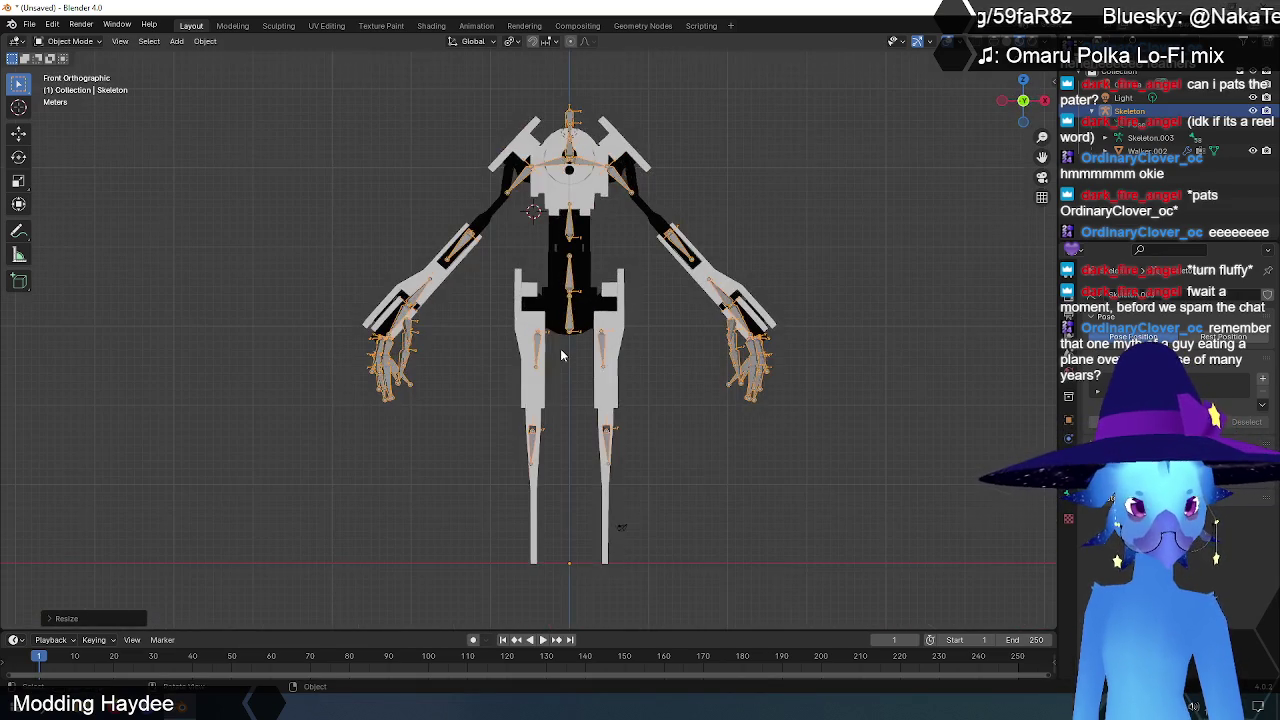
Step: Deselect the armature, then orbit and zoom to inspect the enlarged Walker model
{"action": "scroll", "coordinate": [561, 355], "scroll_direction": "down", "scroll_amount": 2}
{"action": "left_click", "coordinate": [714, 404]}
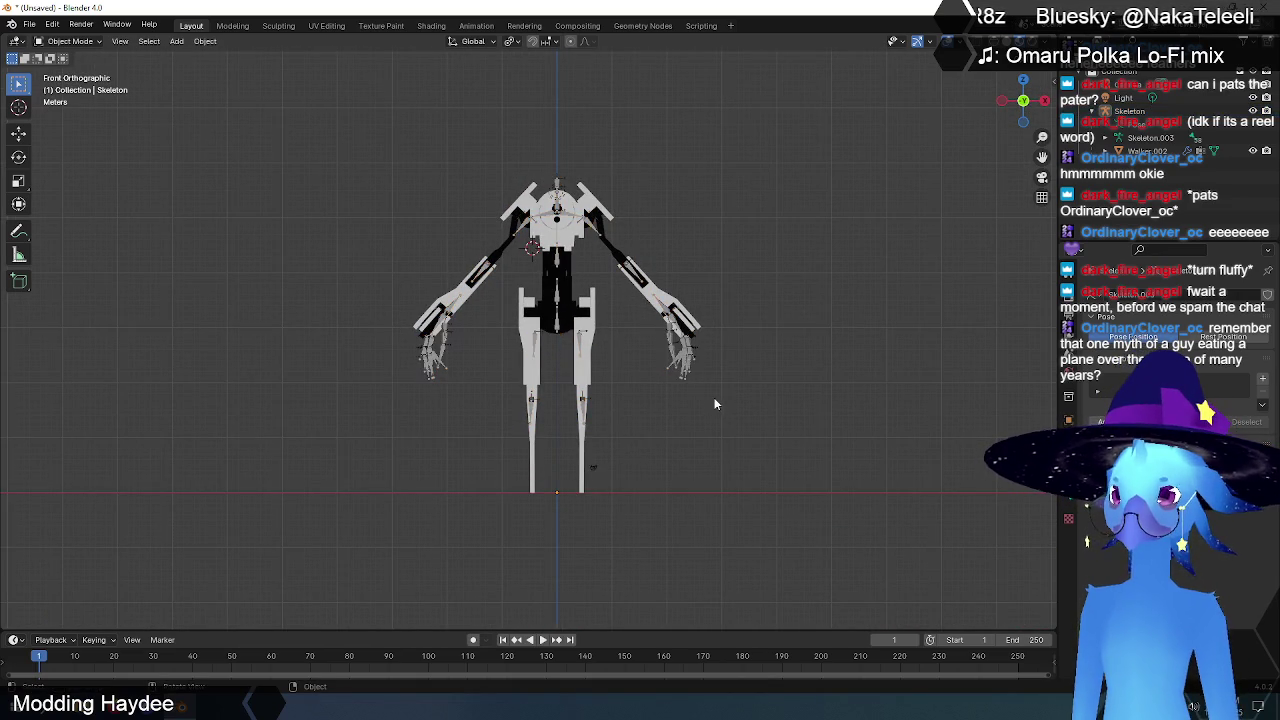
{"action": "mouse_move", "coordinate": [721, 298]}
{"action": "middle_mouse_down"}
{"action": "mouse_move", "coordinate": [395, 318]}
{"action": "mouse_move", "coordinate": [688, 323]}
{"action": "mouse_move", "coordinate": [672, 360]}
{"action": "middle_mouse_up"}
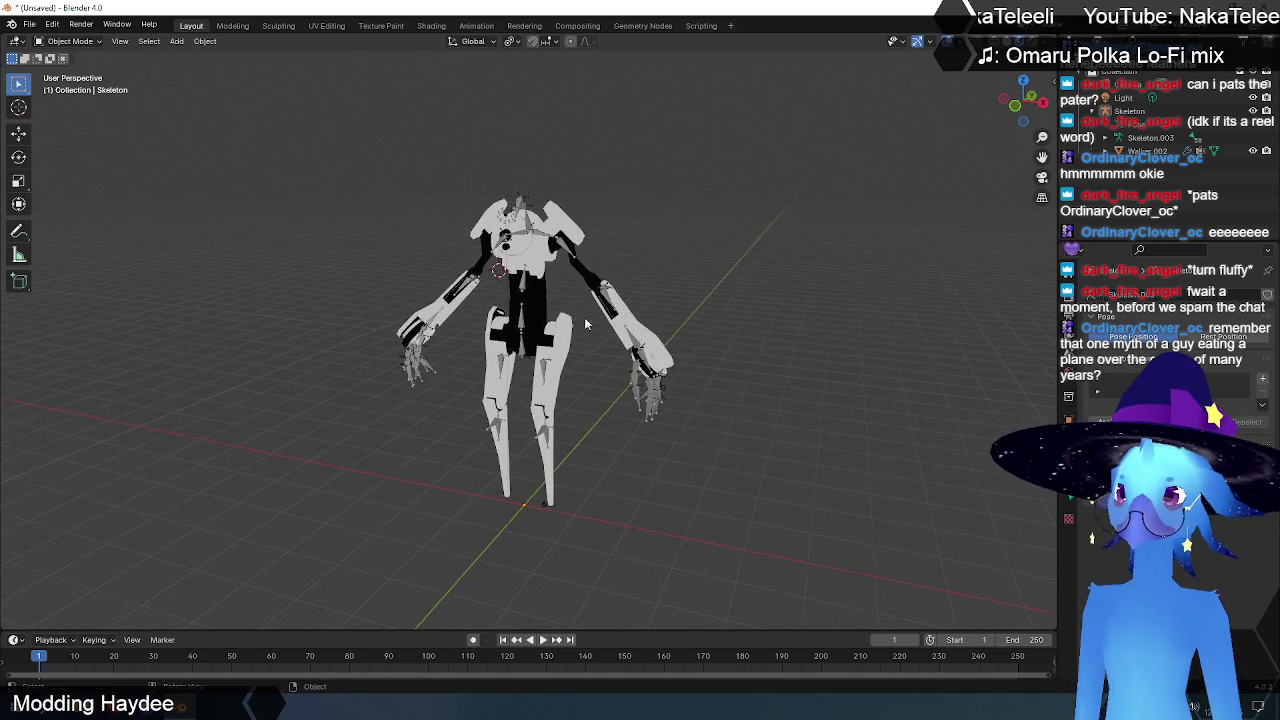
{"action": "scroll", "coordinate": [670, 368], "scroll_direction": "up", "scroll_amount": 2}
{"action": "scroll", "coordinate": [670, 371], "scroll_direction": "up", "scroll_amount": 2}
{"action": "scroll", "coordinate": [676, 360], "scroll_direction": "down", "scroll_amount": 2}
{"action": "scroll", "coordinate": [683, 356], "scroll_direction": "down", "scroll_amount": 1}
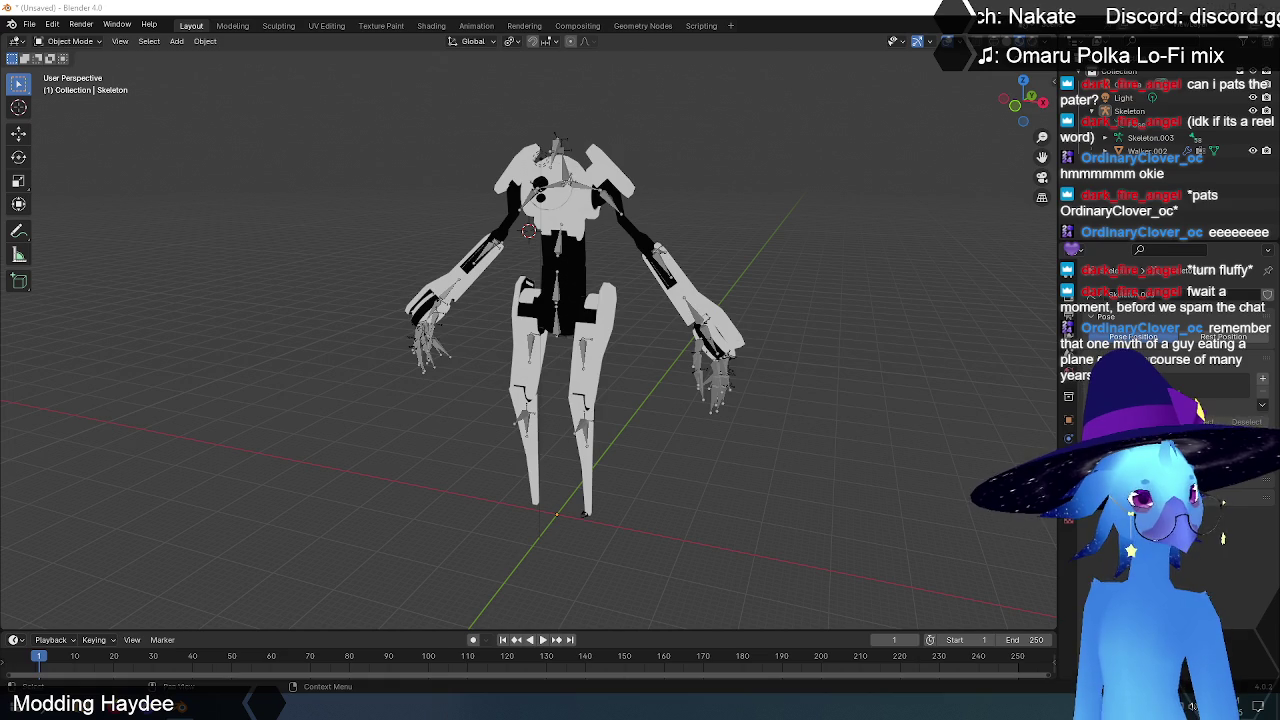
Step: Select the Walker.002 mesh and inspect its Armature modifier in Modifier Properties
{"action": "left_click", "coordinate": [590, 224]}
{"action": "middle_click_drag", "start_coordinate": [781, 350], "coordinate": [801, 348]}
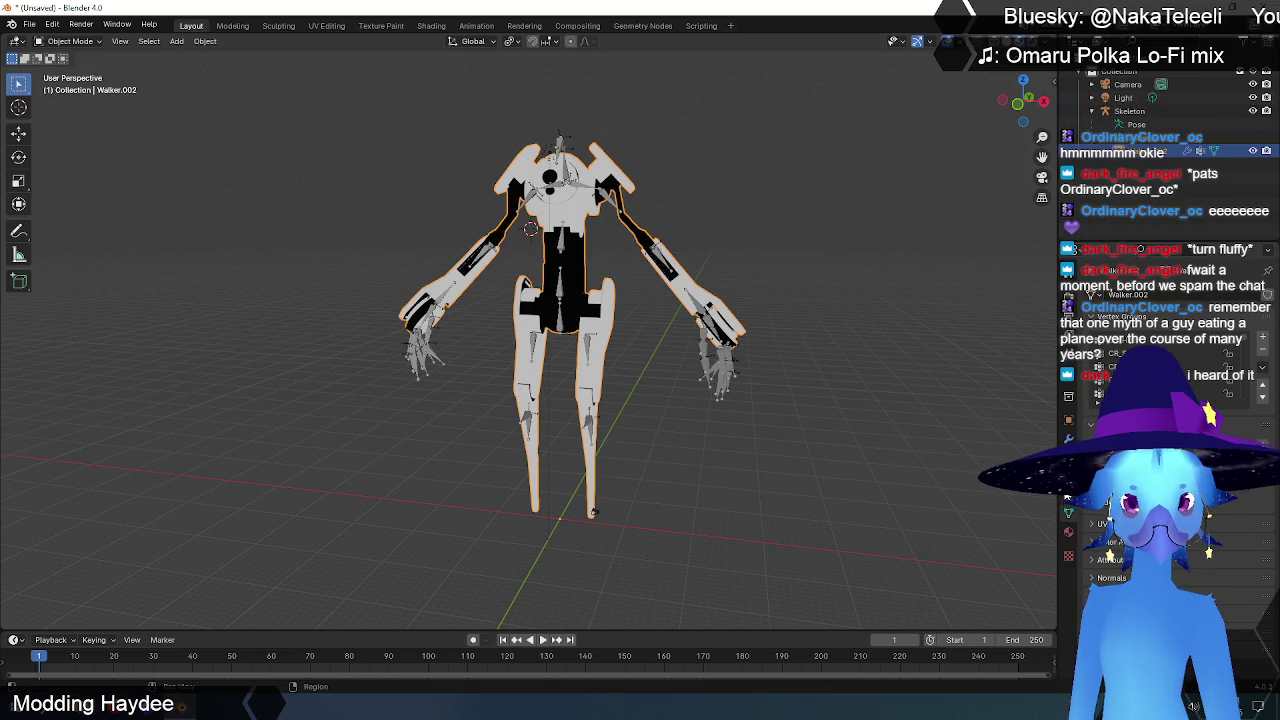
{"action": "left_click", "coordinate": [1068, 441]}
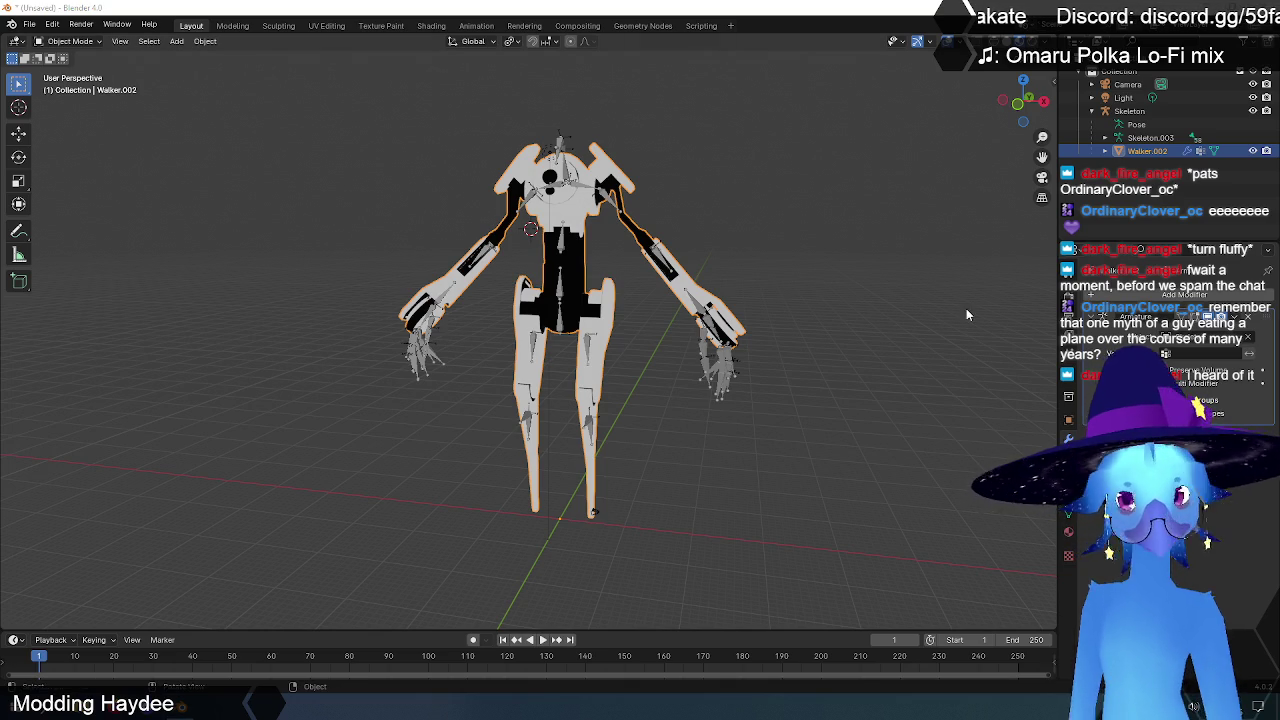
{"action": "left_click", "coordinate": [863, 234]}
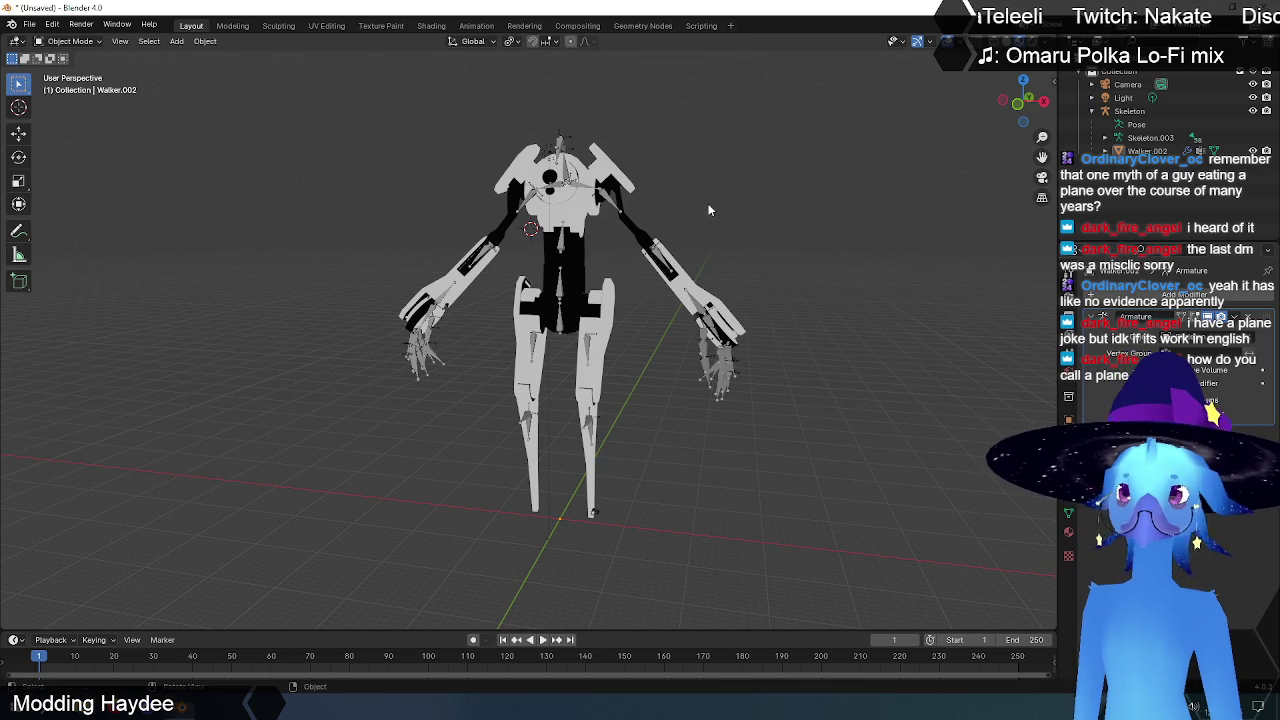
Step: Reselect the Walker.002 mesh and bring up its object menu and interaction modes
{"action": "left_click", "coordinate": [577, 212]}
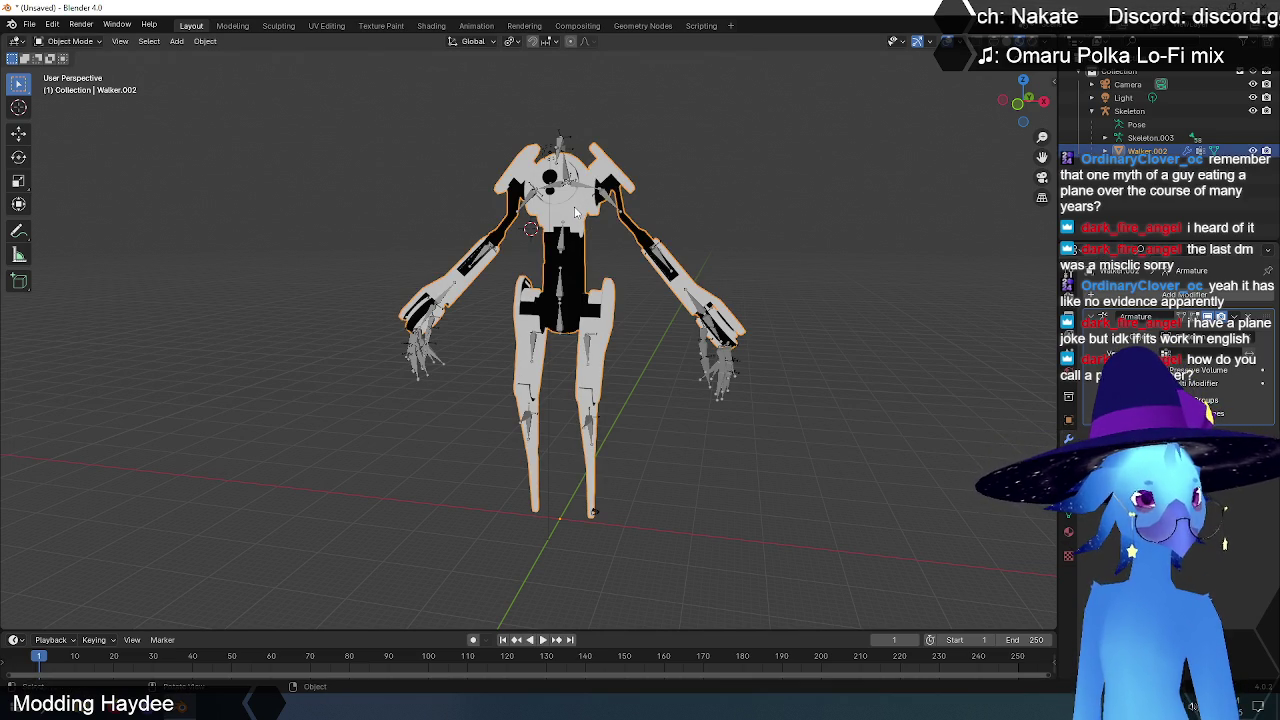
{"action": "right_click", "coordinate": [693, 166]}
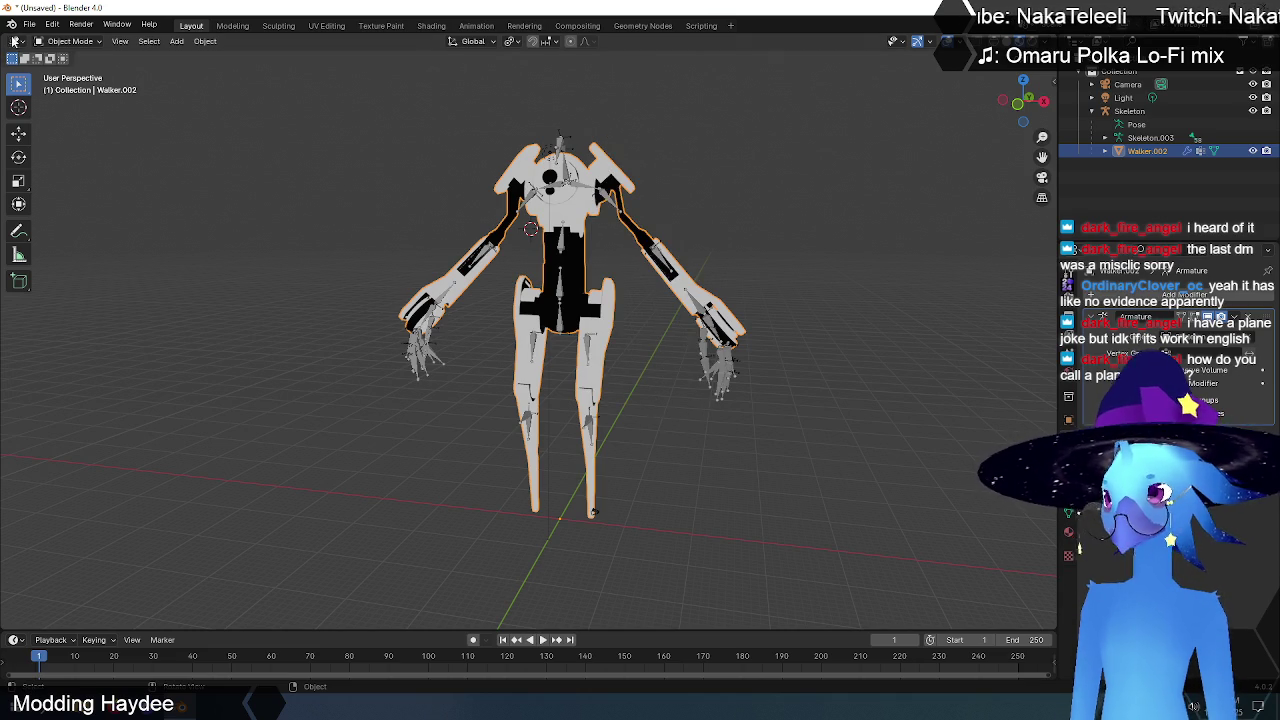
{"action": "left_click", "coordinate": [70, 41]}
Step: Enter Edit Mode on Walker.002 and separate its geometry by material
{"action": "left_click", "coordinate": [70, 72]}
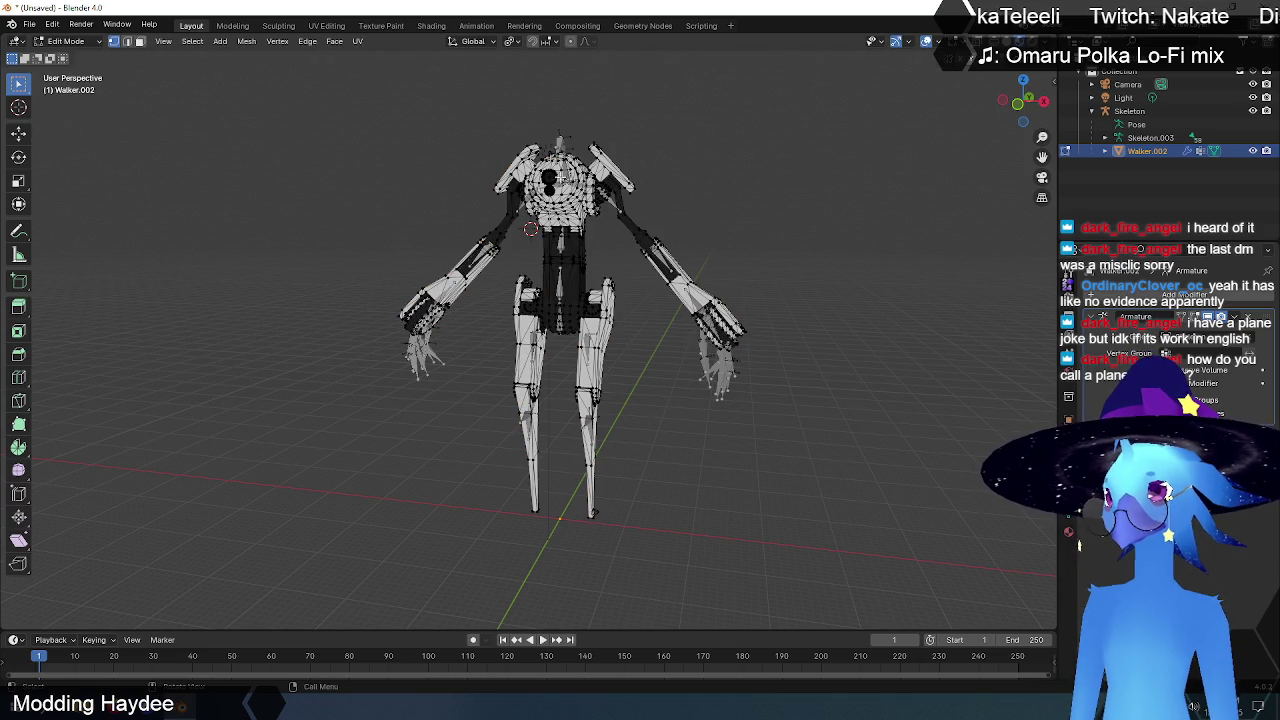
{"action": "right_click", "coordinate": [574, 206]}
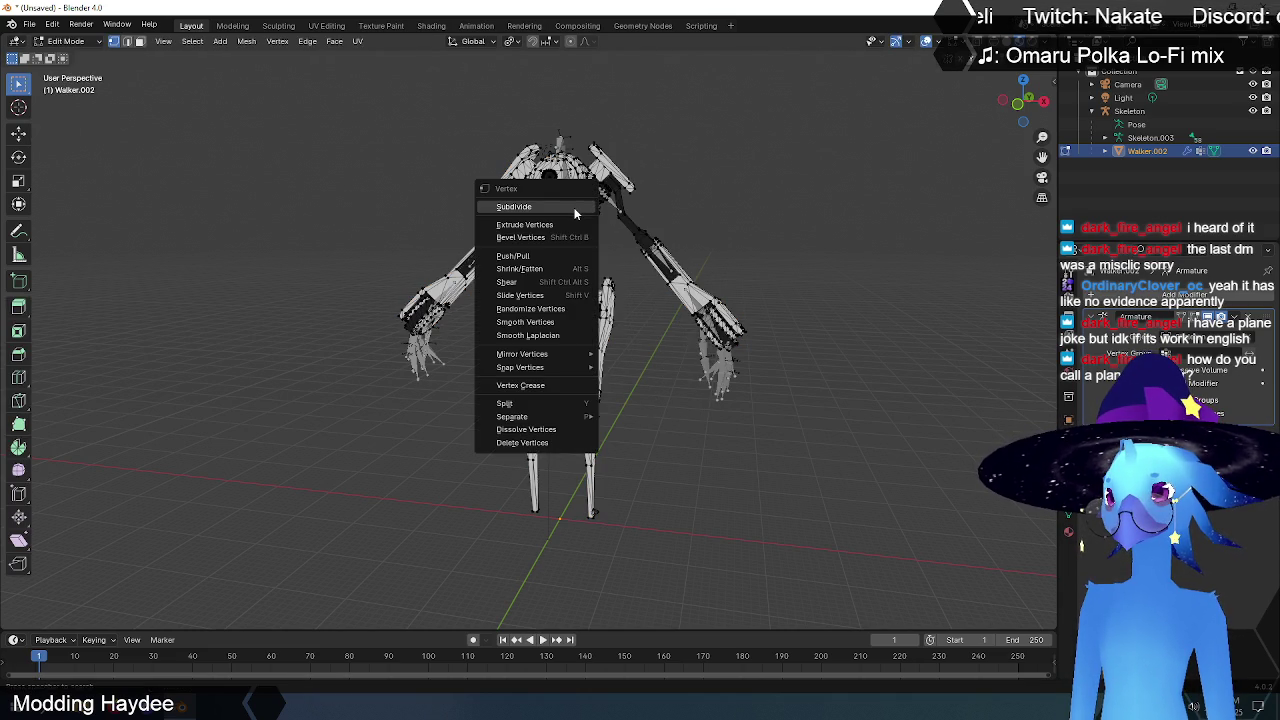
{"action": "mouse_move", "coordinate": [512, 416]}
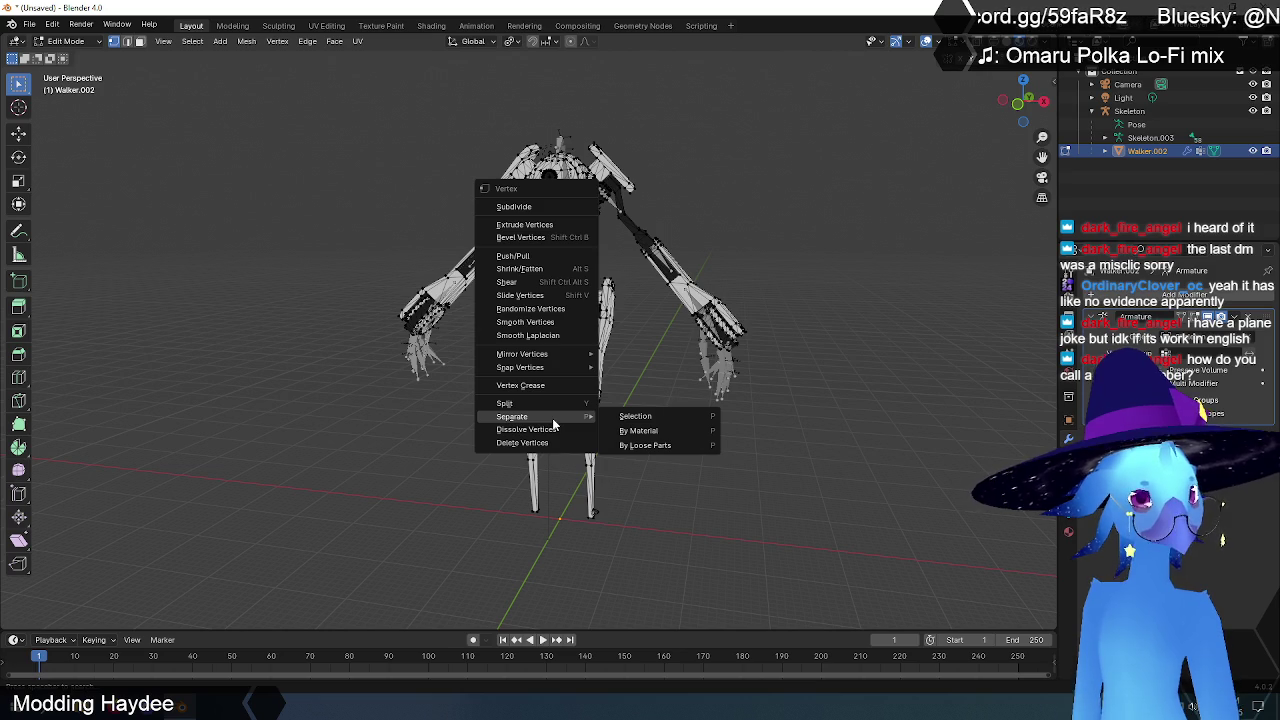
{"action": "left_click", "coordinate": [648, 431]}
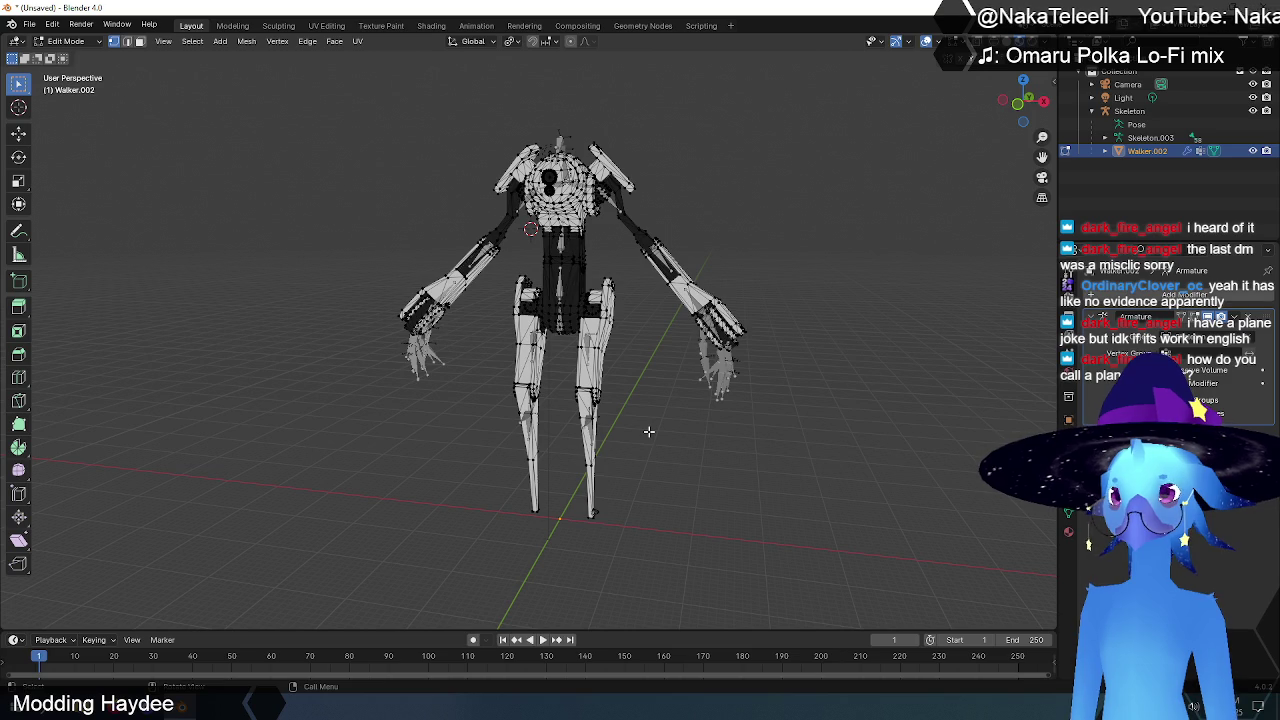
{"action": "mouse_move", "coordinate": [609, 365]}
{"action": "middle_mouse_down"}
{"action": "mouse_move", "coordinate": [757, 337]}
{"action": "mouse_move", "coordinate": [611, 361]}
{"action": "mouse_move", "coordinate": [911, 149]}
{"action": "middle_mouse_up"}
Step: Box-select the mesh without the hands, separate it by material, and return to Object Mode
{"action": "key", "text": "alt+a"}
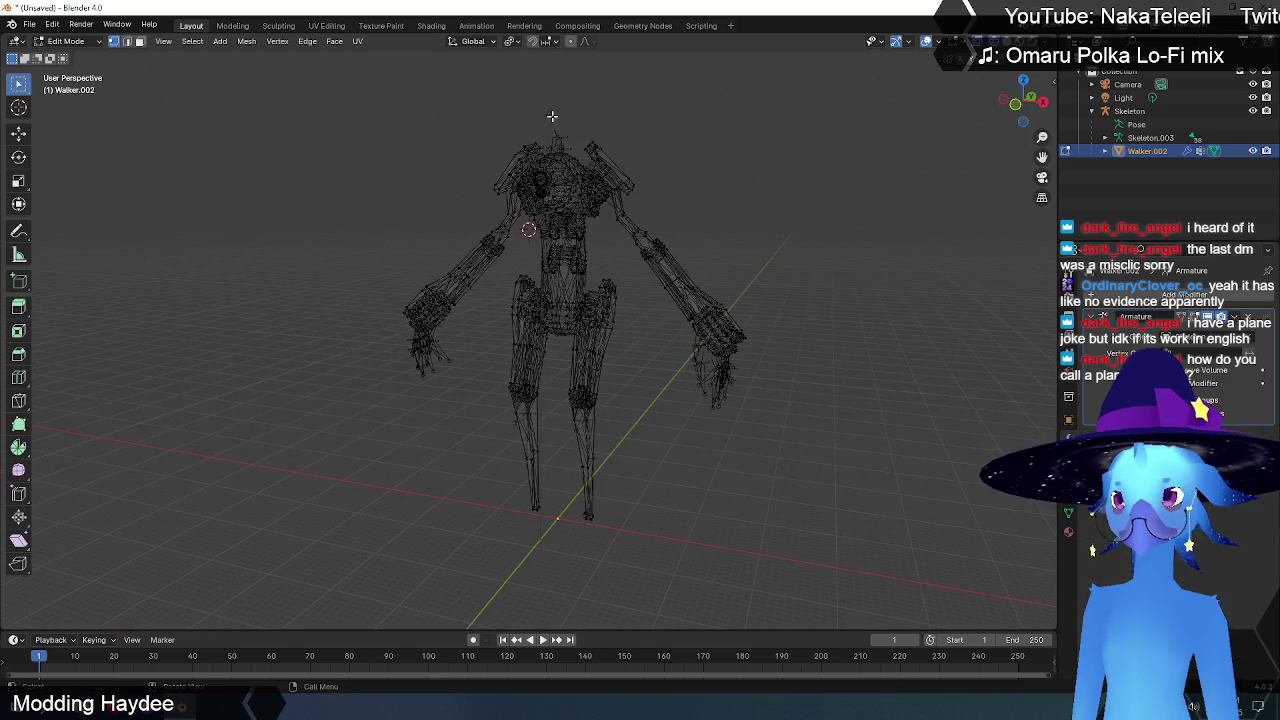
{"action": "left_click_drag", "start_coordinate": [307, 91], "coordinate": [908, 598]}
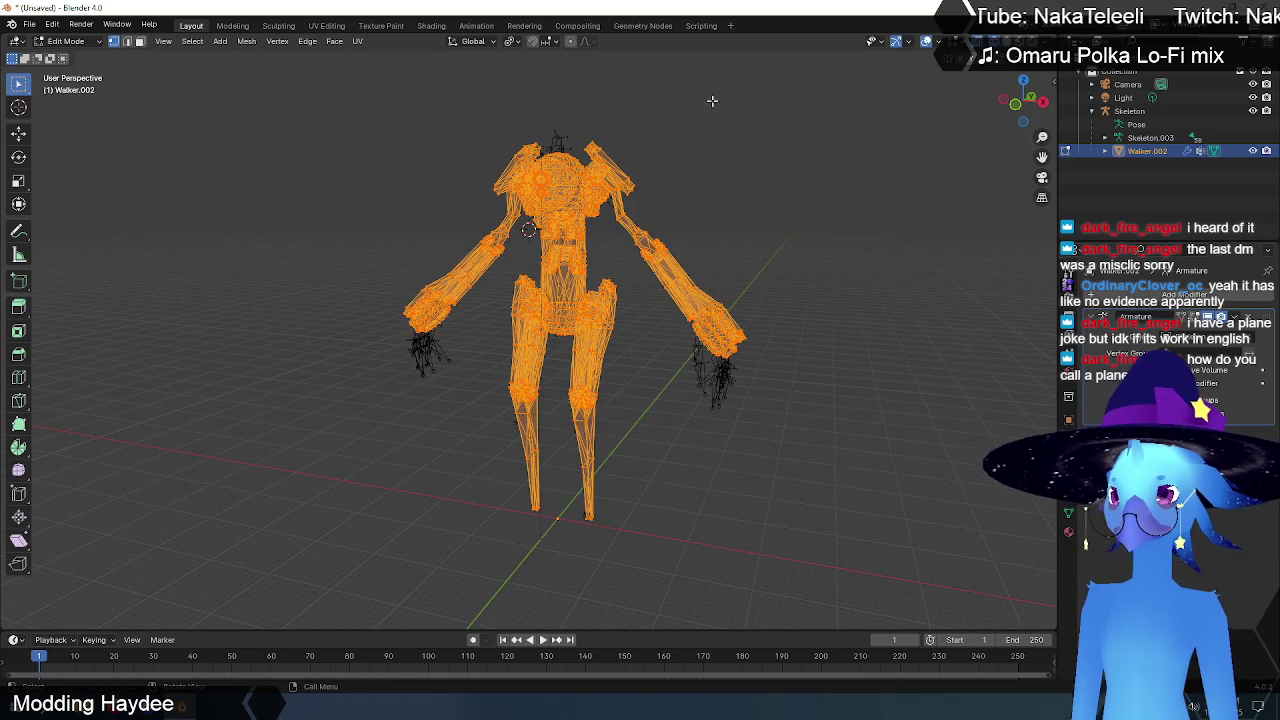
{"action": "key", "text": "ctrl+v"}
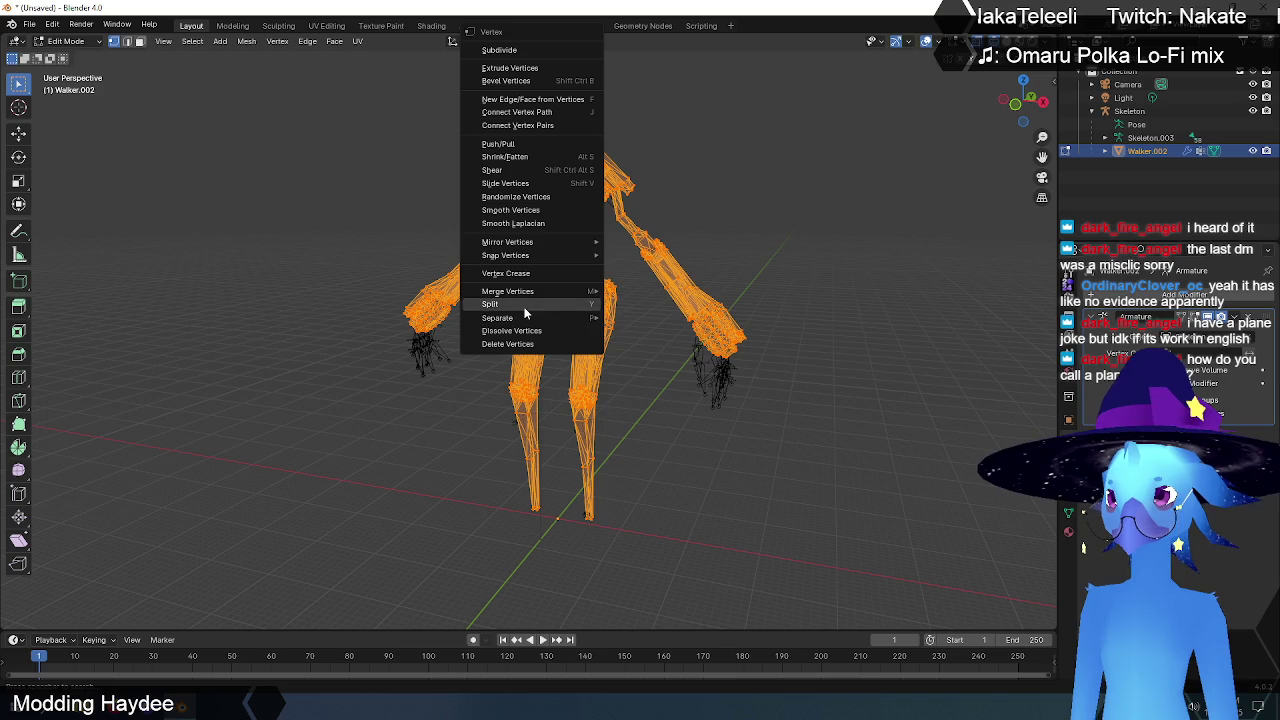
{"action": "left_click", "coordinate": [652, 332]}
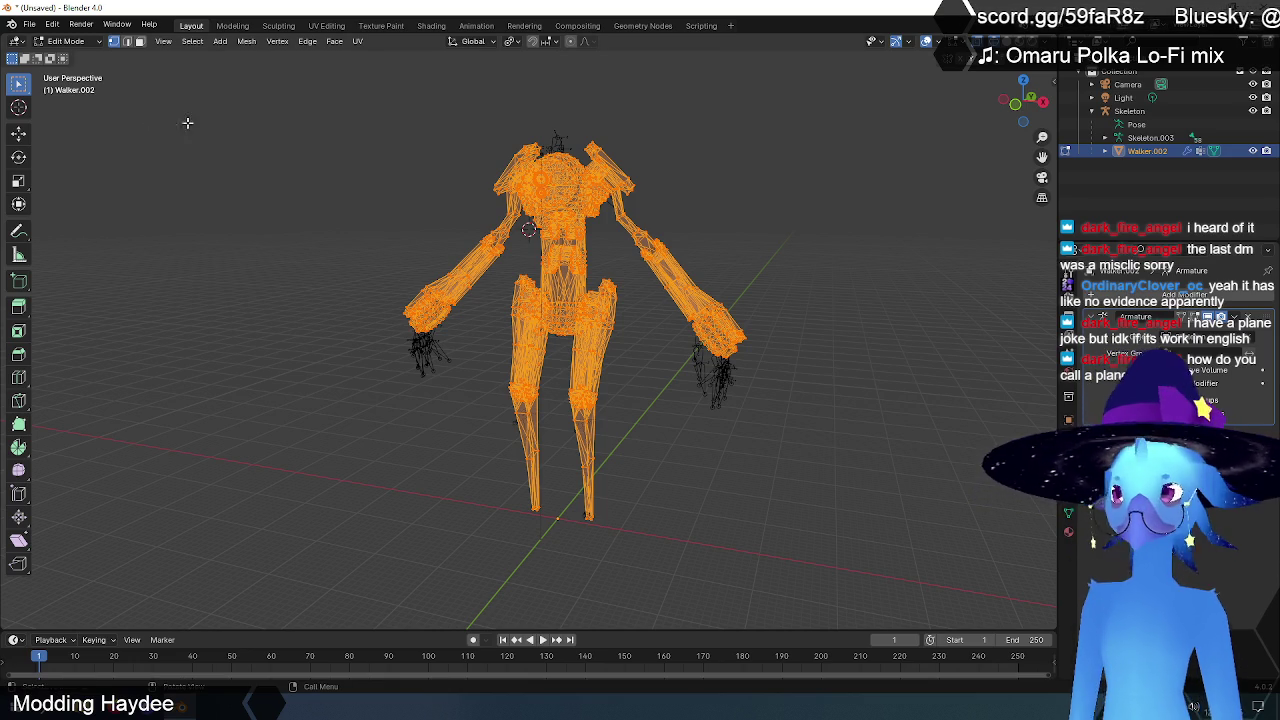
{"action": "left_click", "coordinate": [88, 43]}
{"action": "left_click", "coordinate": [78, 55]}
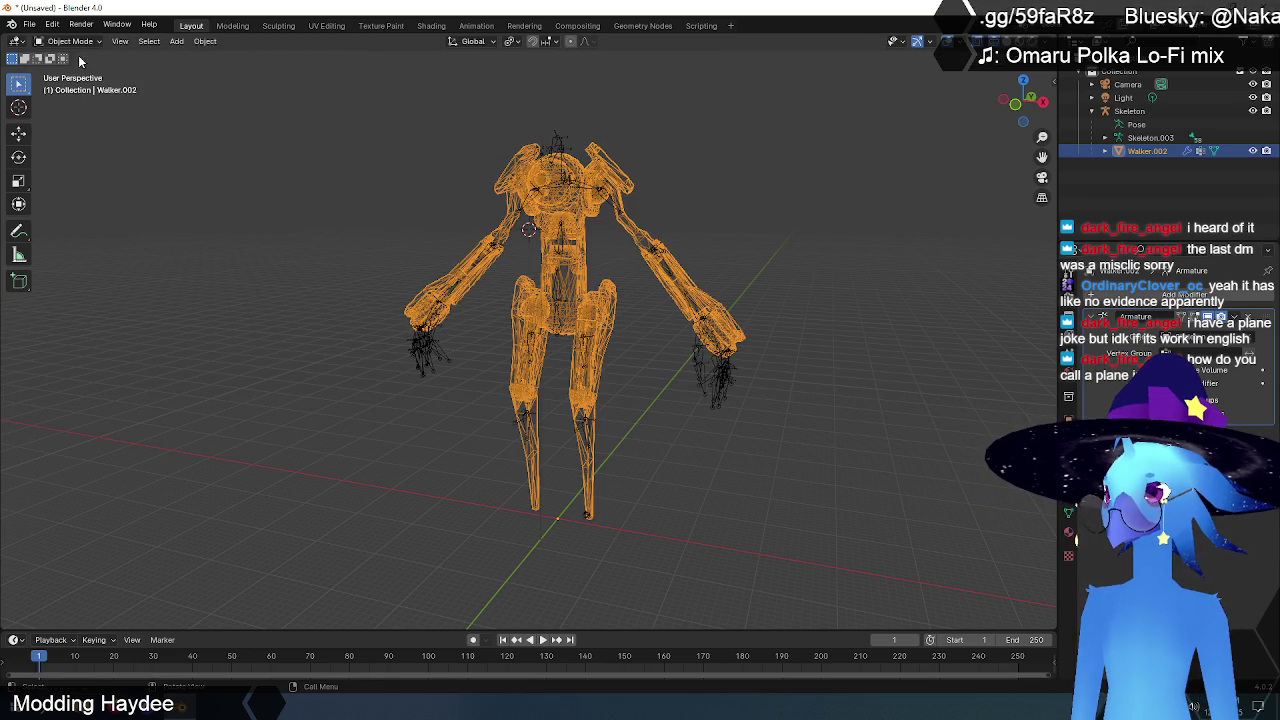
Step: Reselect Walker.002 and start a Haydee dmesh export, browsing to the Desktop
{"action": "left_click", "coordinate": [391, 231]}
{"action": "left_click", "coordinate": [568, 211]}
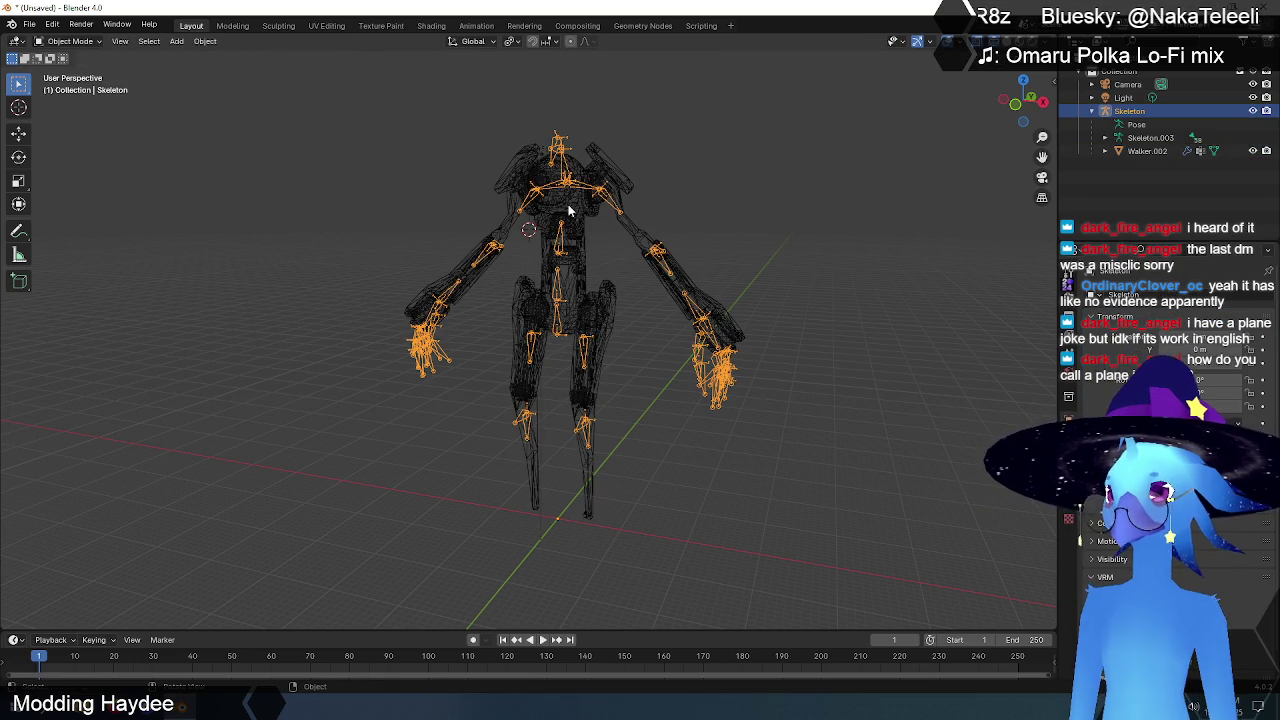
{"action": "left_click", "coordinate": [568, 211]}
{"action": "left_click", "coordinate": [29, 23]}
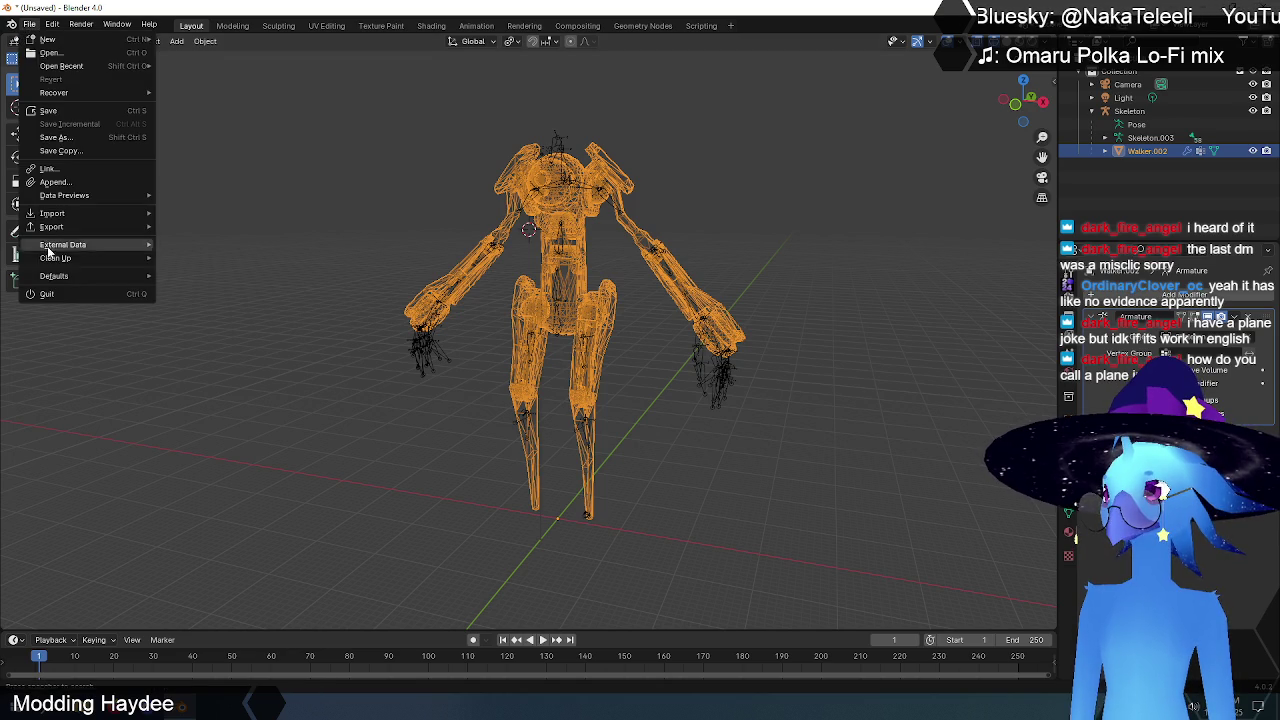
{"action": "mouse_move", "coordinate": [51, 226]}
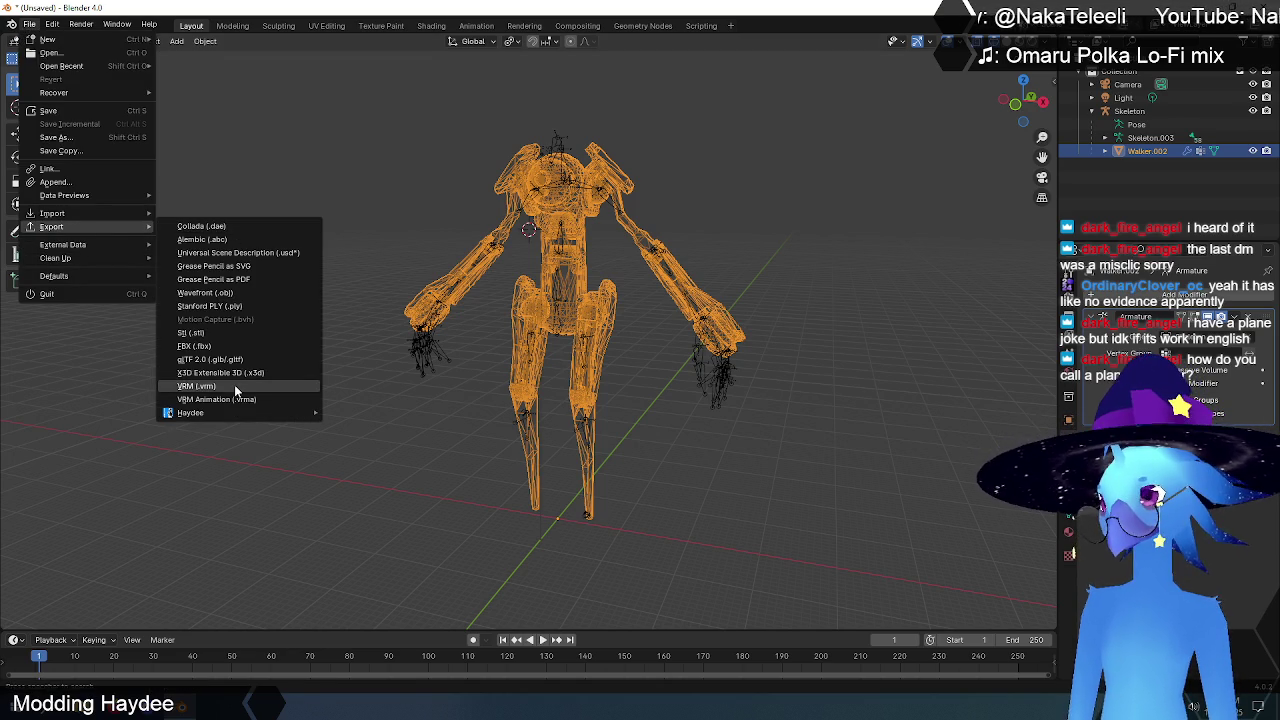
{"action": "mouse_move", "coordinate": [190, 412]}
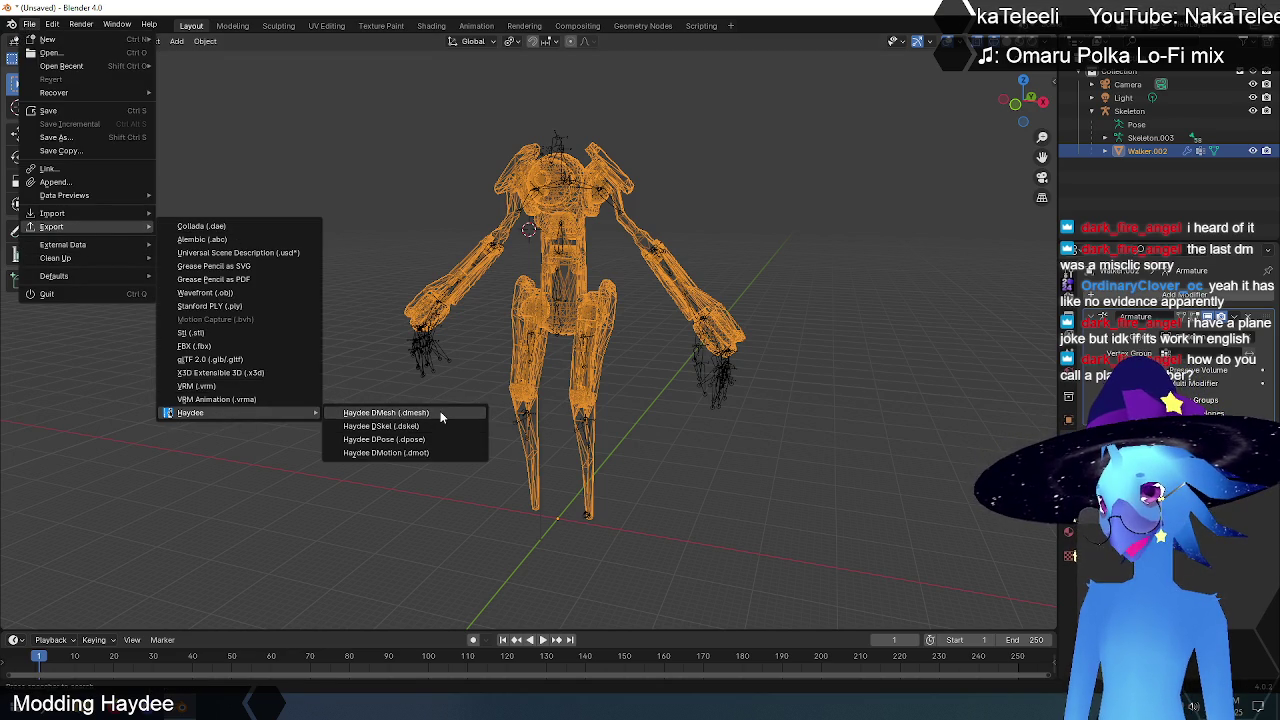
{"action": "left_click", "coordinate": [432, 413]}
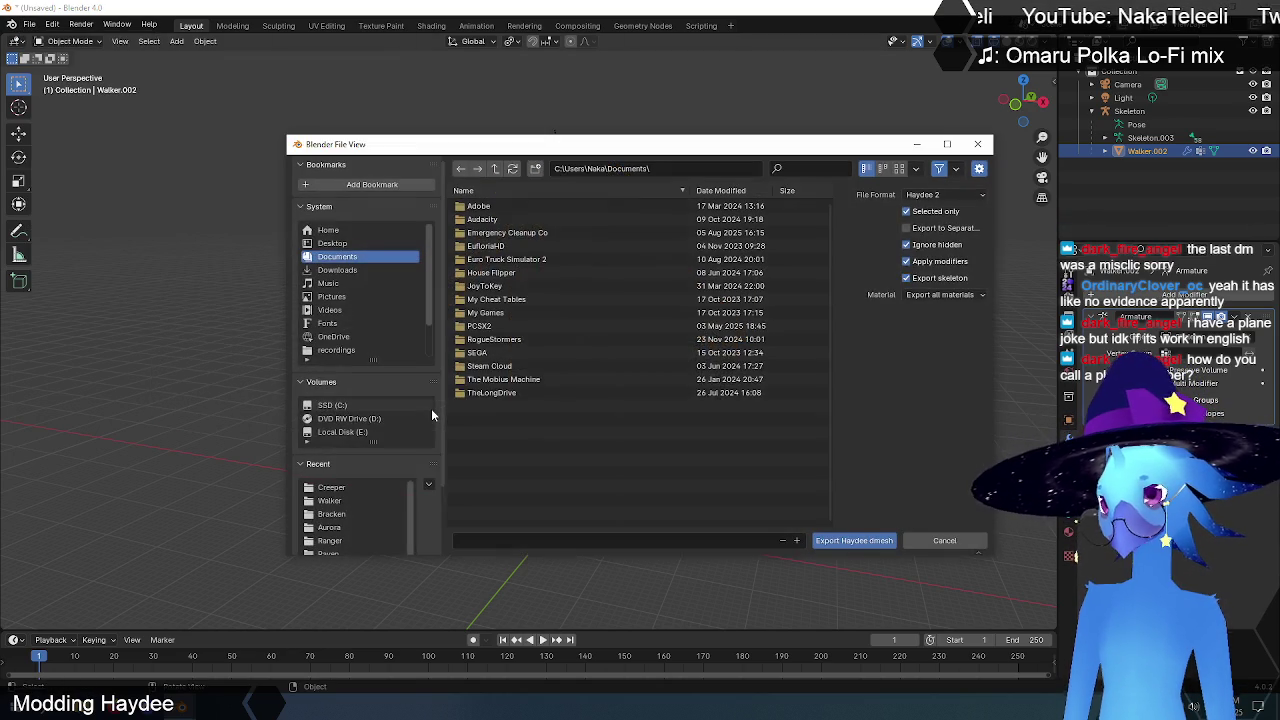
{"action": "left_click", "coordinate": [333, 244]}
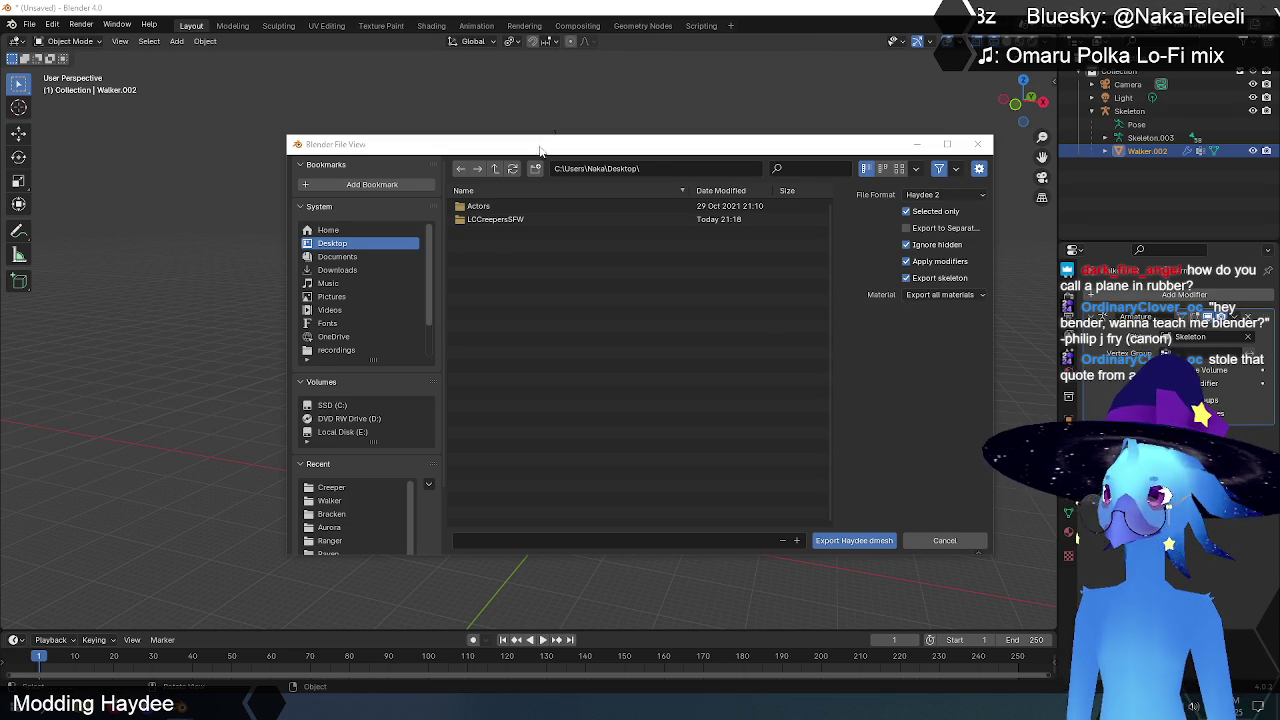
Step: Create a dmesh folder on the Desktop and export the mesh into it as walker.dmesh
{"action": "left_click", "coordinate": [336, 256]}
{"action": "left_click", "coordinate": [333, 243]}
{"action": "double_click", "coordinate": [478, 220]}
{"action": "left_click", "coordinate": [521, 541]}
{"action": "type", "text": "walker"}
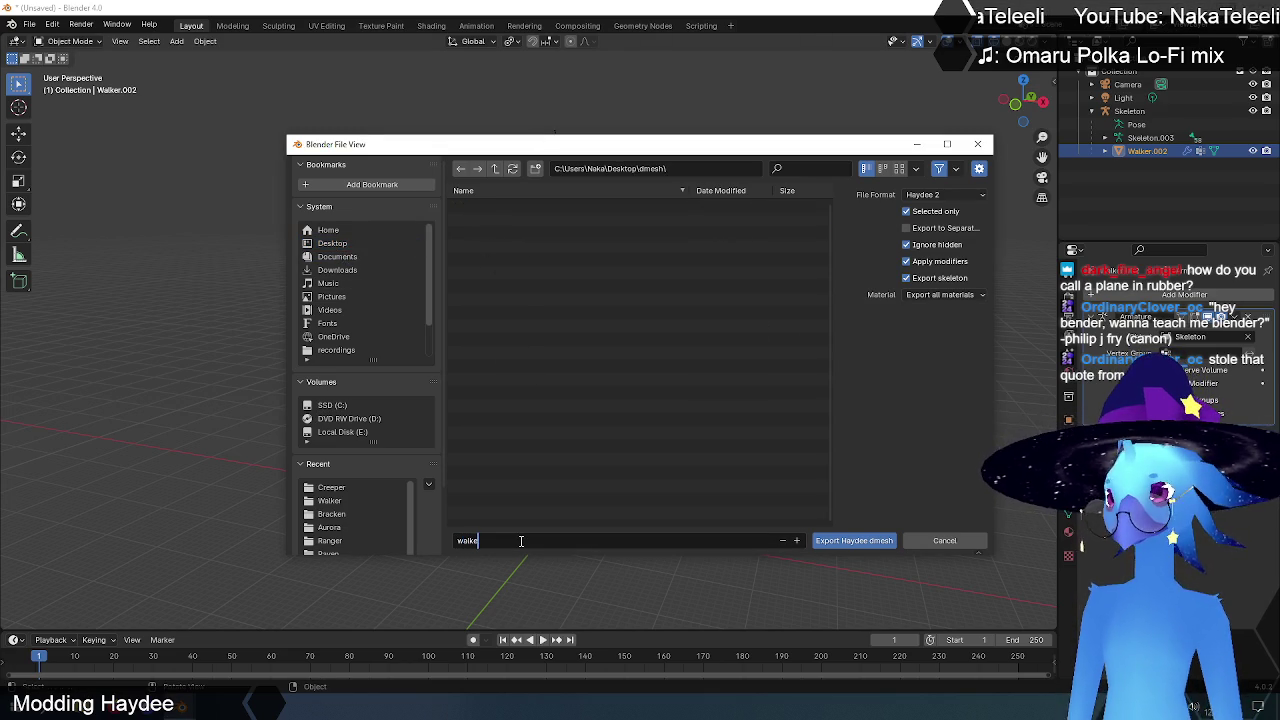
{"action": "key", "text": "Return"}
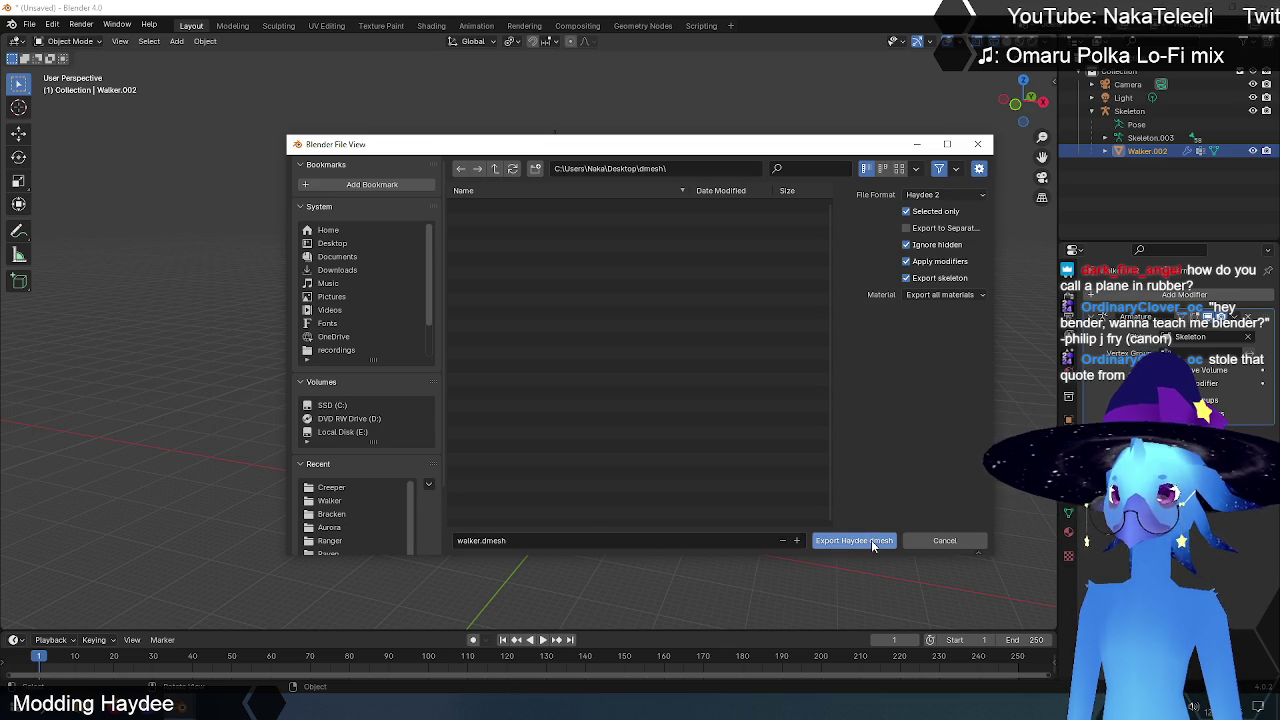
{"action": "left_click", "coordinate": [854, 541]}
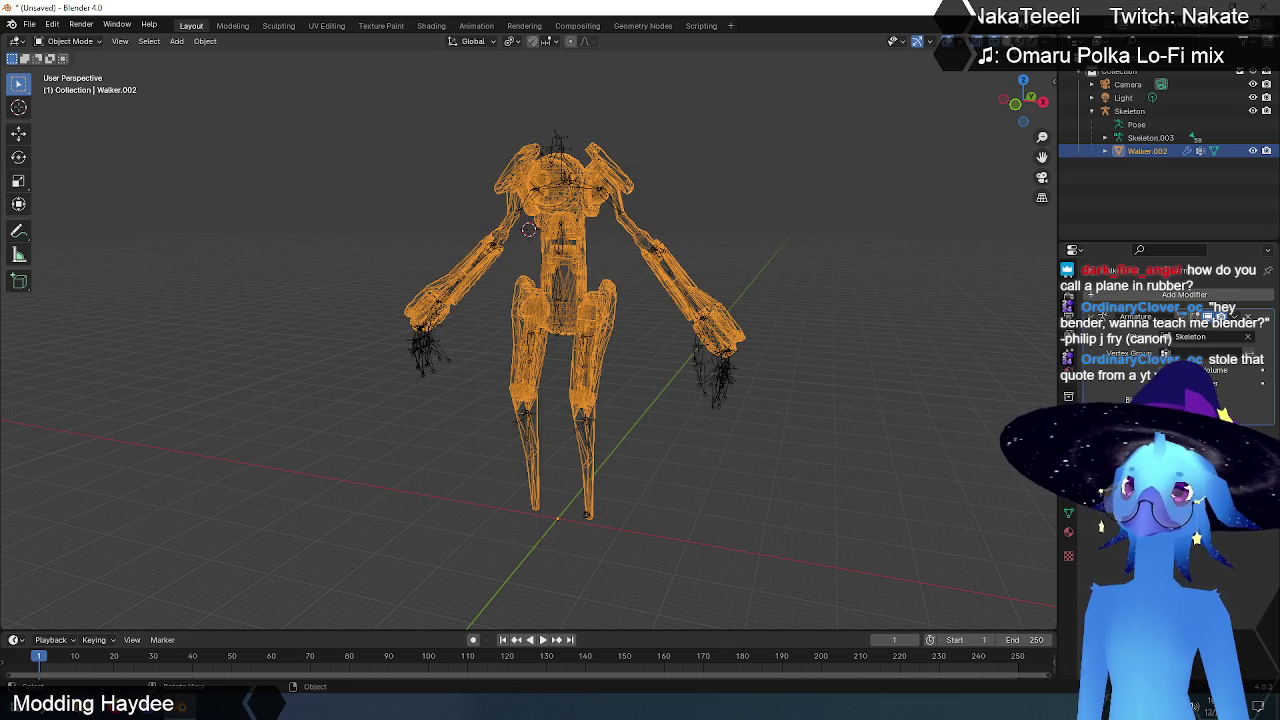
Step: Switch the viewport shading to preview the Walker textures, then minimise Blender
{"action": "left_click", "coordinate": [1027, 41]}
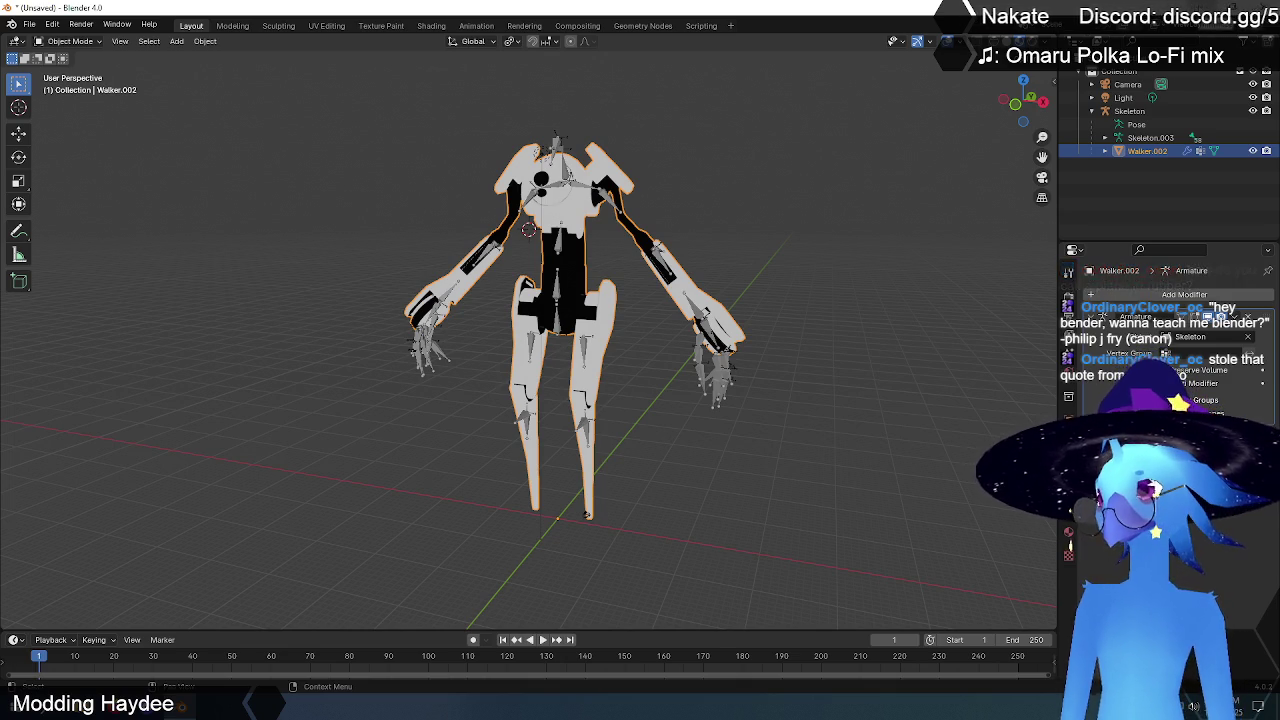
{"action": "key", "text": "super+d"}
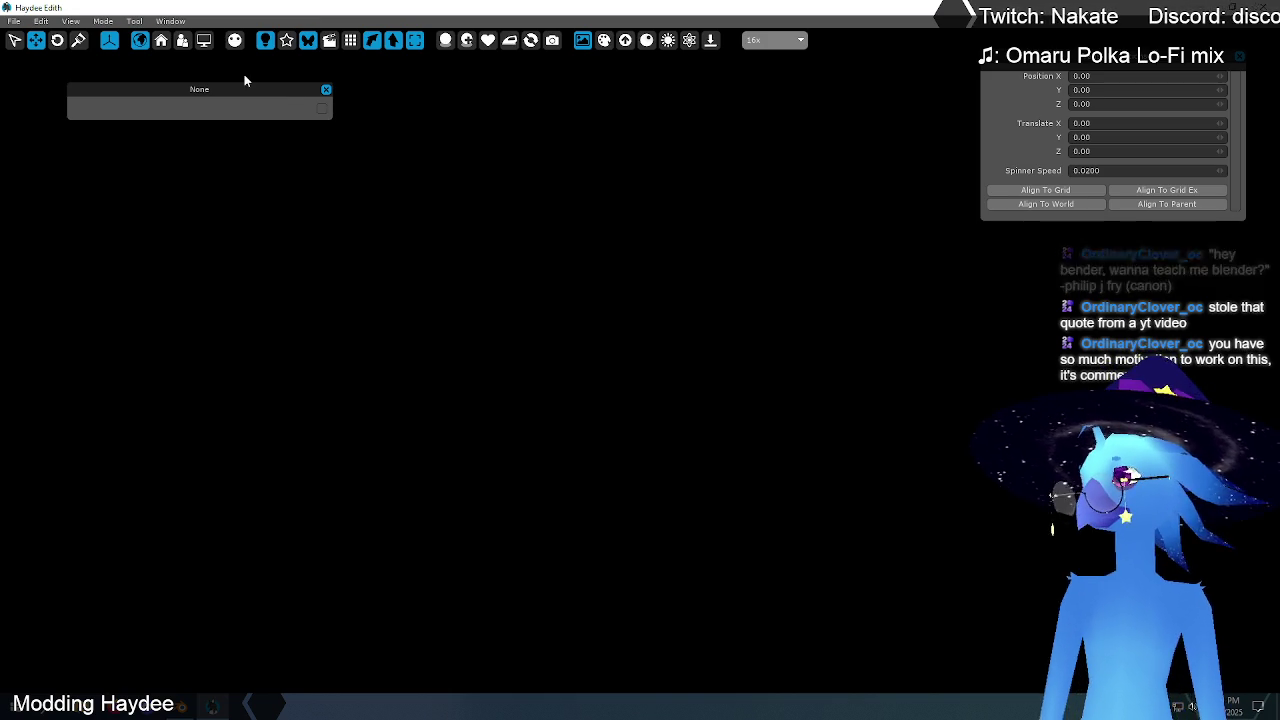
{"action": "left_click", "coordinate": [174, 22]}
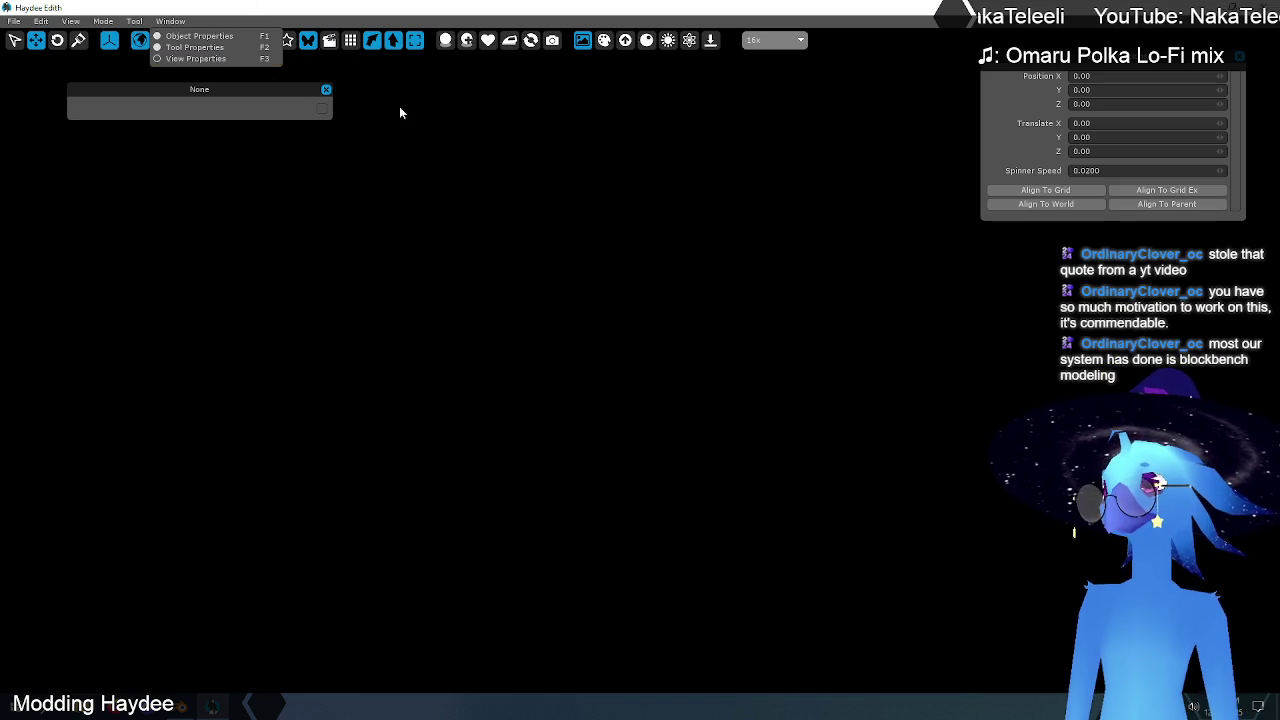
{"action": "left_click", "coordinate": [552, 204]}
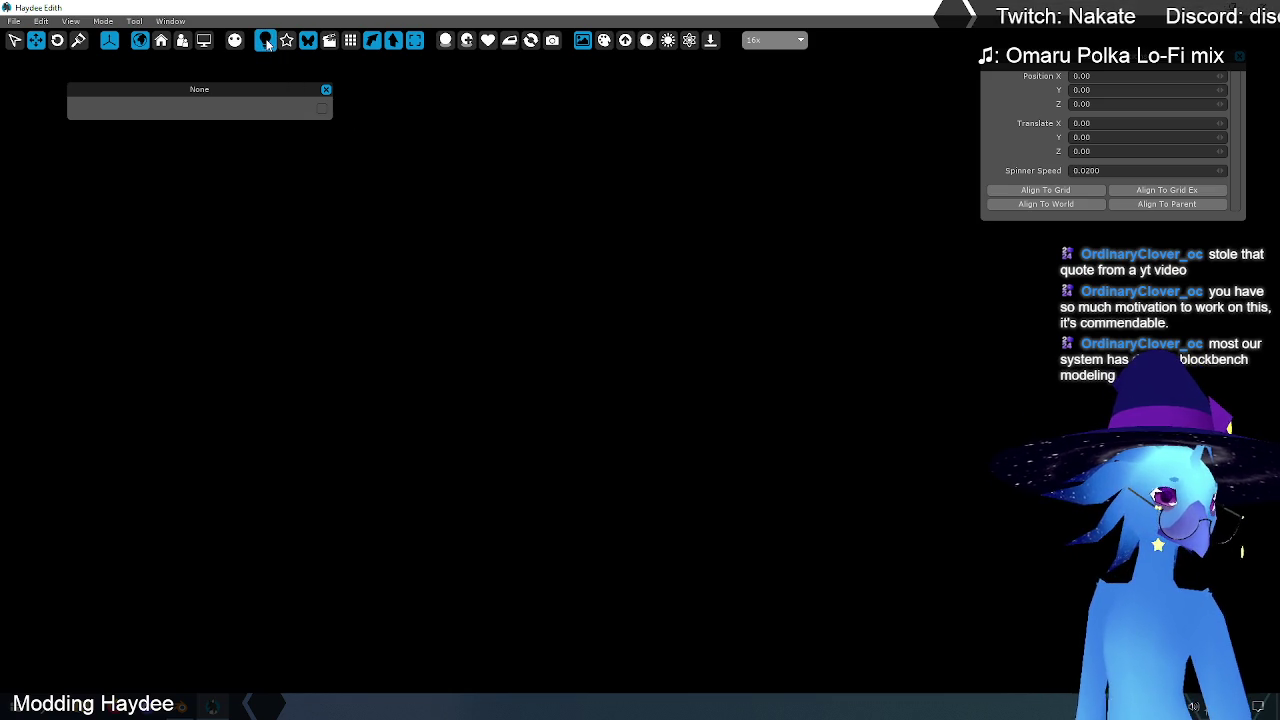
{"action": "right_click", "coordinate": [558, 263]}
{"action": "mouse_move", "coordinate": [623, 271]}
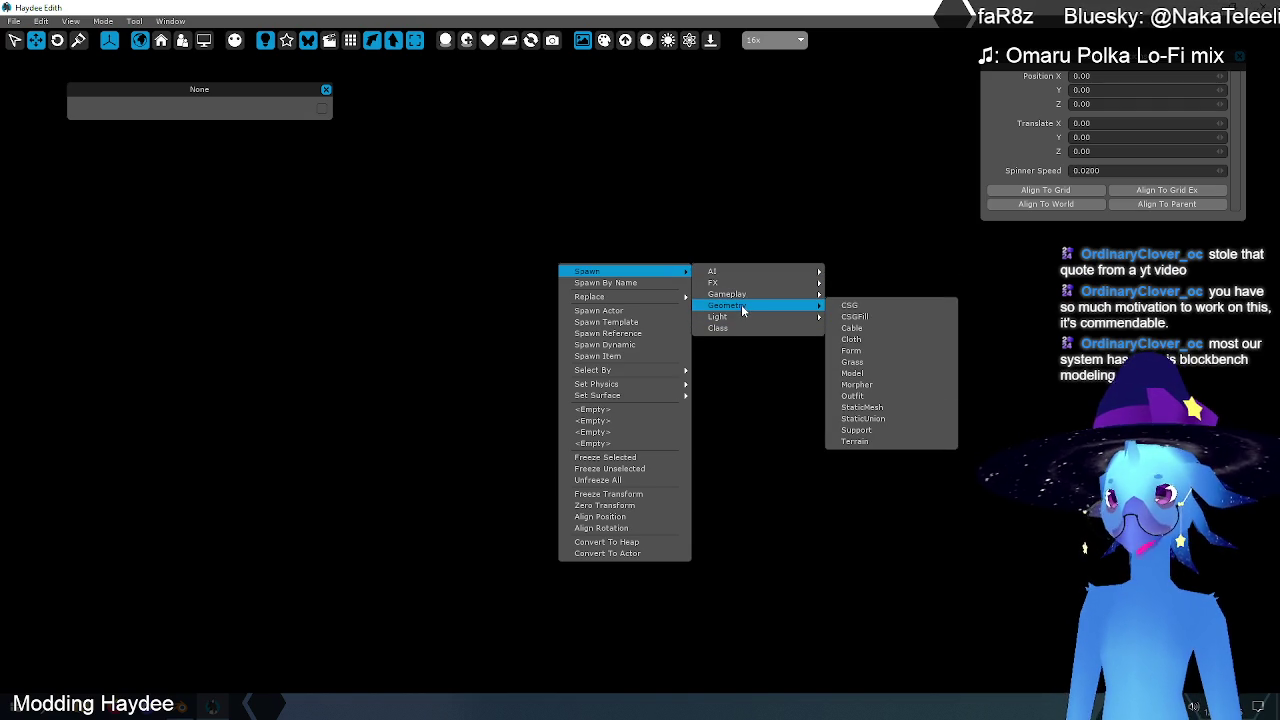
{"action": "mouse_move", "coordinate": [727, 305]}
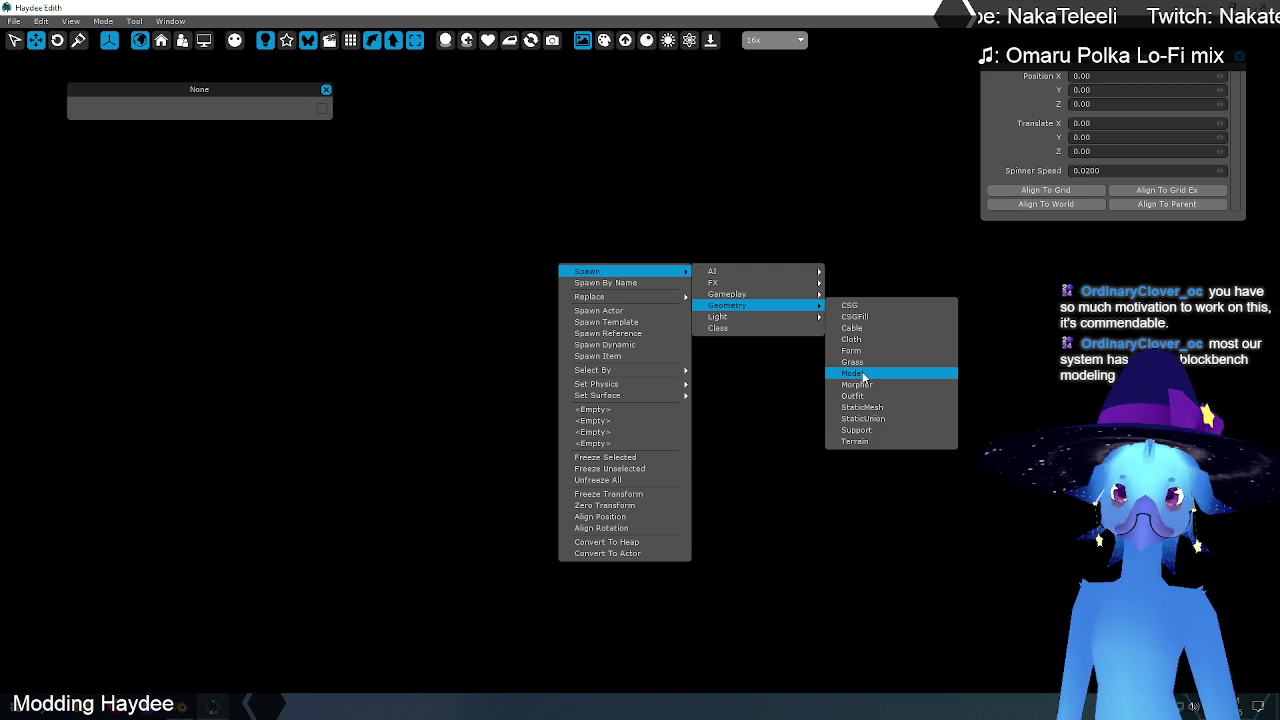
{"action": "left_click", "coordinate": [862, 373]}
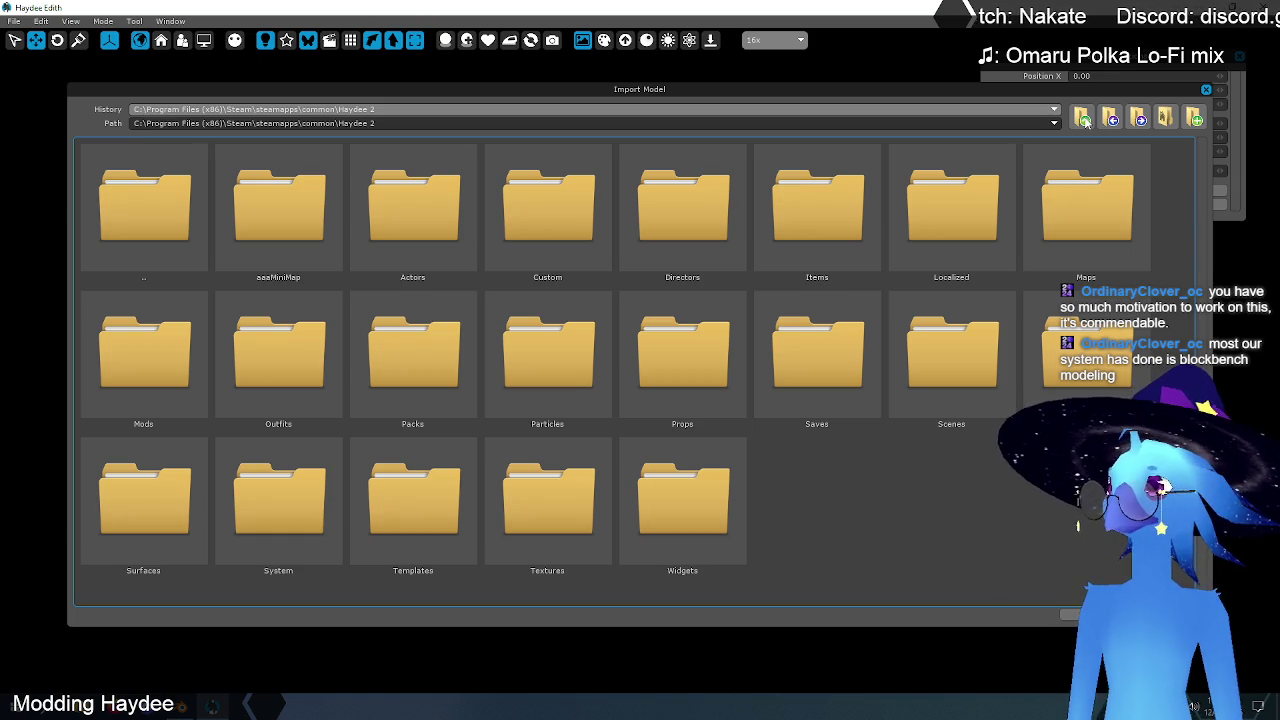
{"action": "left_click", "coordinate": [1083, 119]}
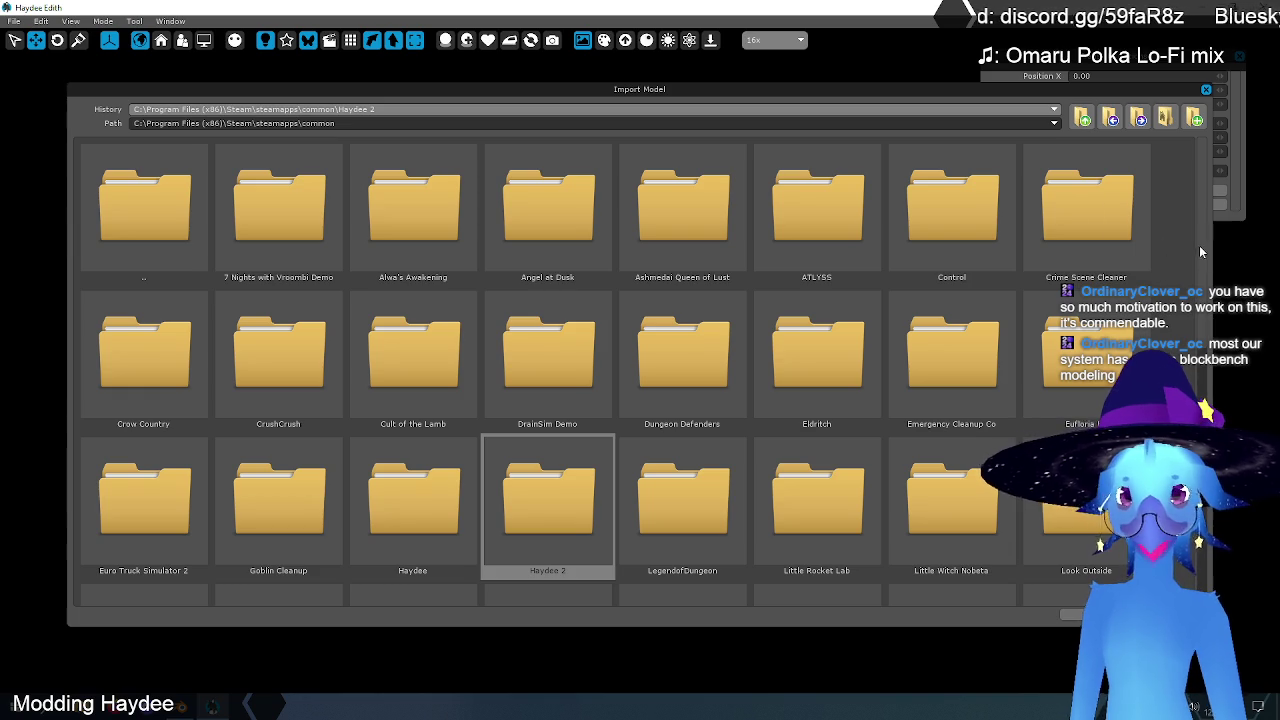
{"action": "scroll", "coordinate": [1202, 250], "scroll_direction": "down", "scroll_amount": 3}
{"action": "scroll", "coordinate": [1212, 230], "scroll_direction": "up", "scroll_amount": 3}
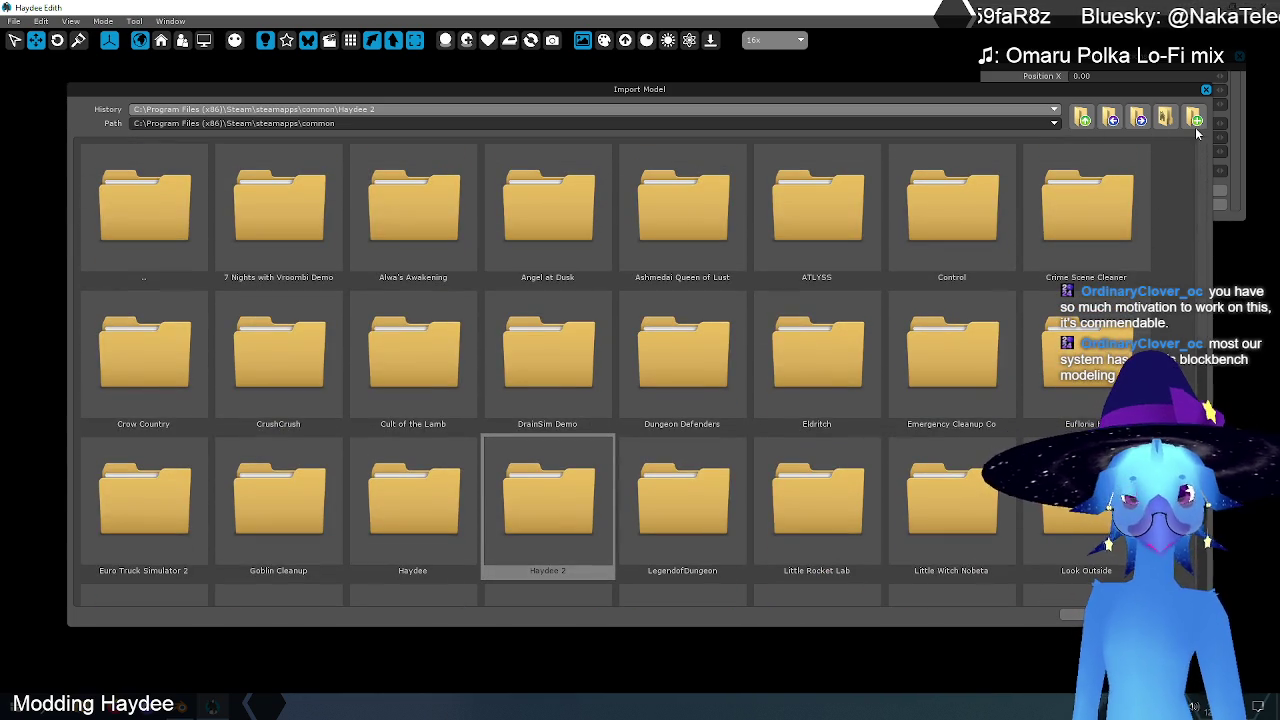
{"action": "left_click", "coordinate": [1165, 118]}
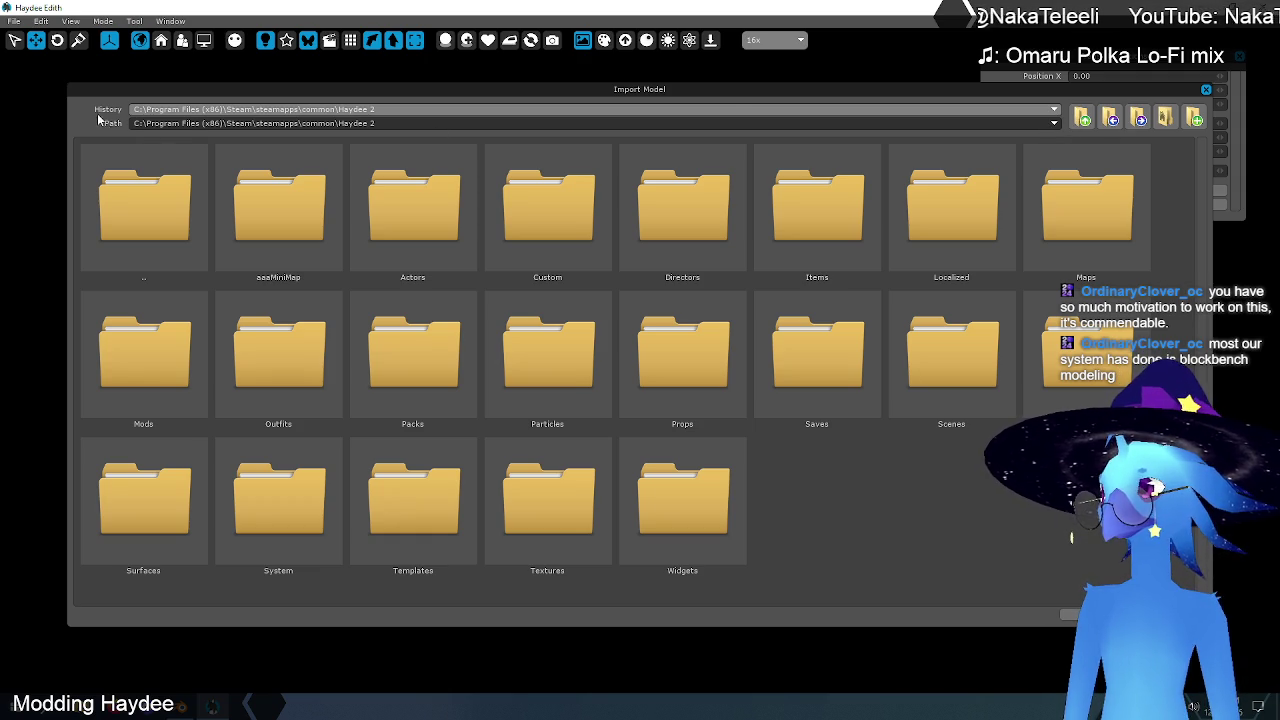
{"action": "mouse_move", "coordinate": [706, 90]}
{"action": "left_mouse_down"}
{"action": "mouse_move", "coordinate": [708, 223]}
{"action": "mouse_move", "coordinate": [701, 73]}
{"action": "mouse_move", "coordinate": [702, 94]}
{"action": "left_mouse_up"}
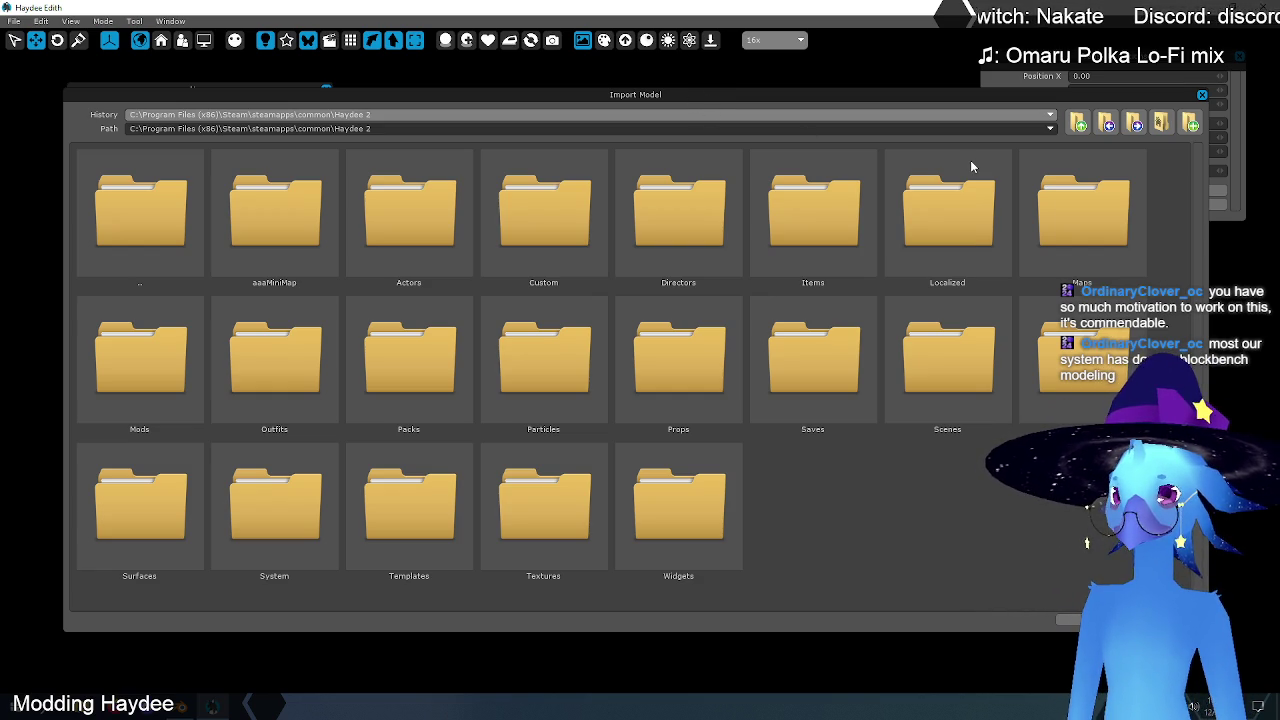
{"action": "left_click", "coordinate": [1202, 95]}
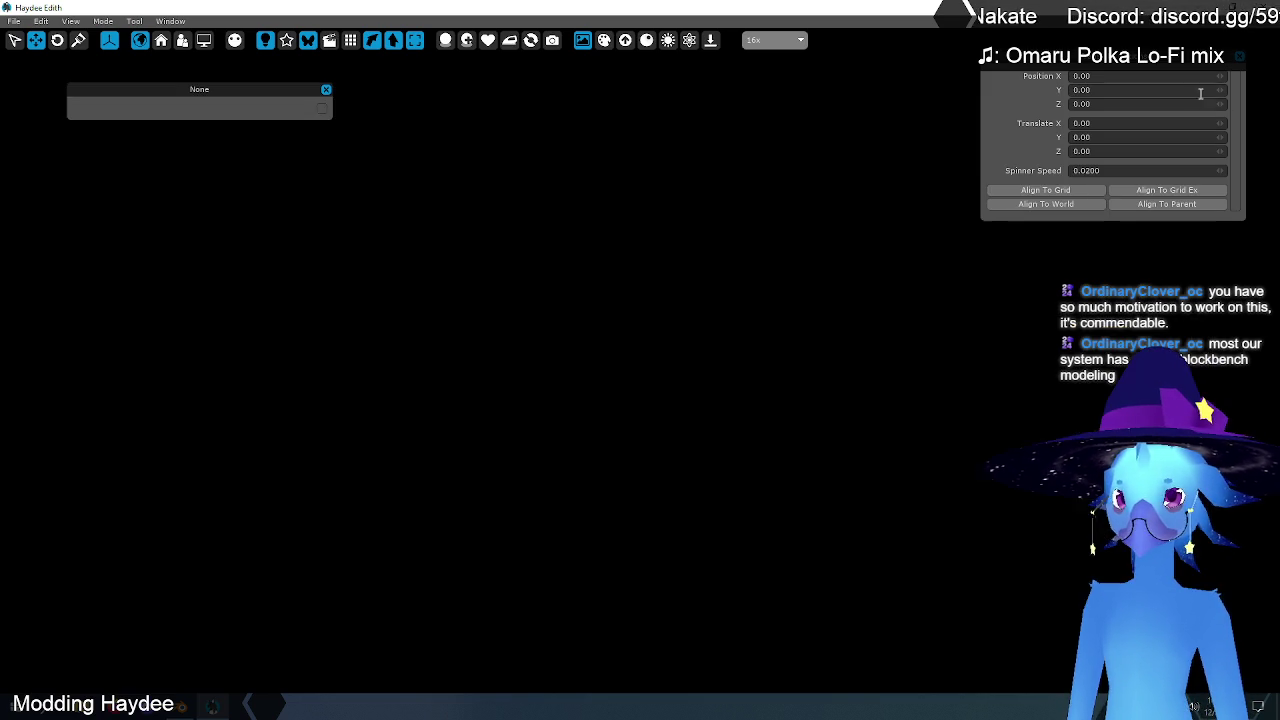
Step: Delete the dmesh folder from the Windows desktop and return to Haydee Edith
{"action": "key", "text": "super+d"}
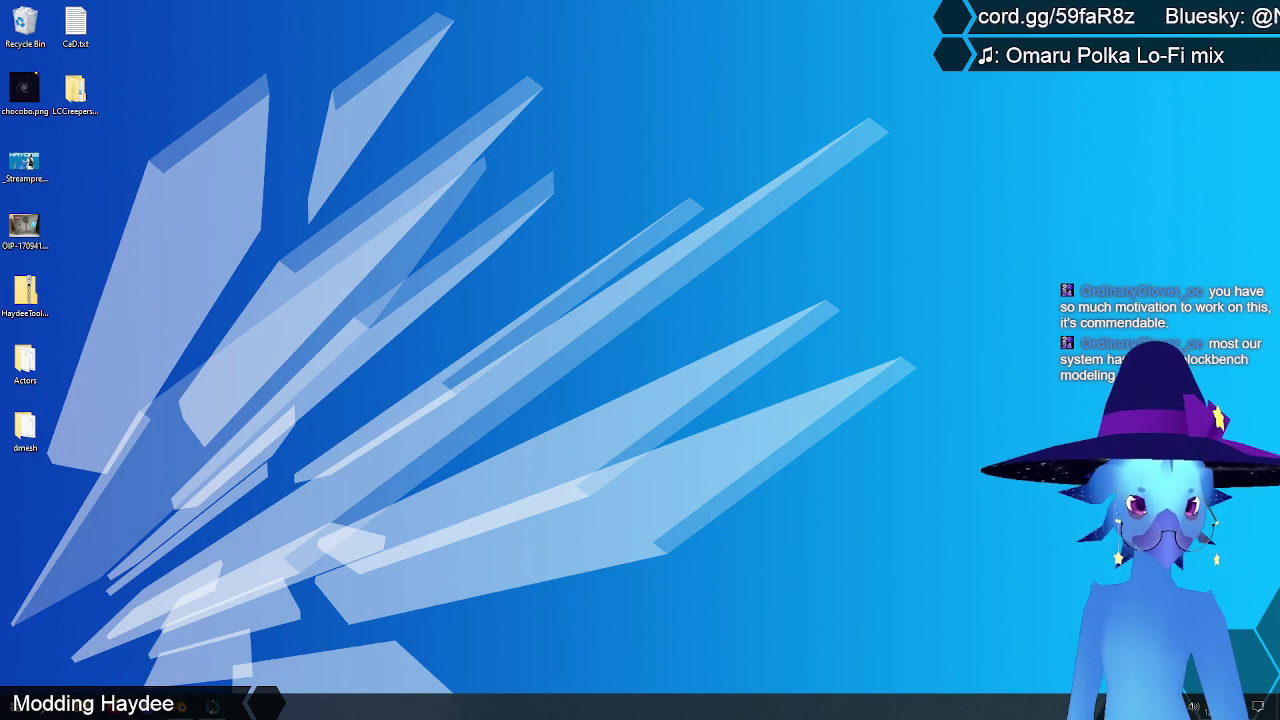
{"action": "left_click", "coordinate": [25, 430]}
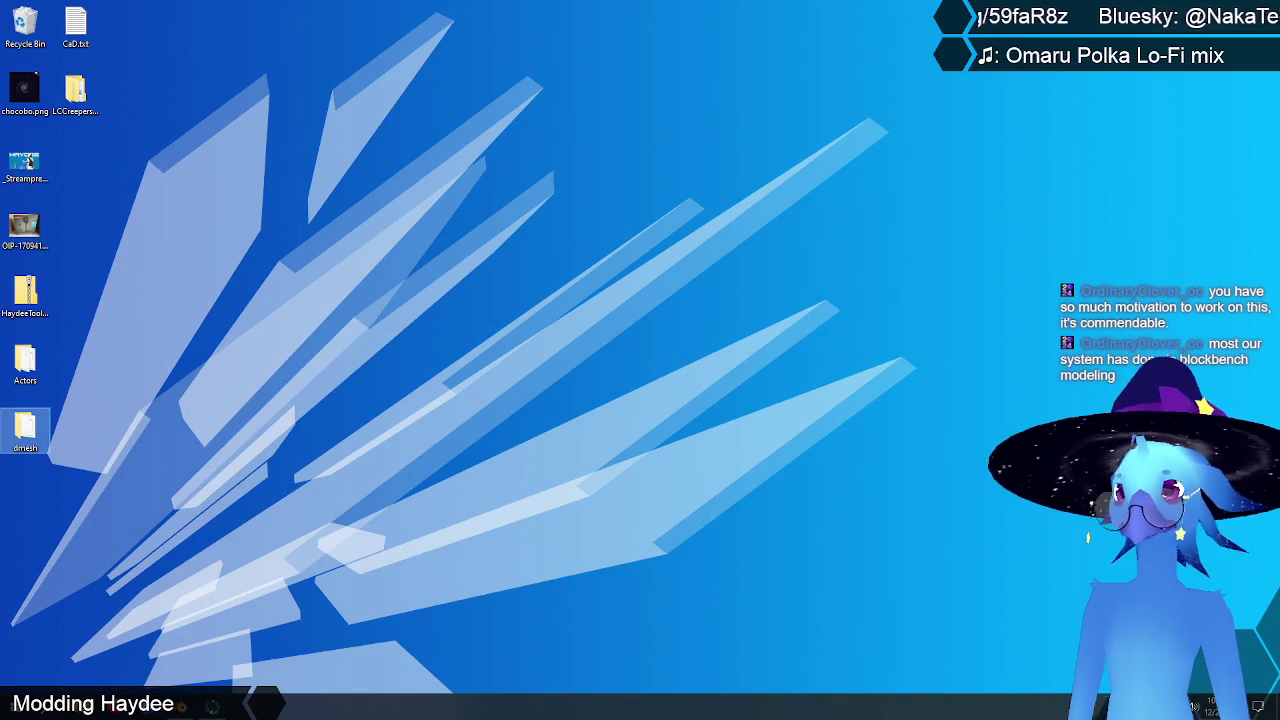
{"action": "key", "text": "Delete"}
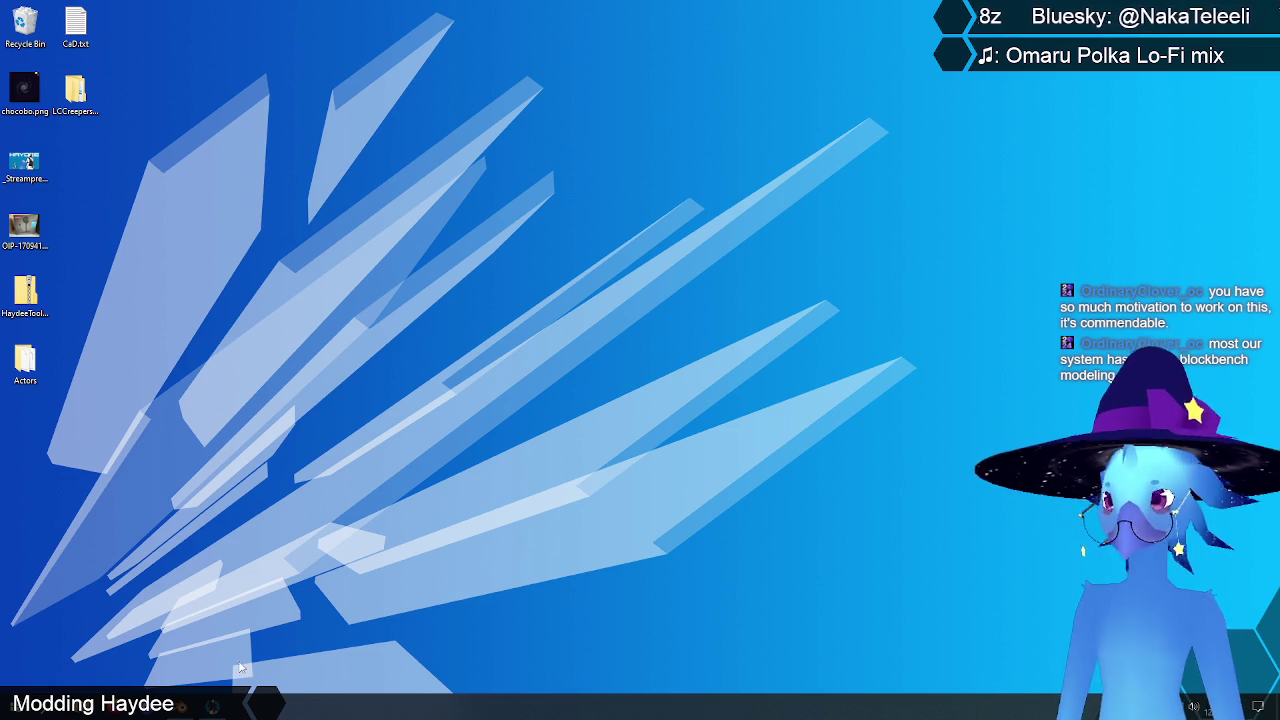
{"action": "key", "text": "alt+Tab"}
{"action": "right_click", "coordinate": [428, 233]}
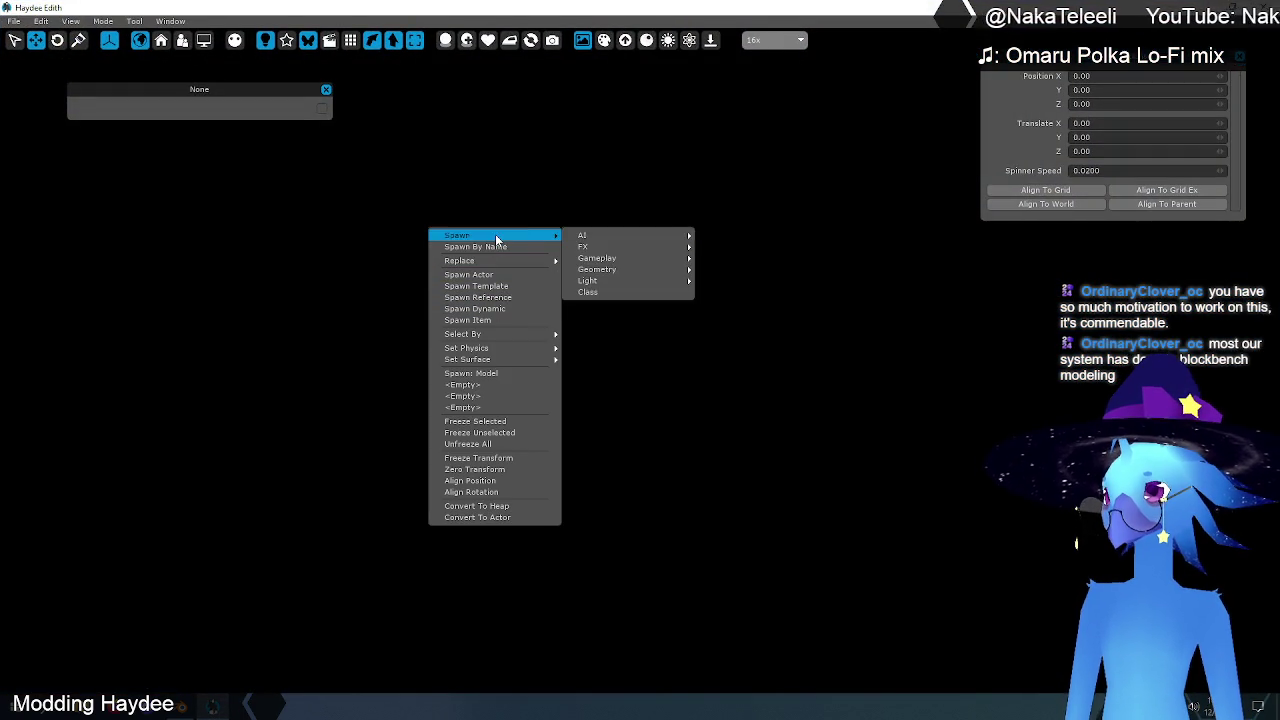
{"action": "mouse_move", "coordinate": [597, 269]}
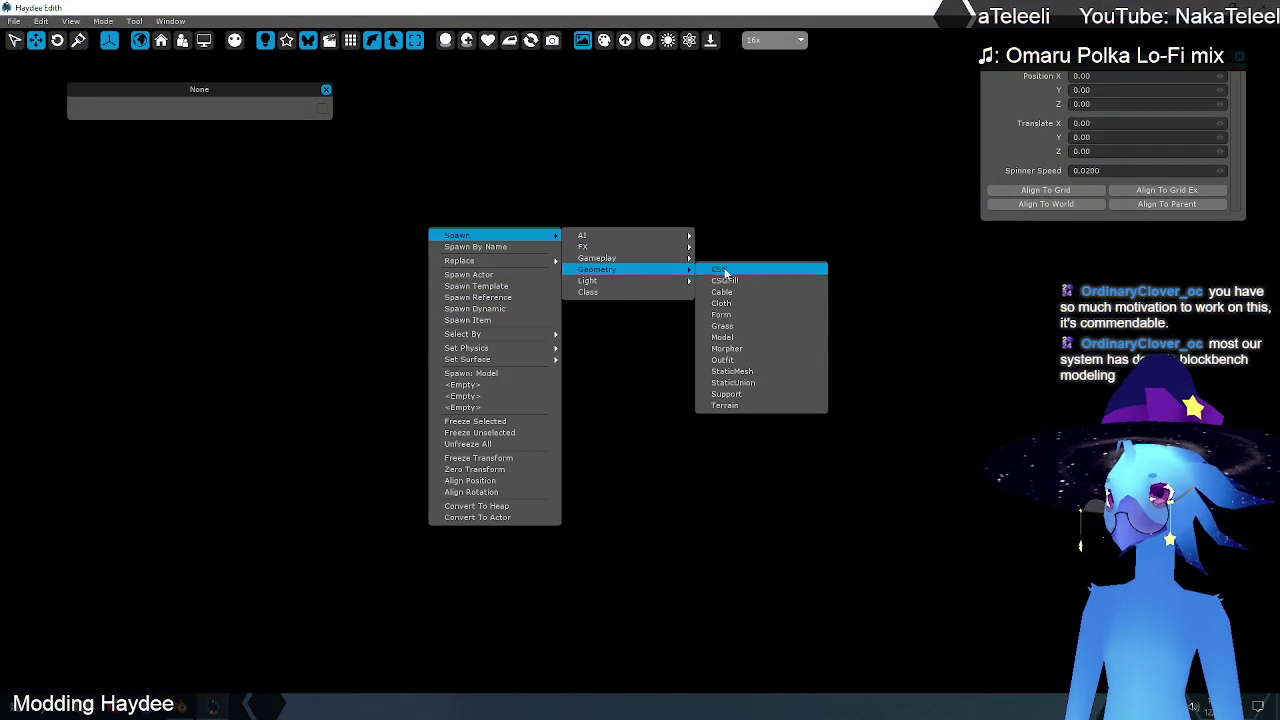
Step: Spawn walker.dmesh from C:\Data\dmesh as a model, creating the walker000 actor
{"action": "left_click", "coordinate": [722, 337]}
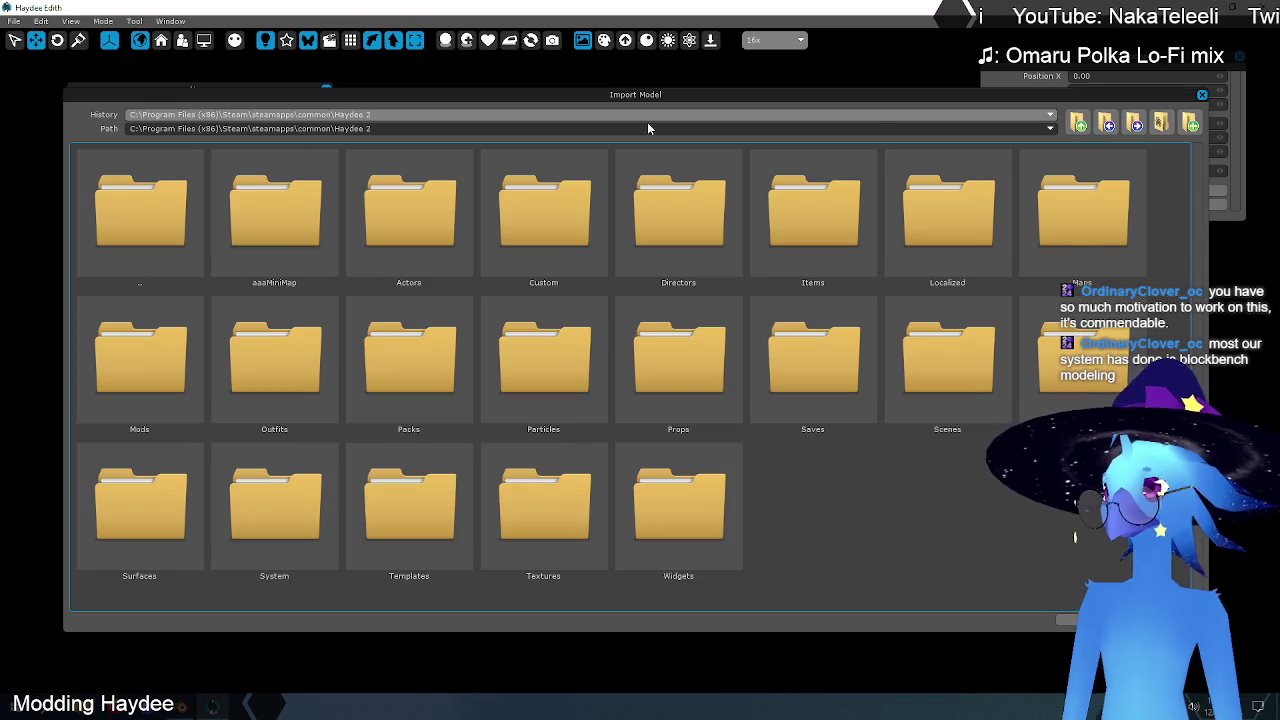
{"action": "left_click", "coordinate": [1079, 122]}
{"action": "left_click", "coordinate": [1079, 122]}
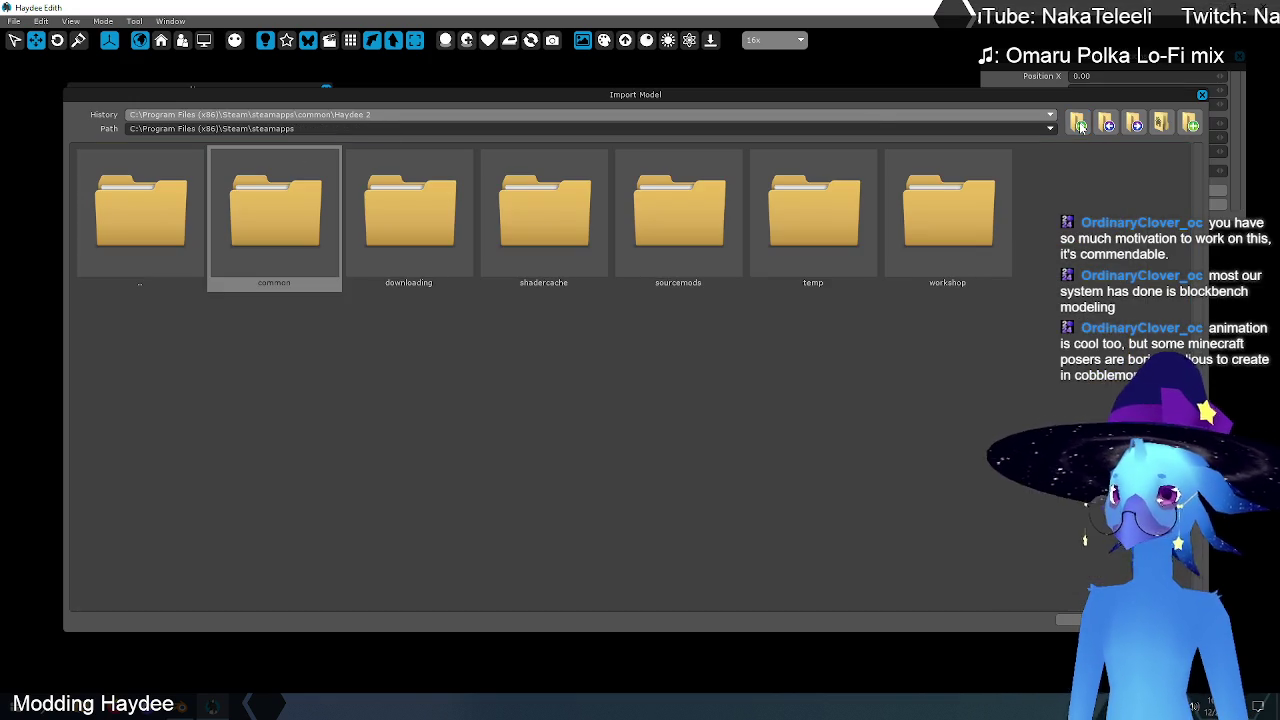
{"action": "left_click", "coordinate": [1079, 122]}
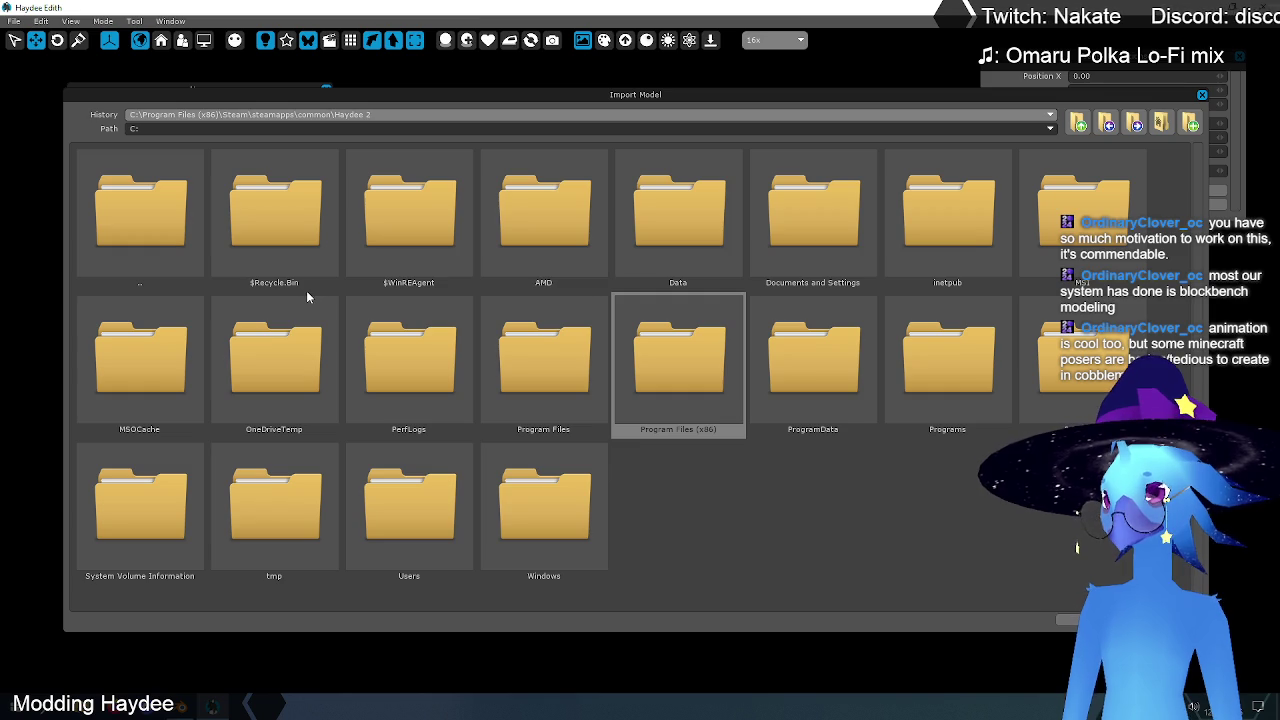
{"action": "double_click", "coordinate": [702, 223]}
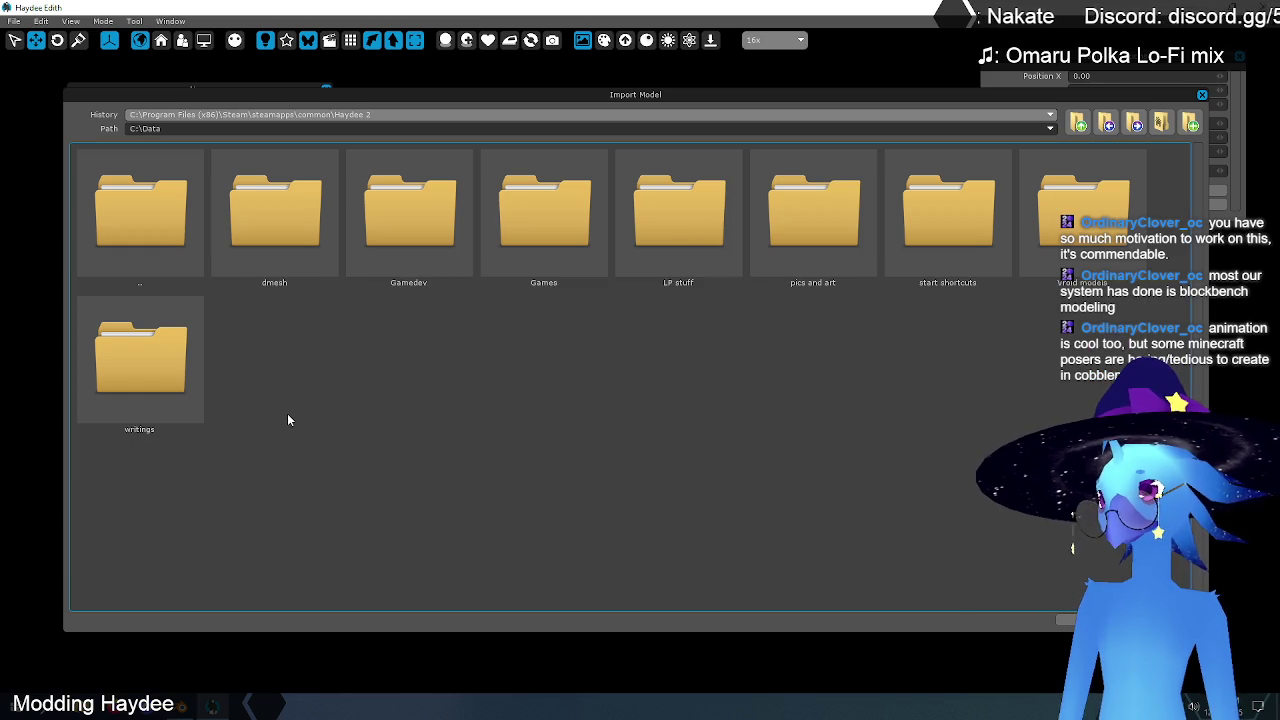
{"action": "double_click", "coordinate": [272, 225]}
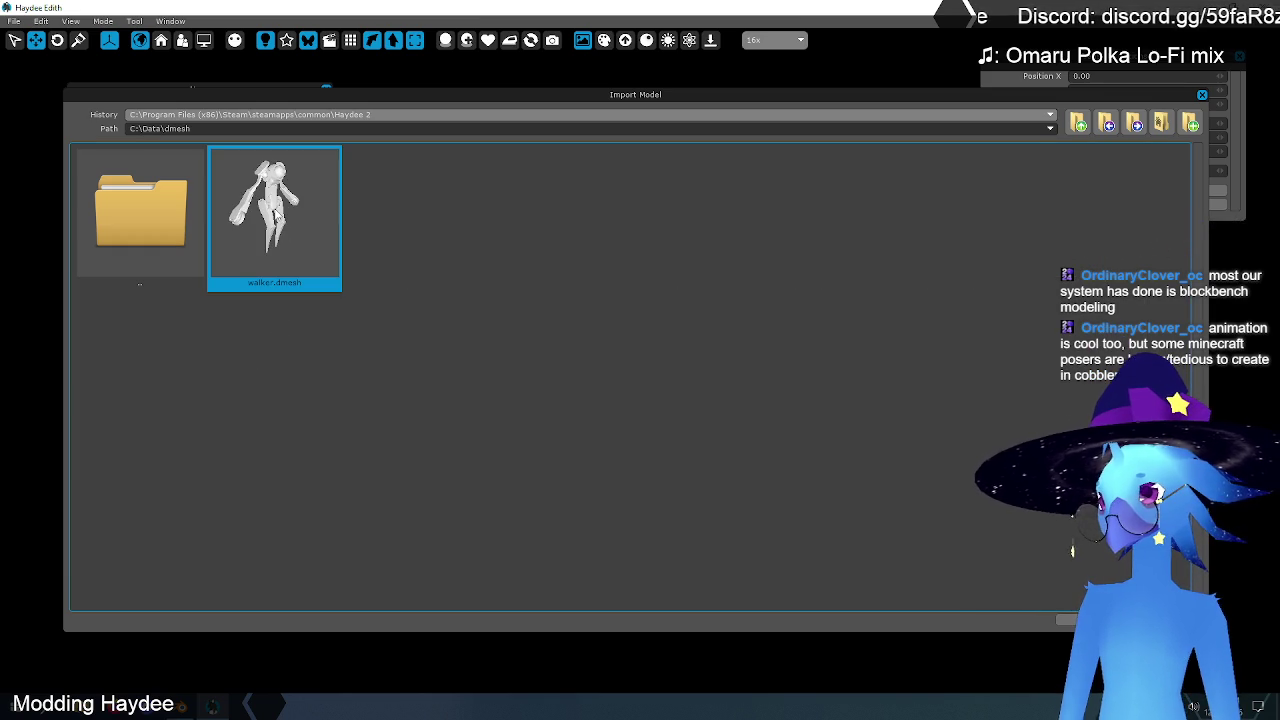
{"action": "key", "text": "Return"}
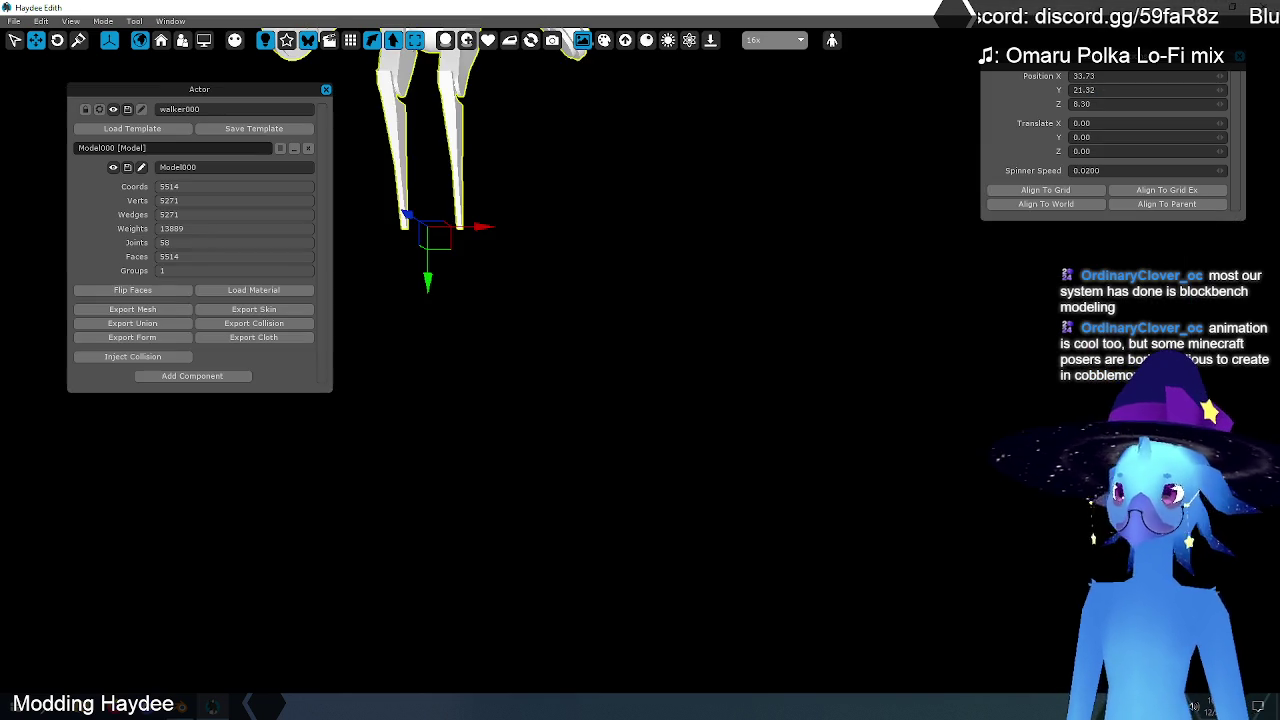
Step: Frame and select the walker000 model, then bring up the Load Material browser
{"action": "mouse_move", "coordinate": [551, 166]}
{"action": "middle_mouse_down"}
{"action": "mouse_move", "coordinate": [613, 47]}
{"action": "mouse_move", "coordinate": [690, 140]}
{"action": "middle_mouse_up"}
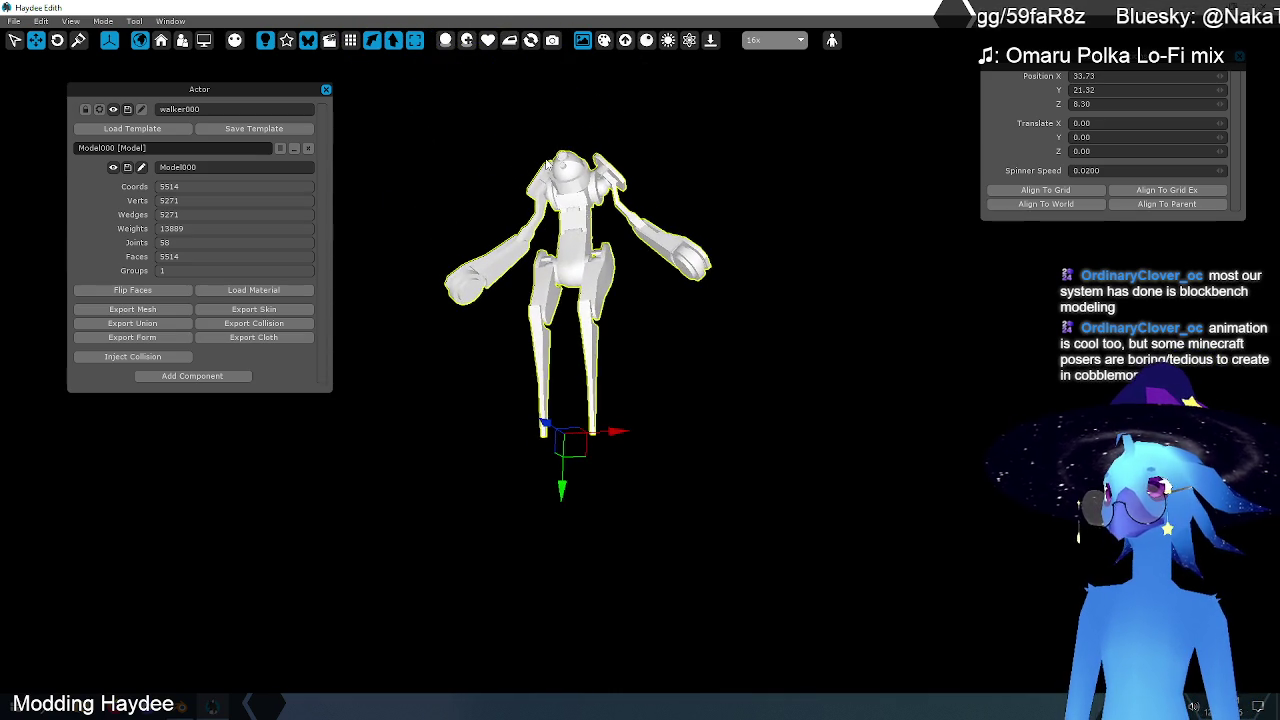
{"action": "middle_click_drag", "start_coordinate": [532, 152], "coordinate": [553, 178]}
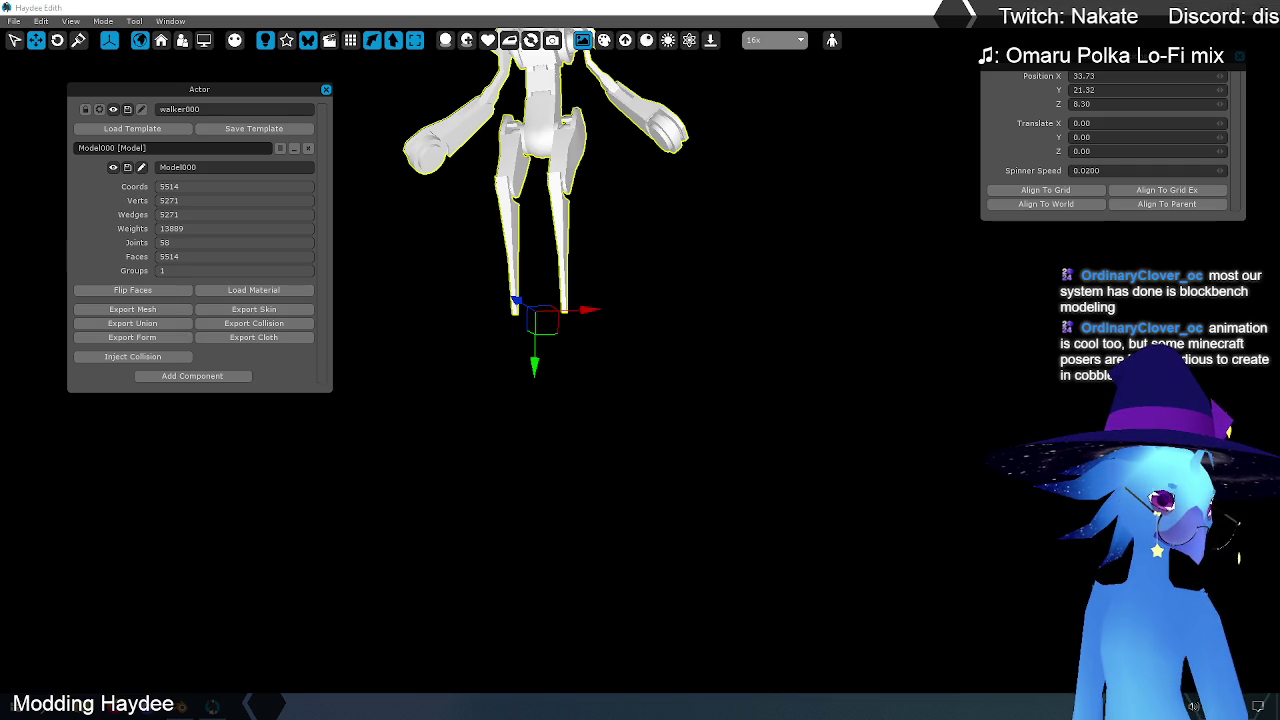
{"action": "middle_click_drag", "start_coordinate": [791, 223], "coordinate": [870, 300]}
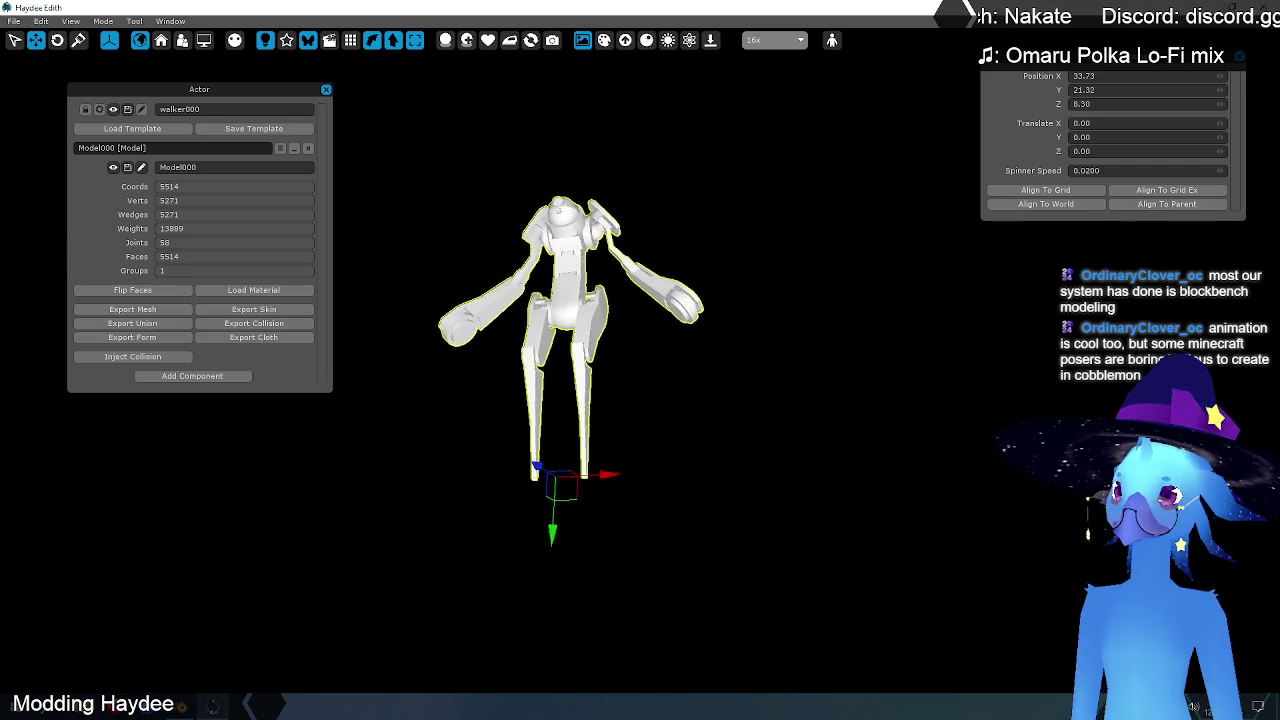
{"action": "left_click", "coordinate": [777, 326]}
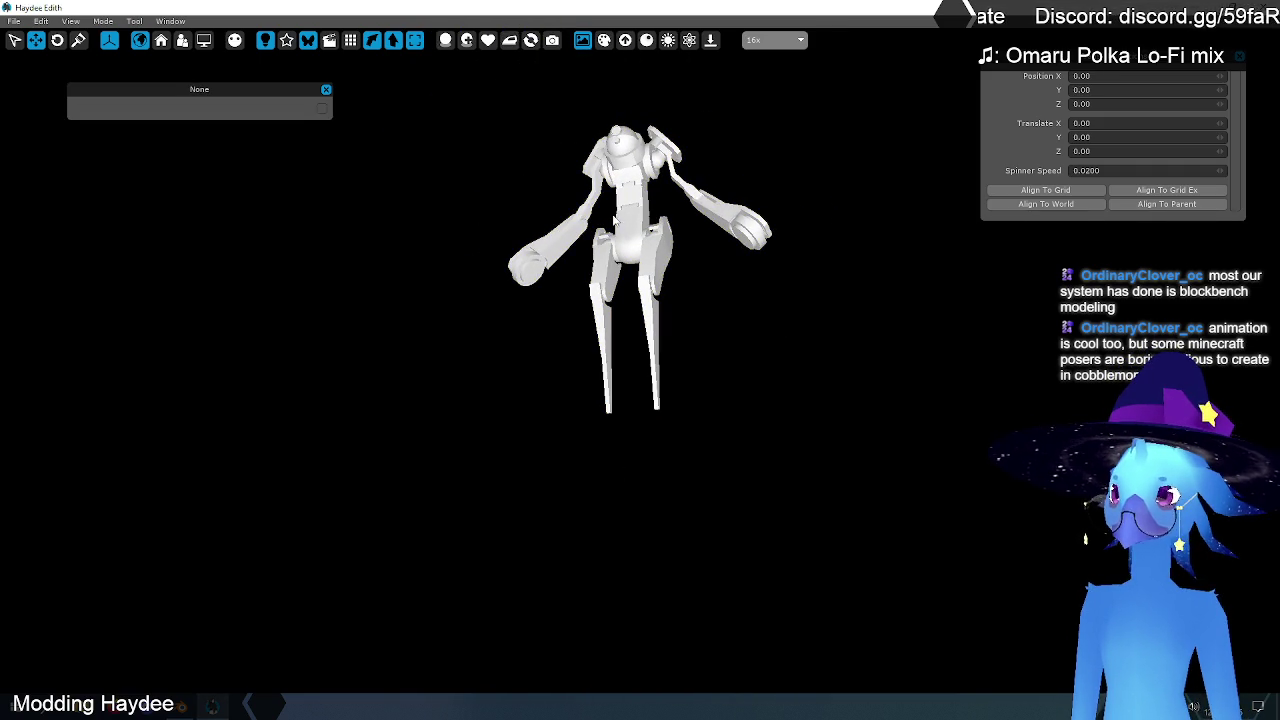
{"action": "left_click", "coordinate": [633, 222]}
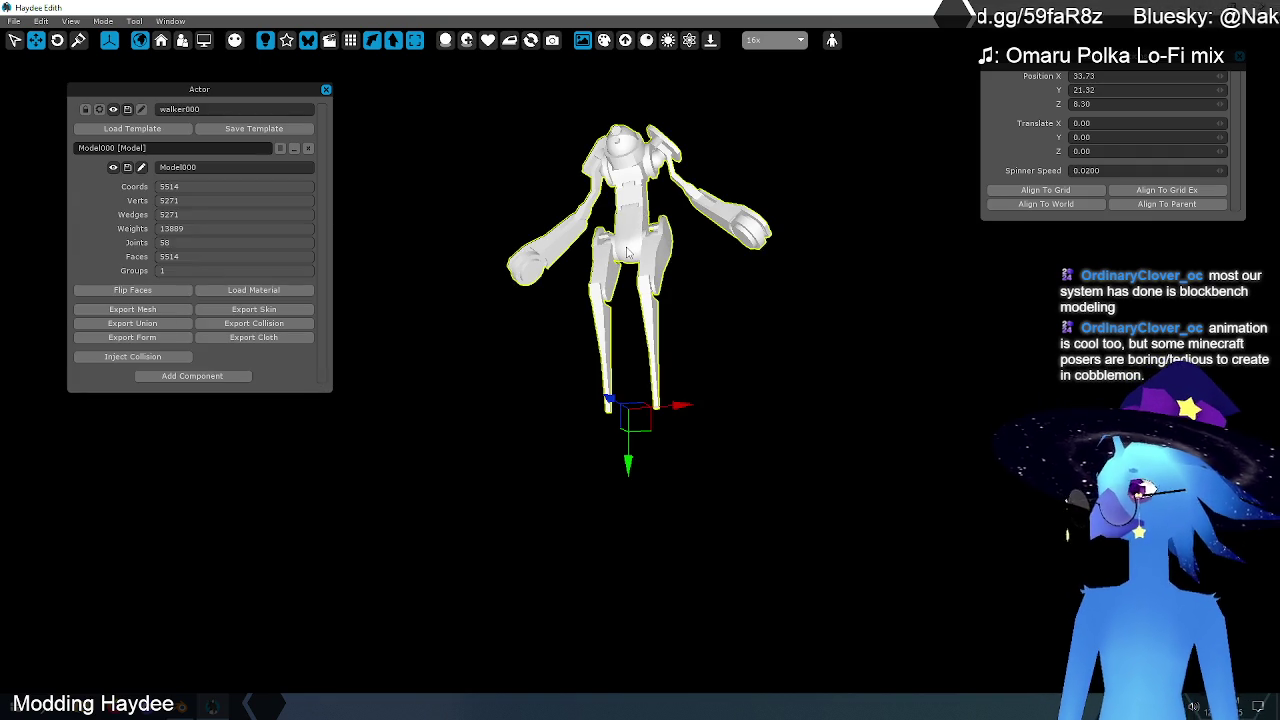
{"action": "left_click", "coordinate": [233, 289]}
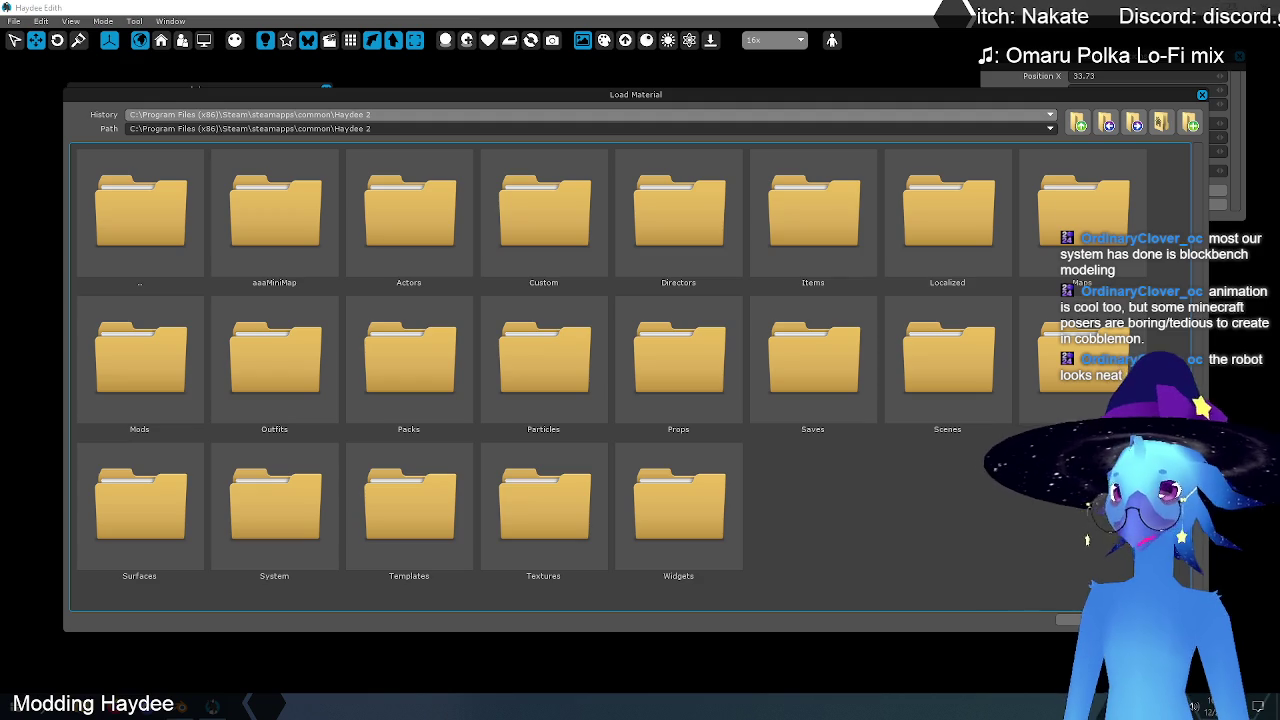
{"action": "left_click", "coordinate": [1202, 94]}
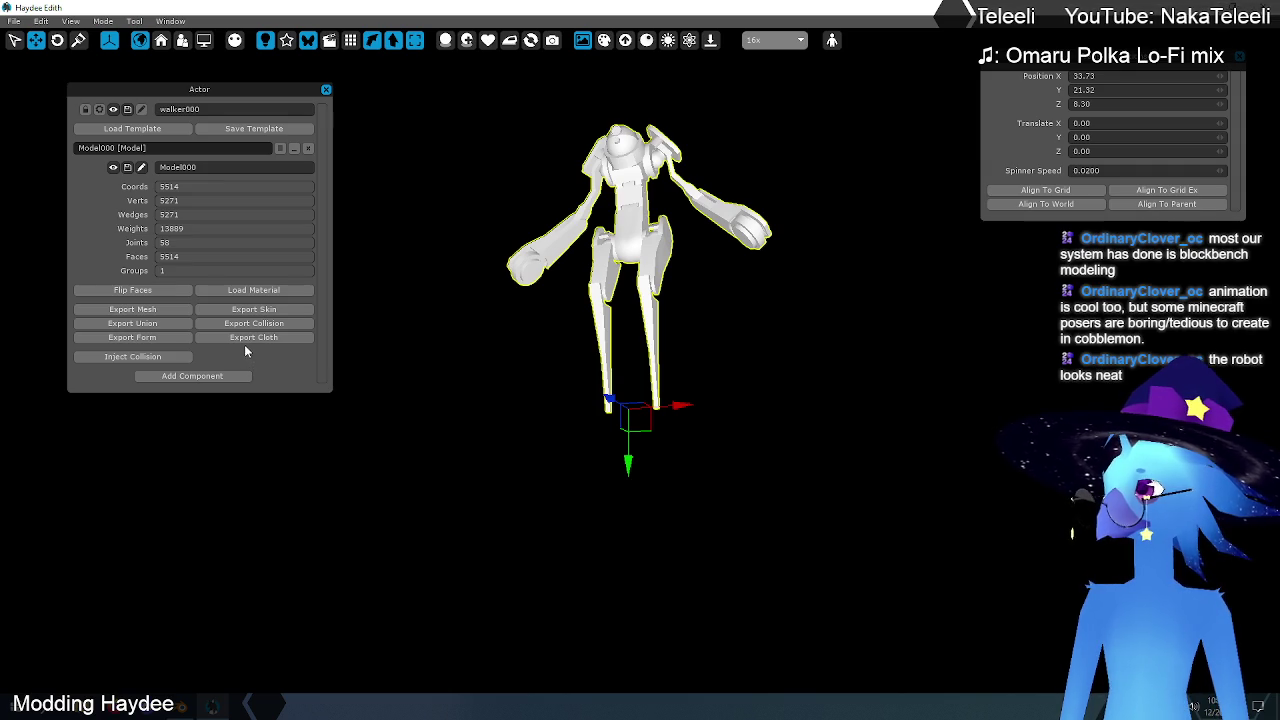
{"action": "left_click", "coordinate": [242, 289]}
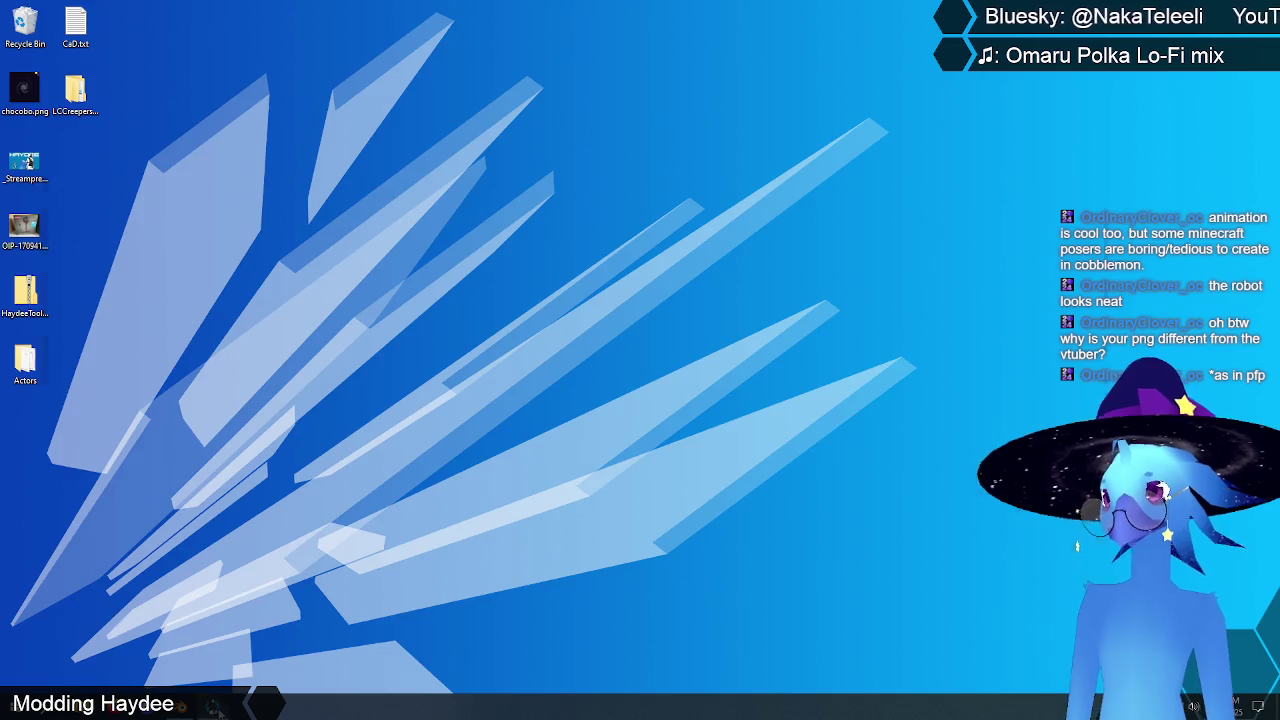
Step: Restore Haydee Edith, check C:\Data\dmesh for a material, and close the empty browser
{"action": "left_click", "coordinate": [230, 708]}
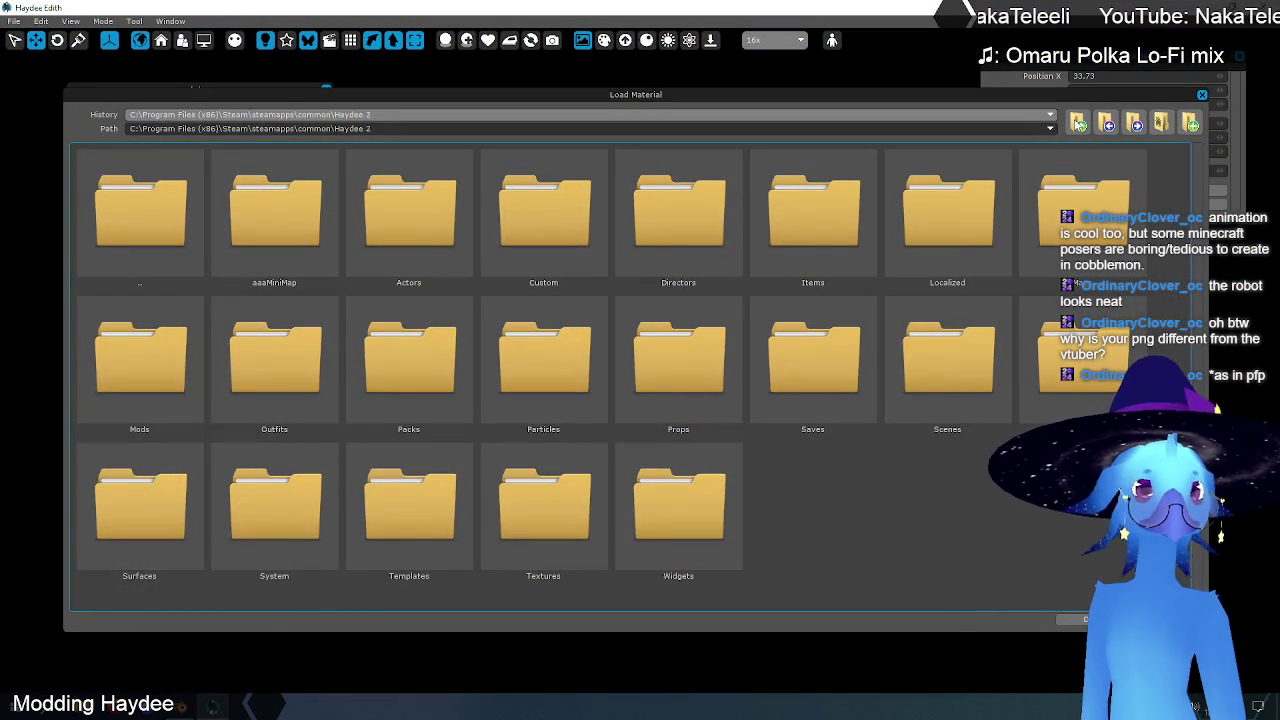
{"action": "left_click", "coordinate": [1078, 122]}
{"action": "left_click", "coordinate": [1078, 122]}
{"action": "left_click", "coordinate": [1078, 122]}
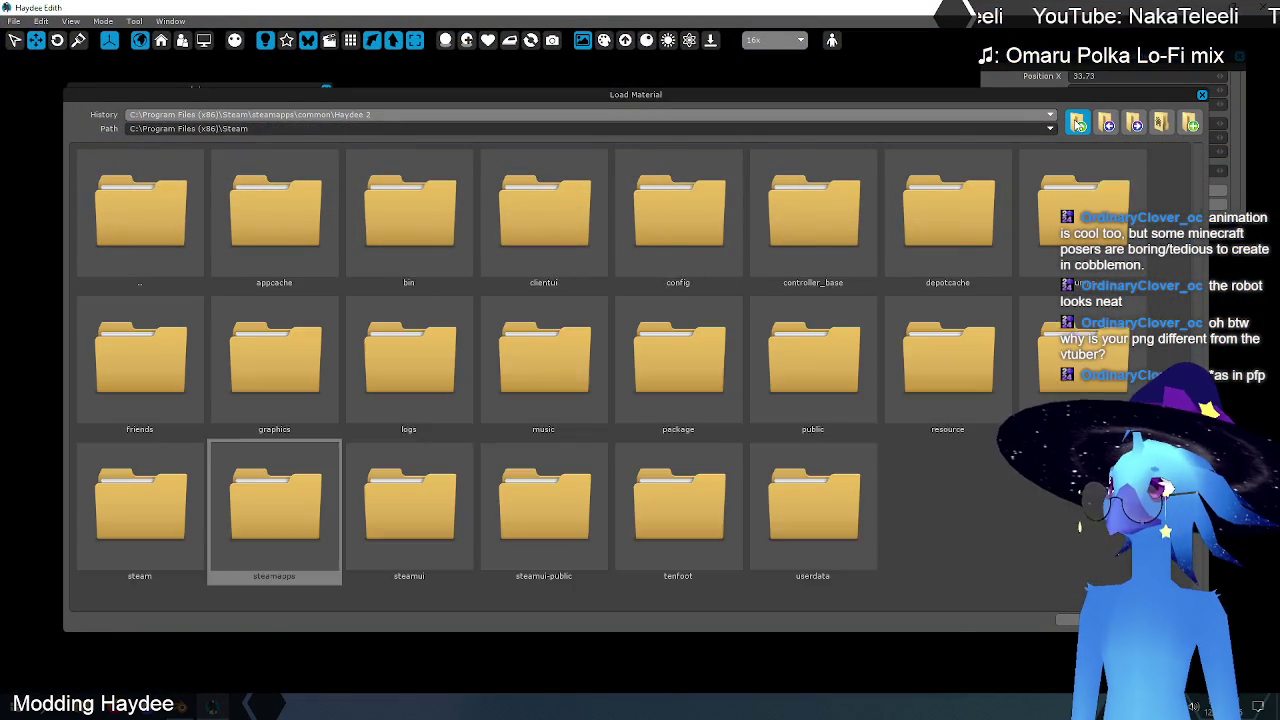
{"action": "left_click", "coordinate": [1078, 122]}
{"action": "left_click", "coordinate": [1078, 122]}
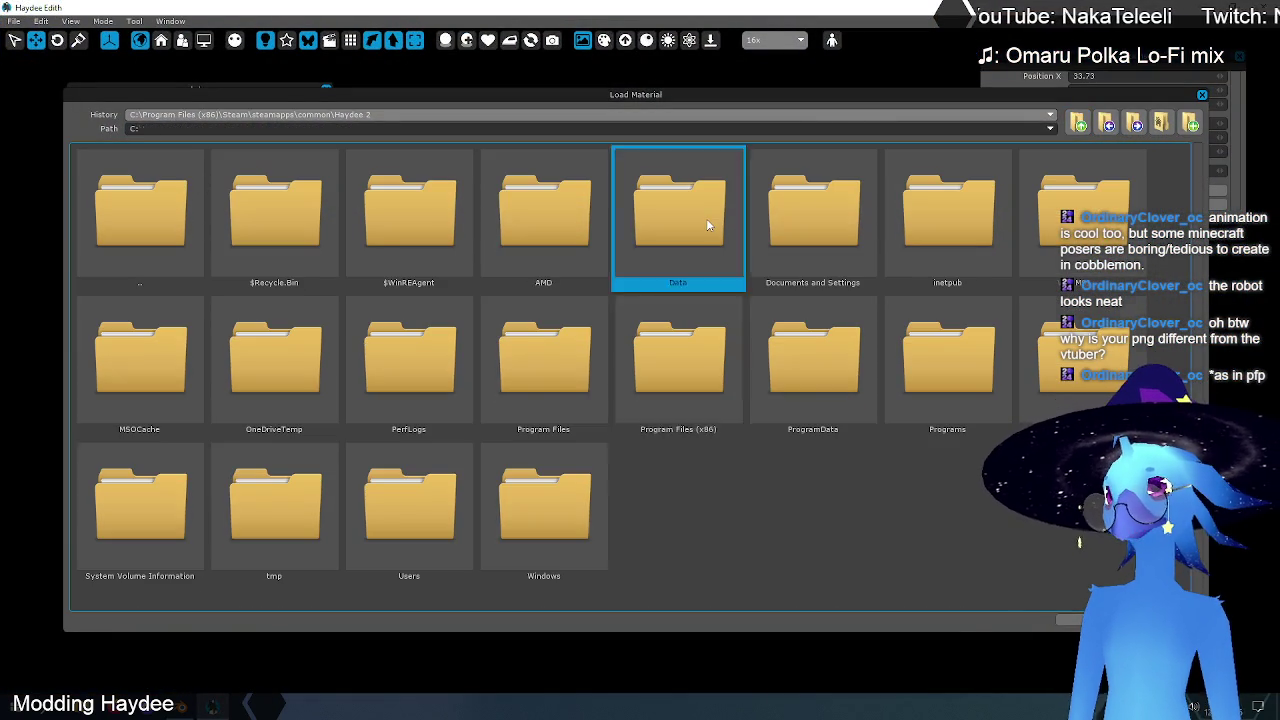
{"action": "double_click", "coordinate": [706, 218]}
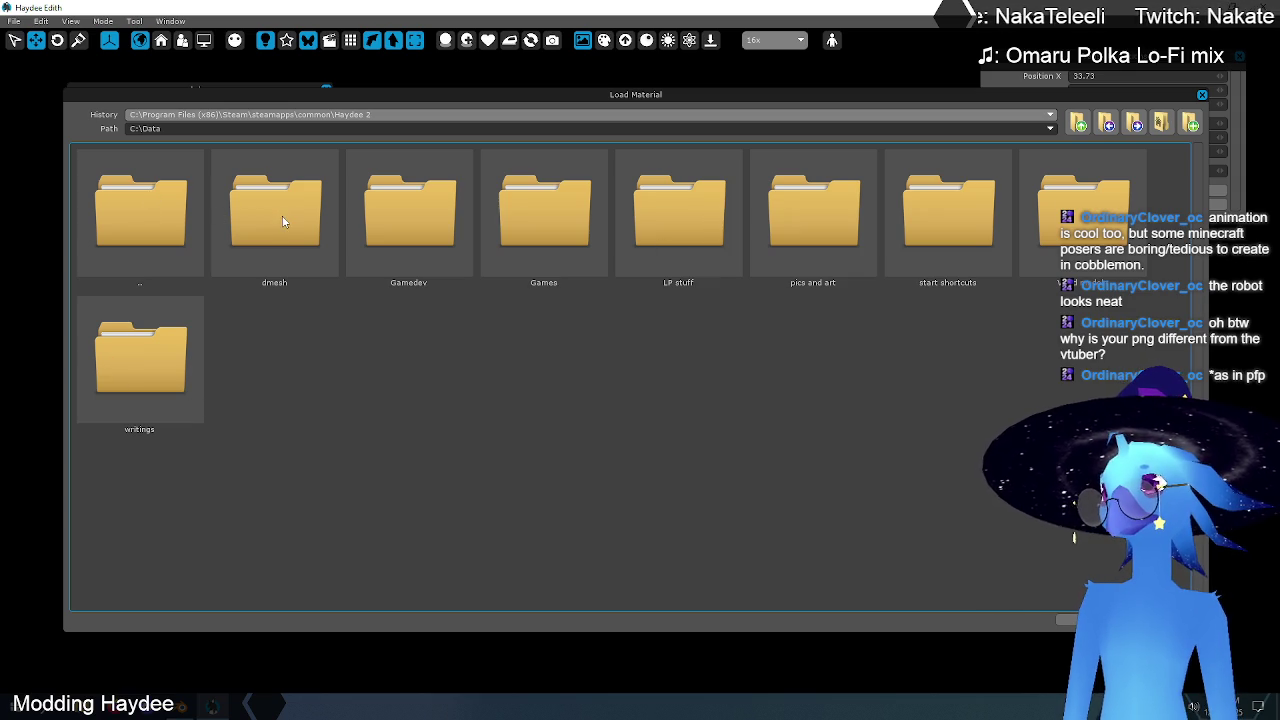
{"action": "double_click", "coordinate": [278, 217]}
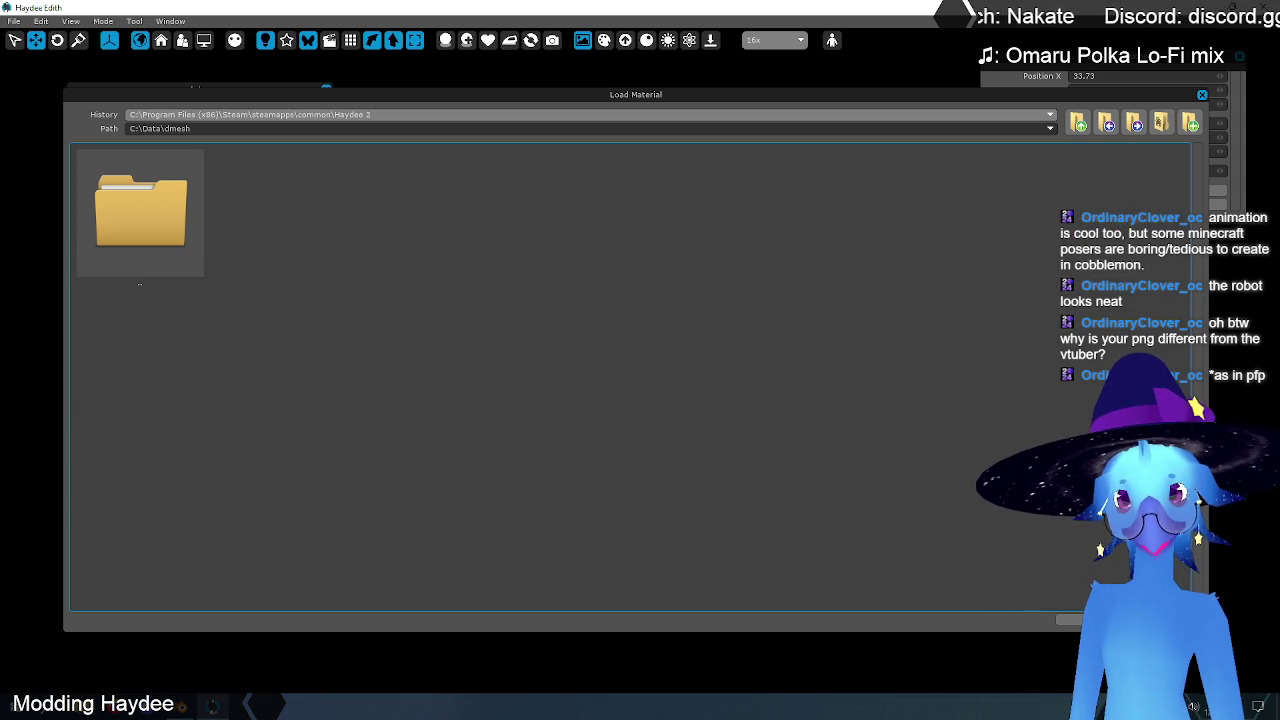
{"action": "key", "text": "Escape"}
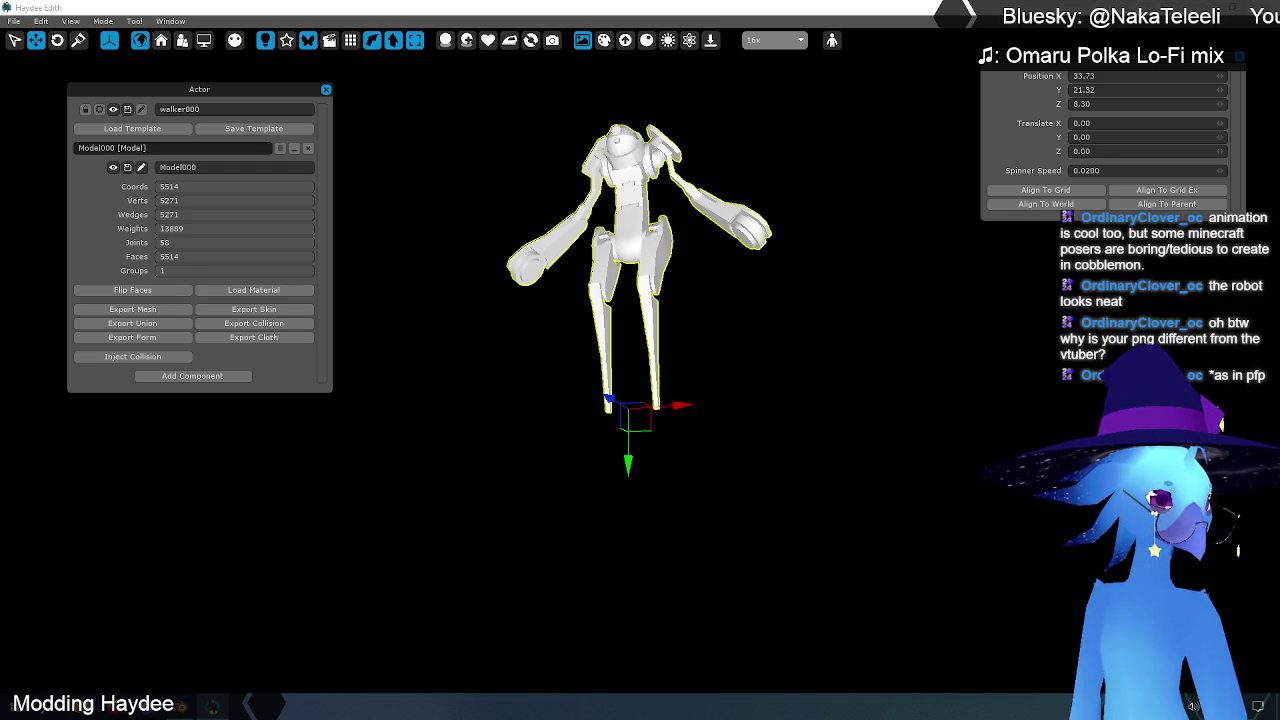
Step: Load Walker.mtl from C:\Data\dmesh onto the walker model, then inspect and deselect it
{"action": "left_click", "coordinate": [256, 290]}
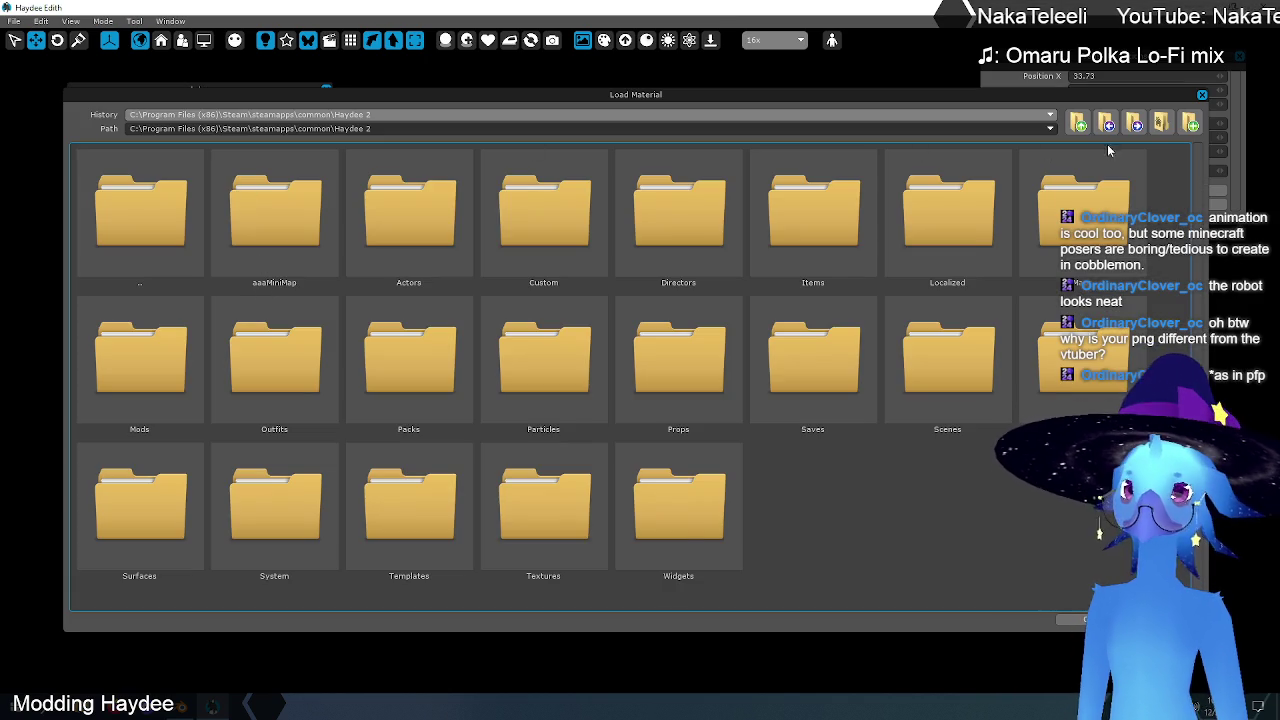
{"action": "double_click", "coordinate": [190, 284]}
{"action": "double_click", "coordinate": [190, 284]}
{"action": "double_click", "coordinate": [190, 284]}
{"action": "double_click", "coordinate": [190, 284]}
{"action": "double_click", "coordinate": [190, 284]}
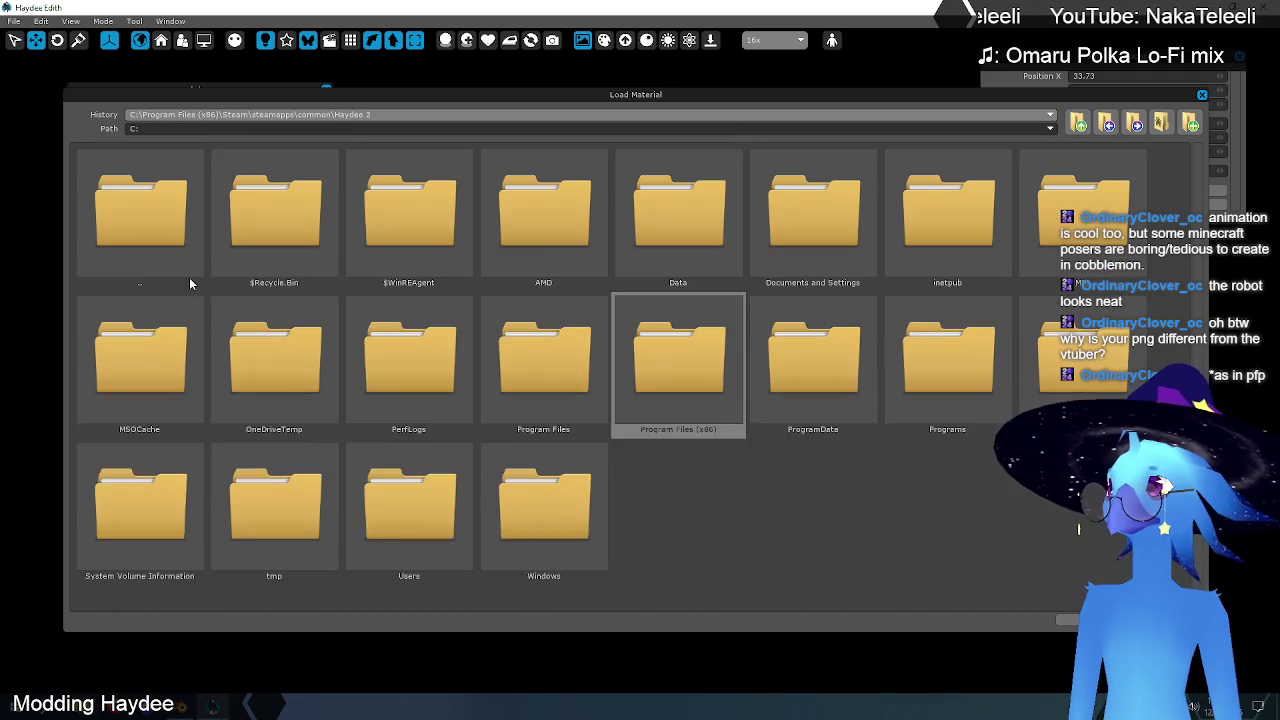
{"action": "double_click", "coordinate": [650, 235]}
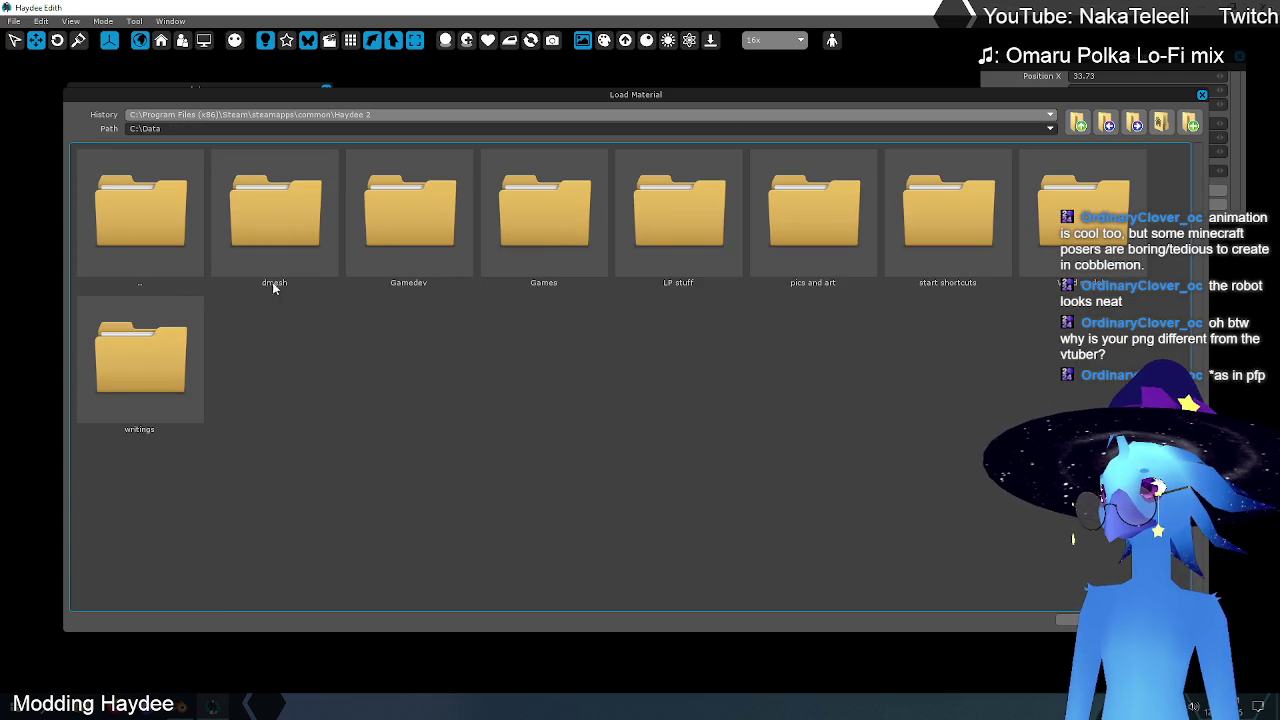
{"action": "double_click", "coordinate": [272, 282]}
{"action": "left_click", "coordinate": [266, 284]}
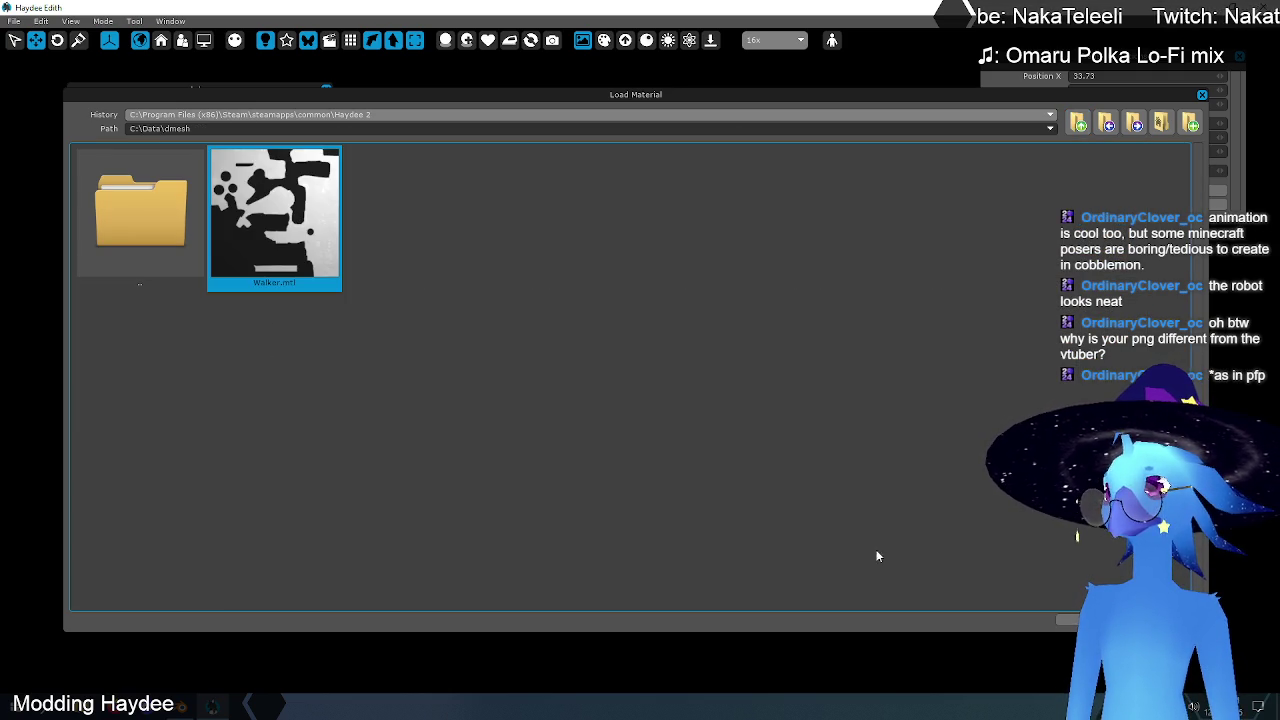
{"action": "key", "text": "Return"}
{"action": "mouse_move", "coordinate": [701, 294]}
{"action": "middle_mouse_down"}
{"action": "mouse_move", "coordinate": [640, 280]}
{"action": "mouse_move", "coordinate": [720, 194]}
{"action": "mouse_move", "coordinate": [700, 230]}
{"action": "middle_mouse_up"}
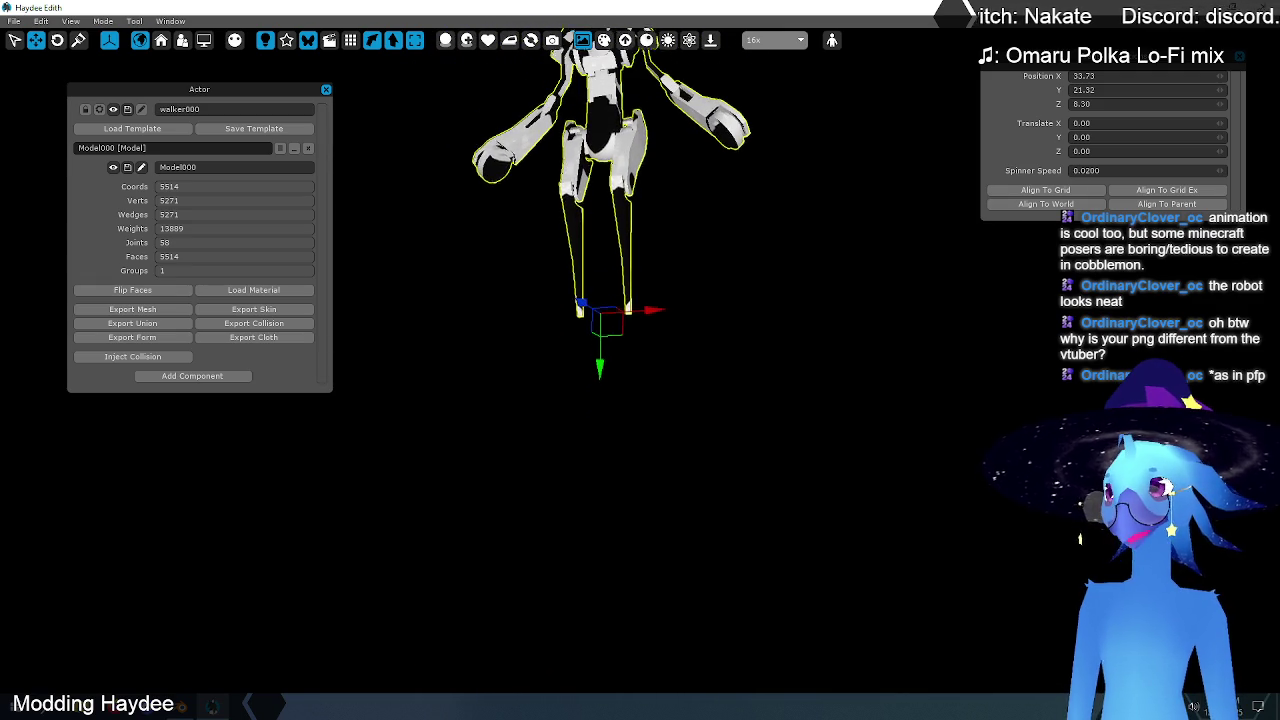
{"action": "right_click", "coordinate": [686, 184]}
{"action": "left_click", "coordinate": [712, 281]}
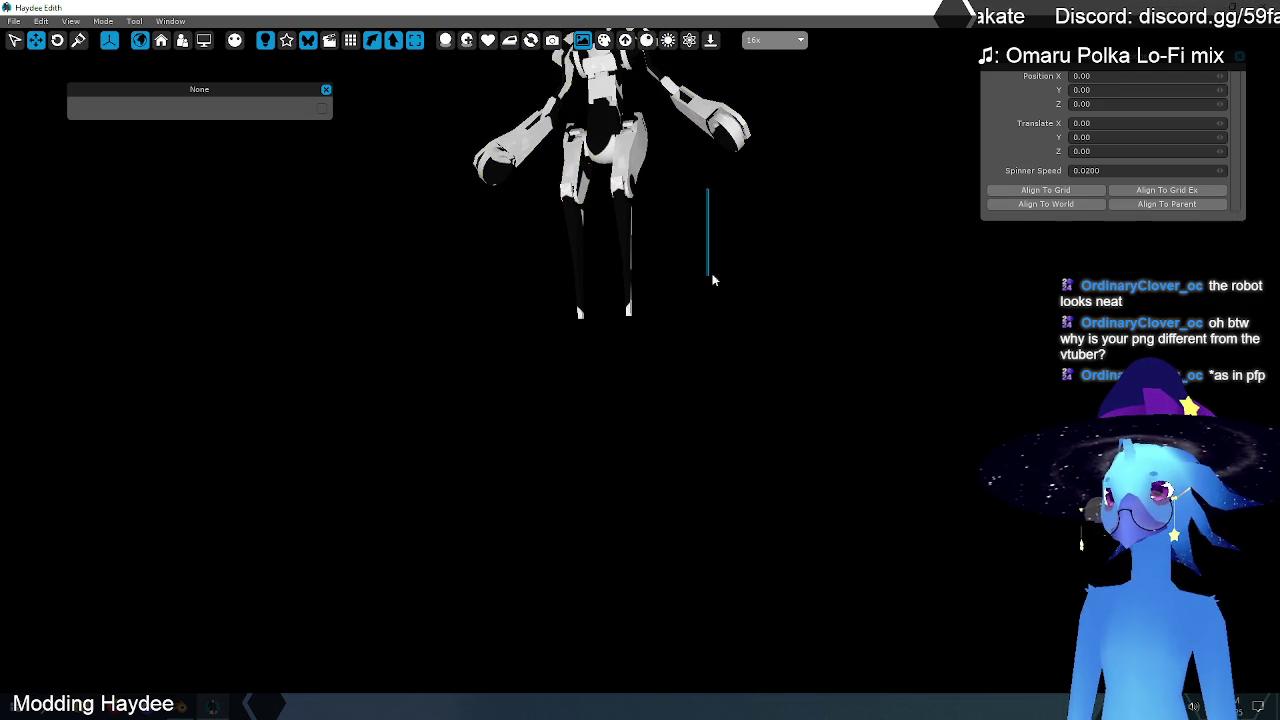
{"action": "mouse_move", "coordinate": [786, 338]}
{"action": "middle_mouse_down"}
{"action": "mouse_move", "coordinate": [711, 288]}
{"action": "mouse_move", "coordinate": [637, 416]}
{"action": "mouse_move", "coordinate": [719, 191]}
{"action": "mouse_move", "coordinate": [694, 216]}
{"action": "mouse_move", "coordinate": [737, 163]}
{"action": "mouse_move", "coordinate": [604, 318]}
{"action": "middle_mouse_up"}
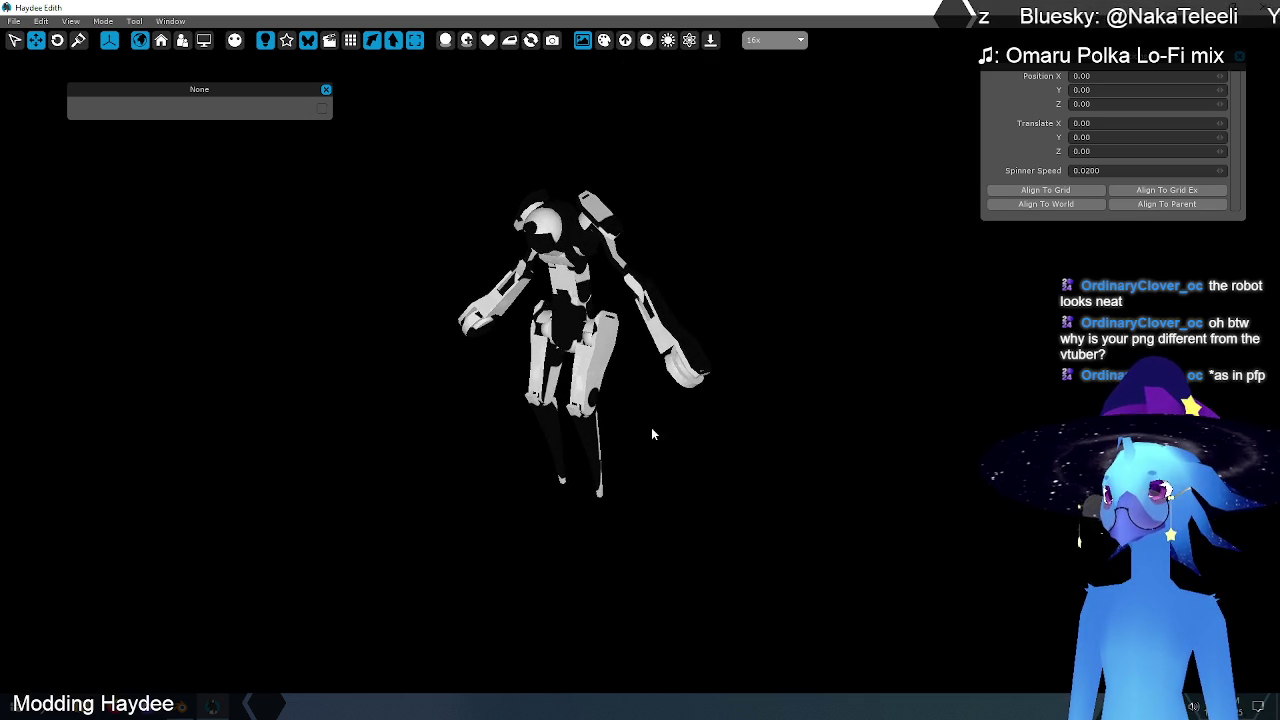
{"action": "middle_click_drag", "start_coordinate": [651, 433], "coordinate": [665, 433]}
{"action": "right_click_drag", "start_coordinate": [724, 427], "coordinate": [686, 430]}
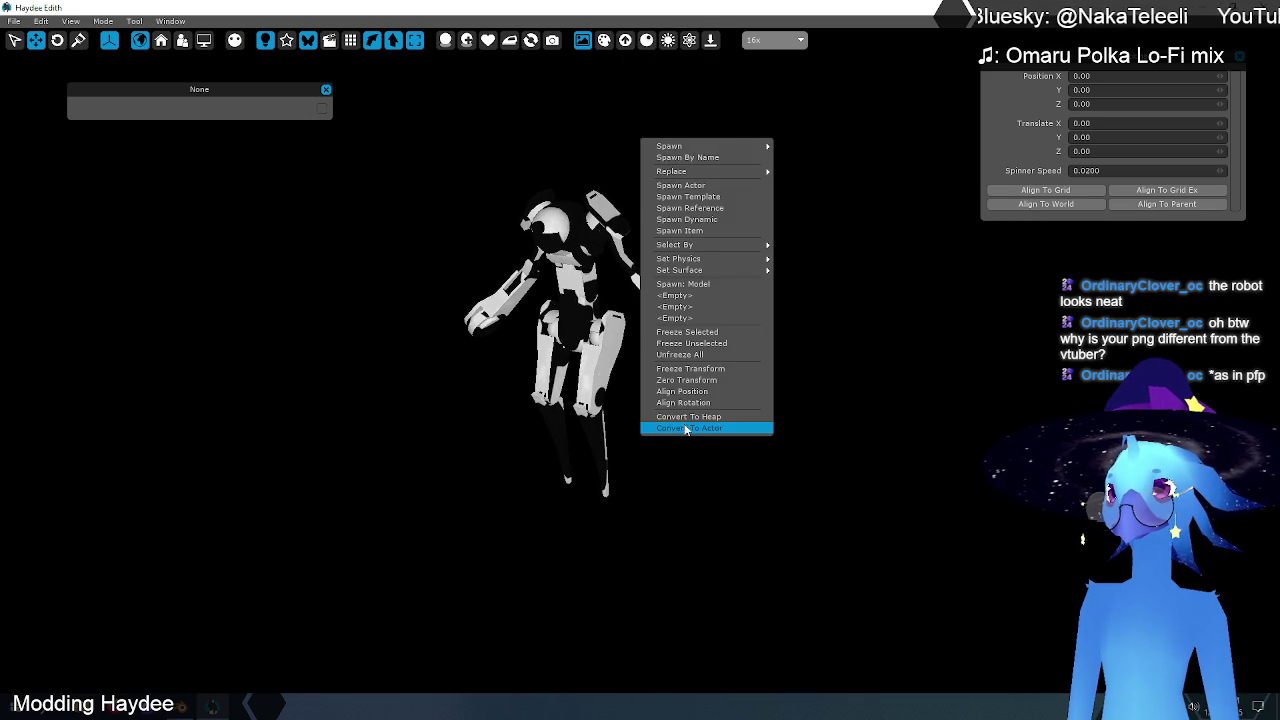
{"action": "left_click", "coordinate": [670, 507]}
{"action": "mouse_move", "coordinate": [670, 507]}
{"action": "middle_mouse_down"}
{"action": "mouse_move", "coordinate": [397, 515]}
{"action": "mouse_move", "coordinate": [900, 350]}
{"action": "middle_mouse_up"}
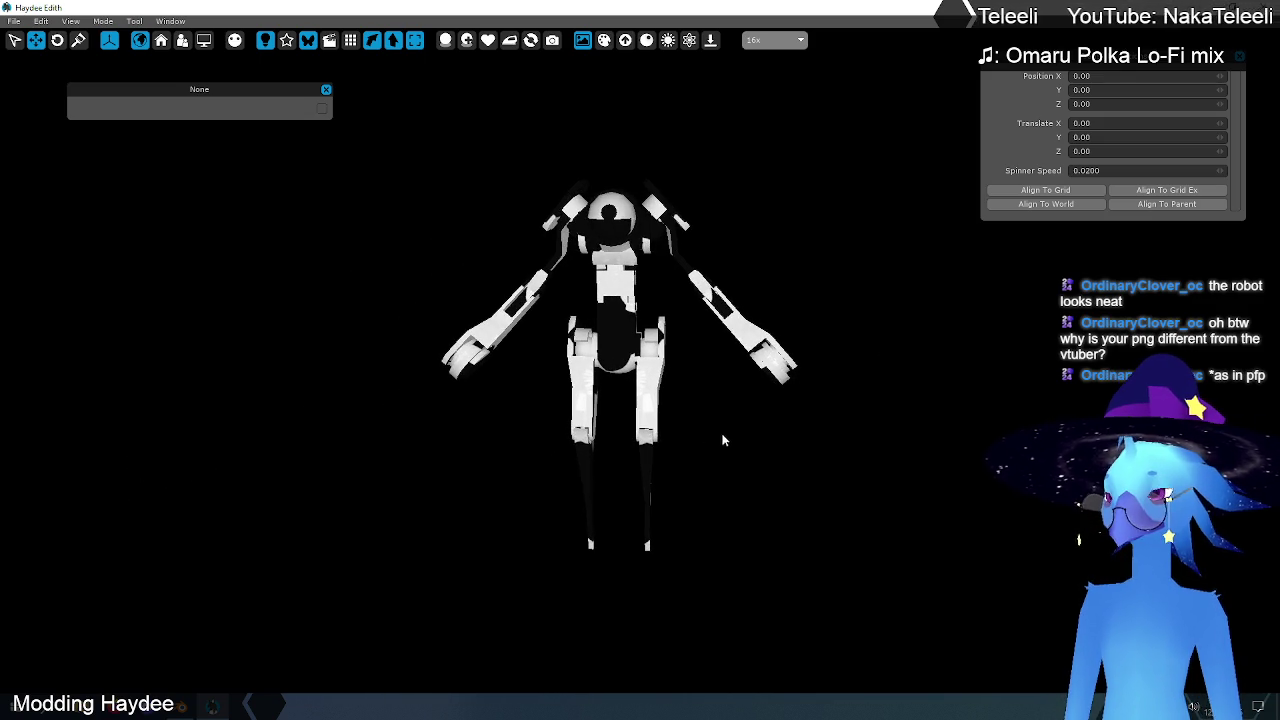
{"action": "middle_click_drag", "start_coordinate": [724, 440], "coordinate": [900, 250]}
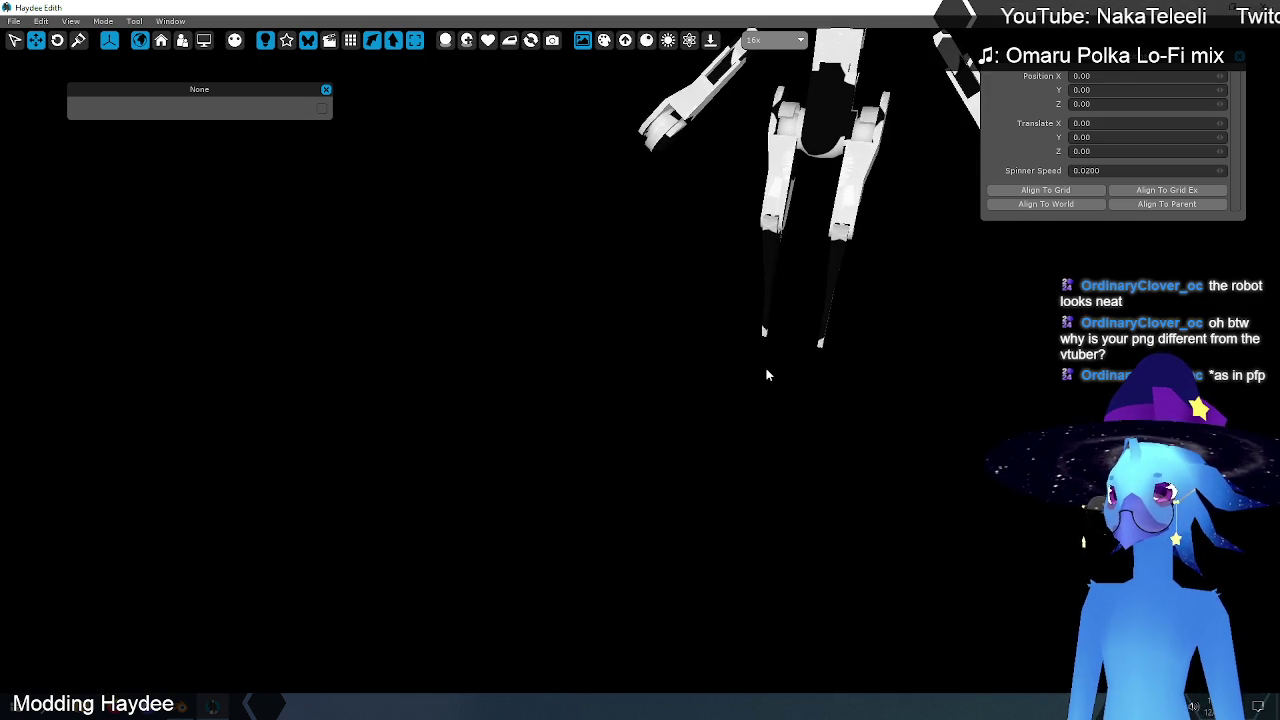
{"action": "middle_click_drag", "start_coordinate": [713, 317], "coordinate": [600, 450]}
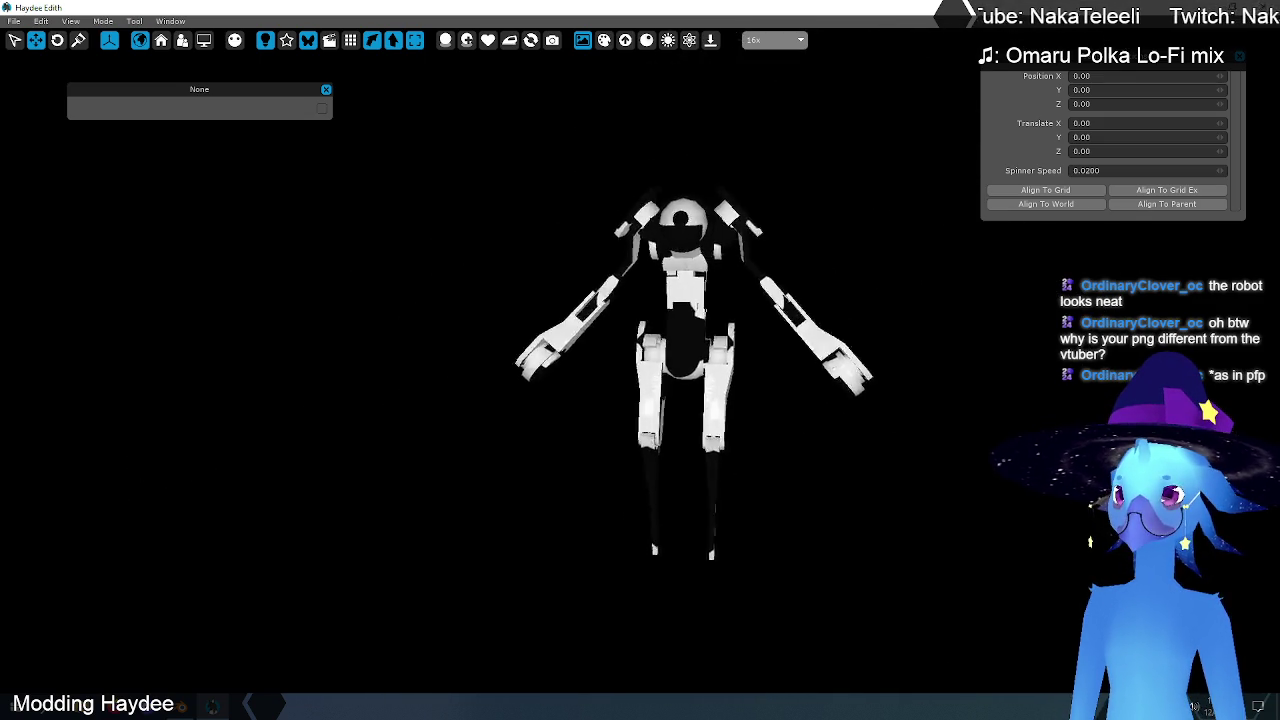
{"action": "middle_click_drag", "start_coordinate": [766, 268], "coordinate": [755, 270]}
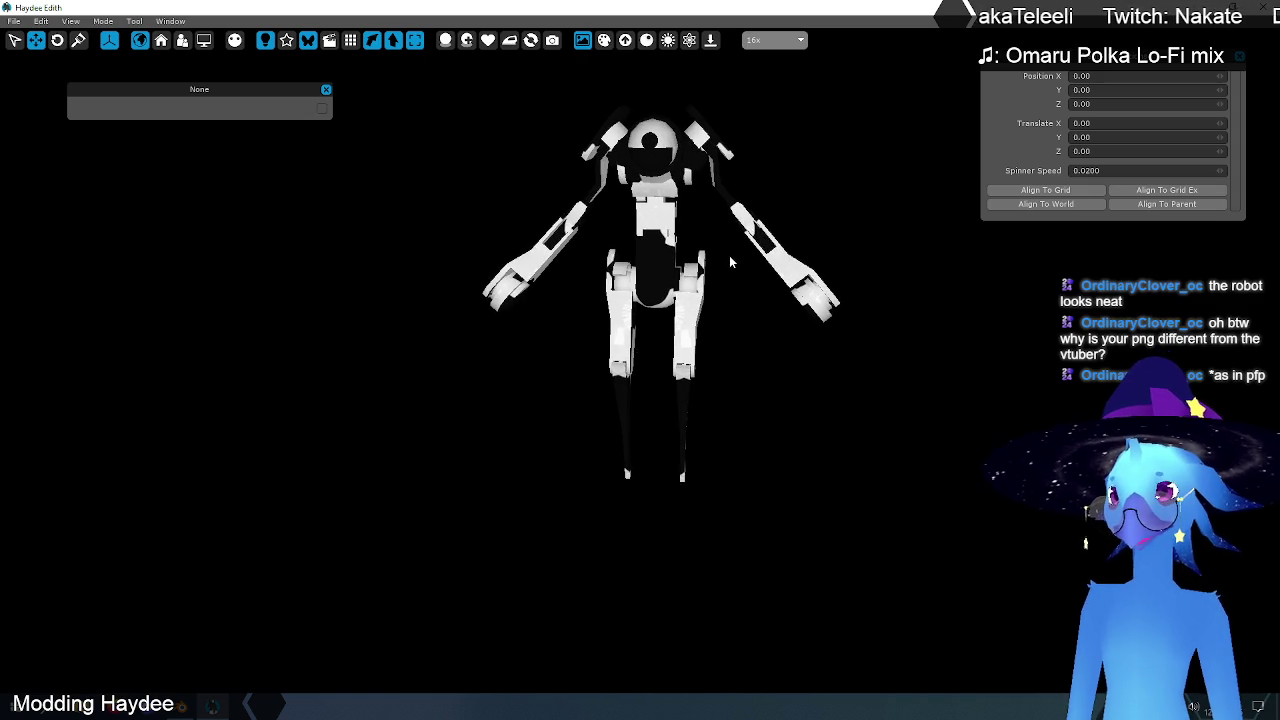
{"action": "scroll", "coordinate": [752, 438], "scroll_direction": "up", "scroll_amount": 2}
{"action": "scroll", "coordinate": [838, 326], "scroll_direction": "down", "scroll_amount": 3}
{"action": "scroll", "coordinate": [838, 326], "scroll_direction": "down", "scroll_amount": 1}
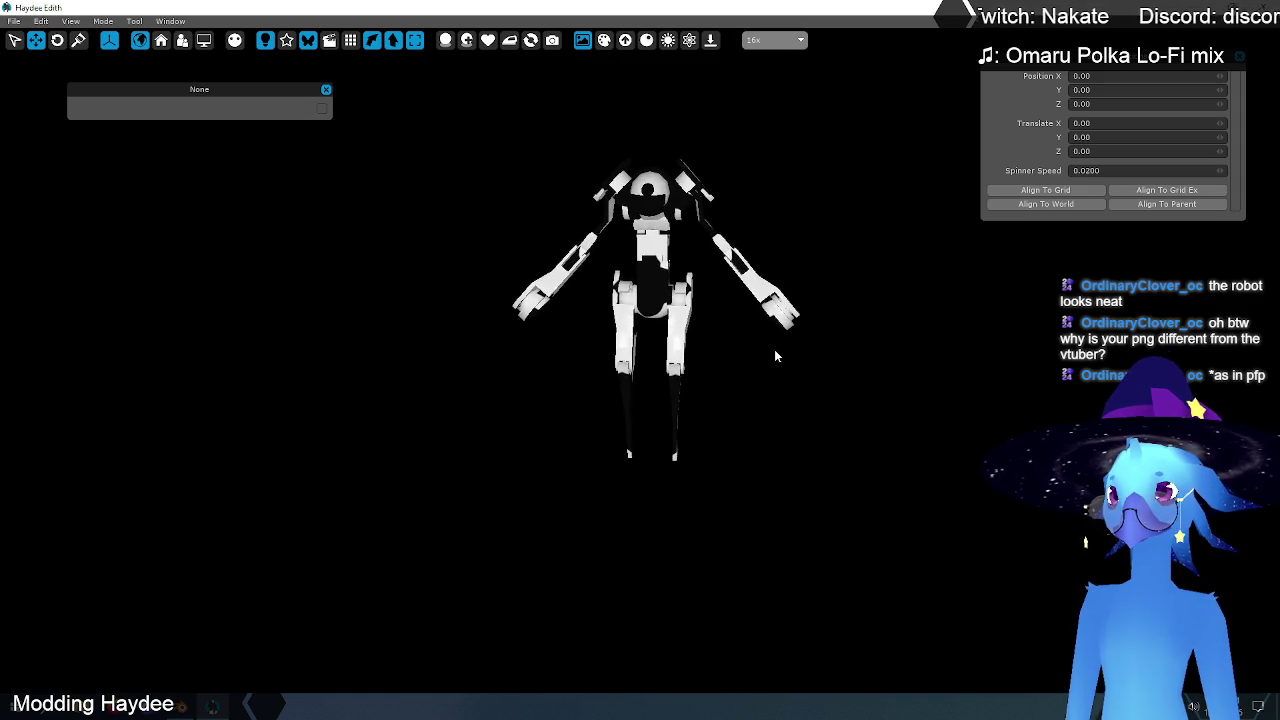
{"action": "middle_click_drag", "start_coordinate": [779, 337], "coordinate": [665, 395]}
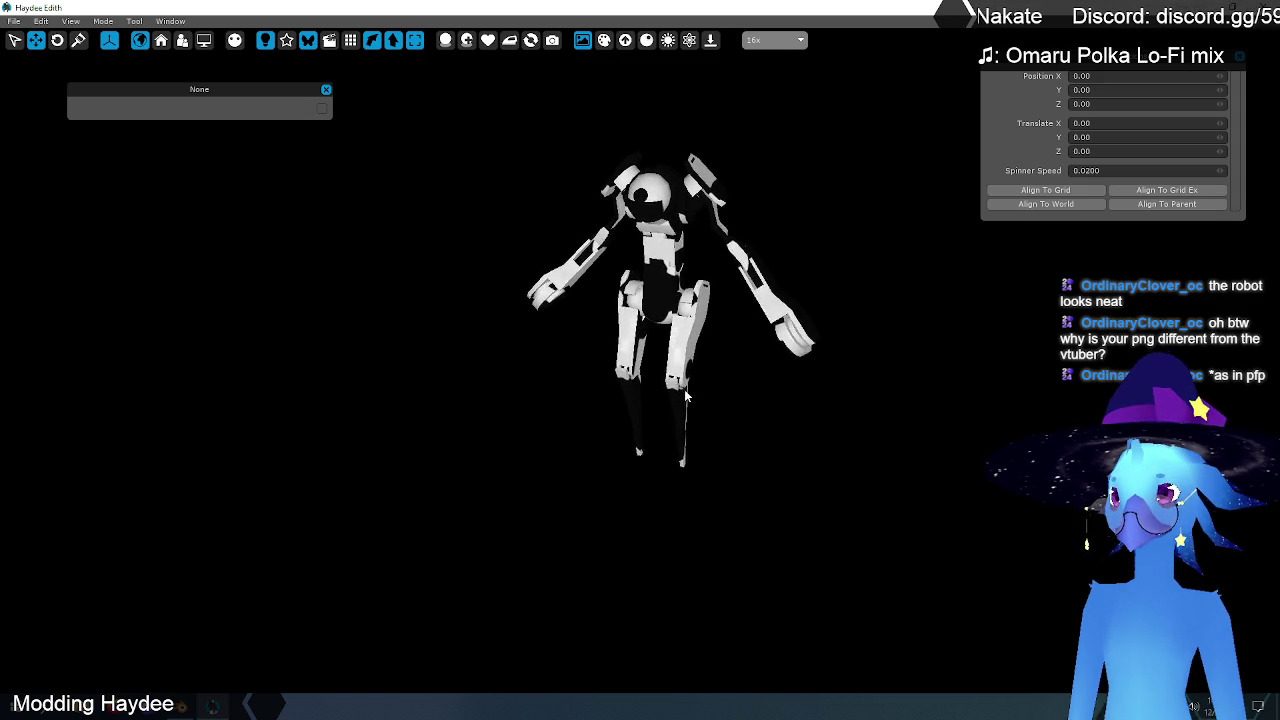
{"action": "mouse_move", "coordinate": [761, 358]}
{"action": "middle_mouse_down"}
{"action": "mouse_move", "coordinate": [754, 366]}
{"action": "mouse_move", "coordinate": [780, 277]}
{"action": "mouse_move", "coordinate": [779, 305]}
{"action": "middle_mouse_up"}
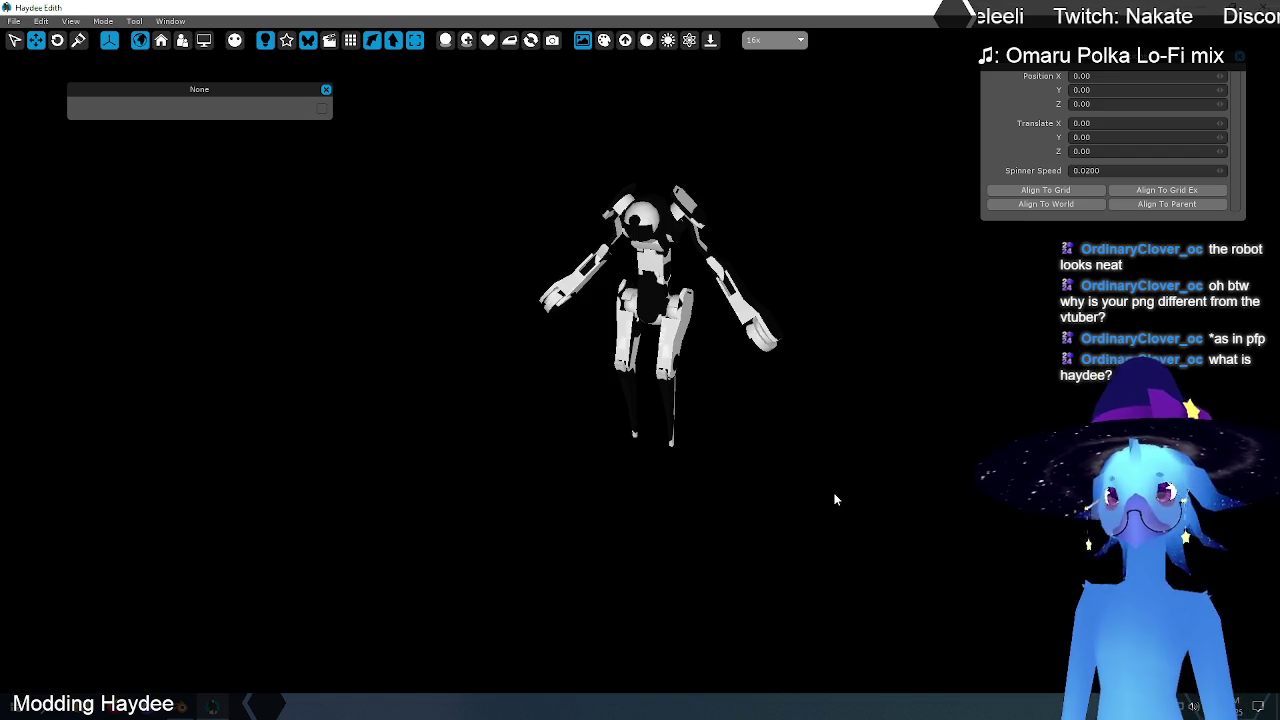
{"action": "mouse_move", "coordinate": [825, 376]}
{"action": "middle_mouse_down"}
{"action": "mouse_move", "coordinate": [760, 388]}
{"action": "mouse_move", "coordinate": [767, 367]}
{"action": "middle_mouse_up"}
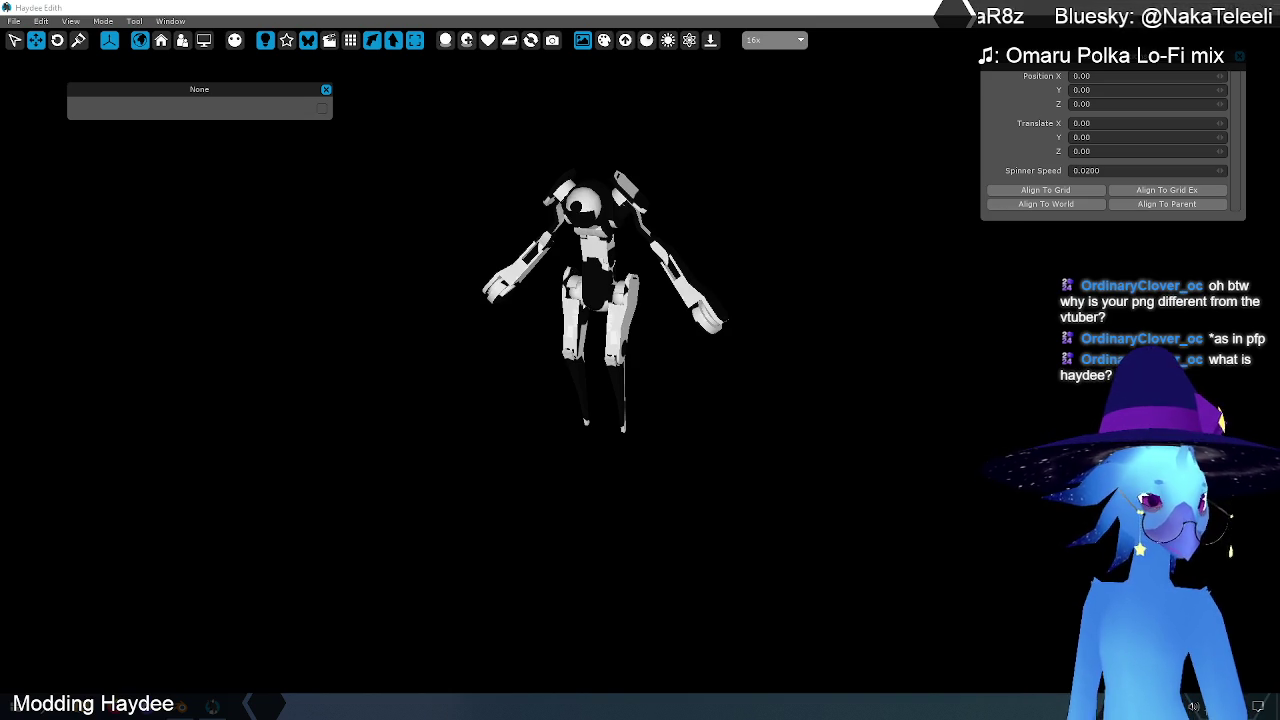
{"action": "left_click", "coordinate": [553, 234]}
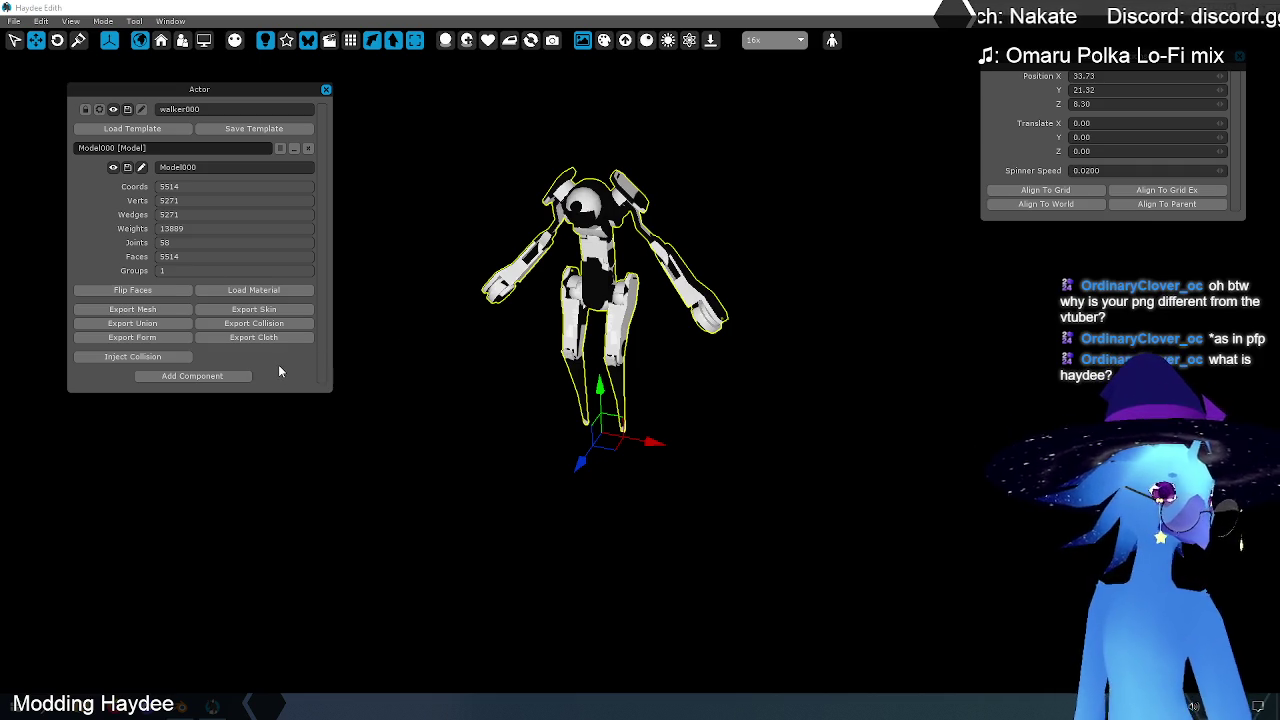
Step: Export the walker mesh as walker into C:\Data\dmesh
{"action": "left_click", "coordinate": [133, 311]}
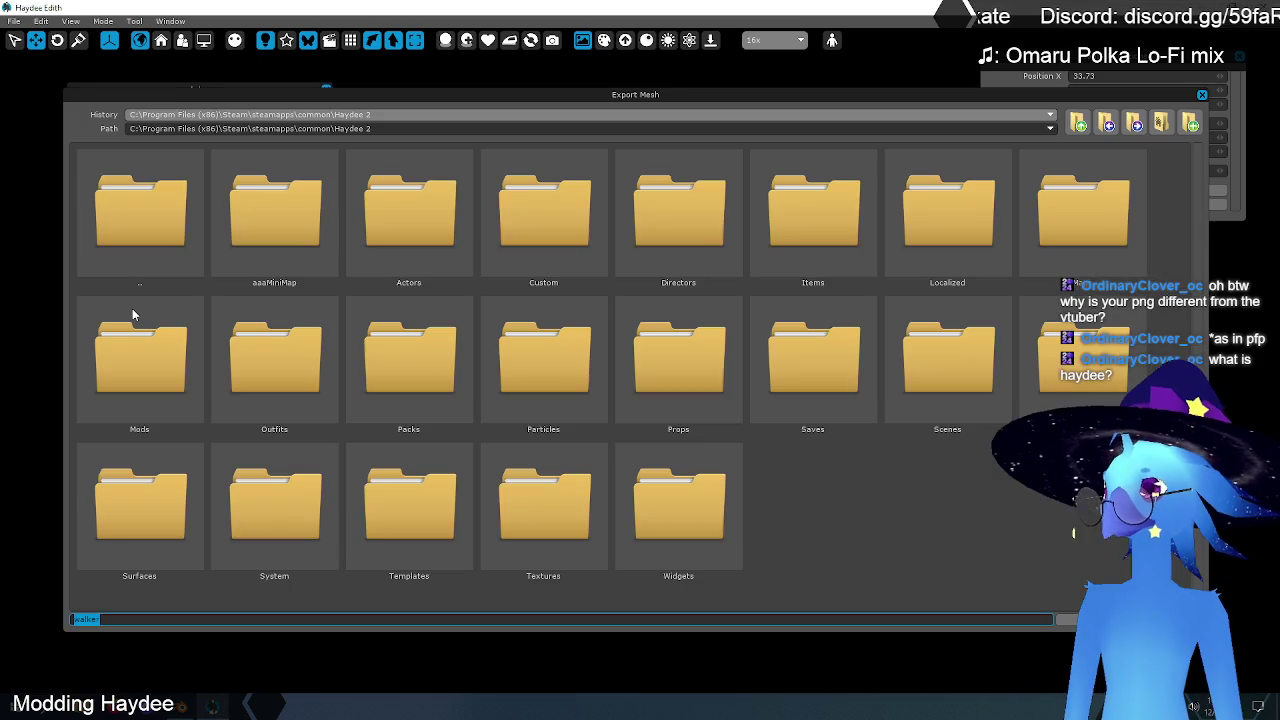
{"action": "left_click", "coordinate": [1078, 122]}
{"action": "left_click", "coordinate": [1078, 122]}
{"action": "left_click", "coordinate": [1078, 122]}
{"action": "left_click", "coordinate": [1078, 122]}
{"action": "left_click", "coordinate": [1078, 122]}
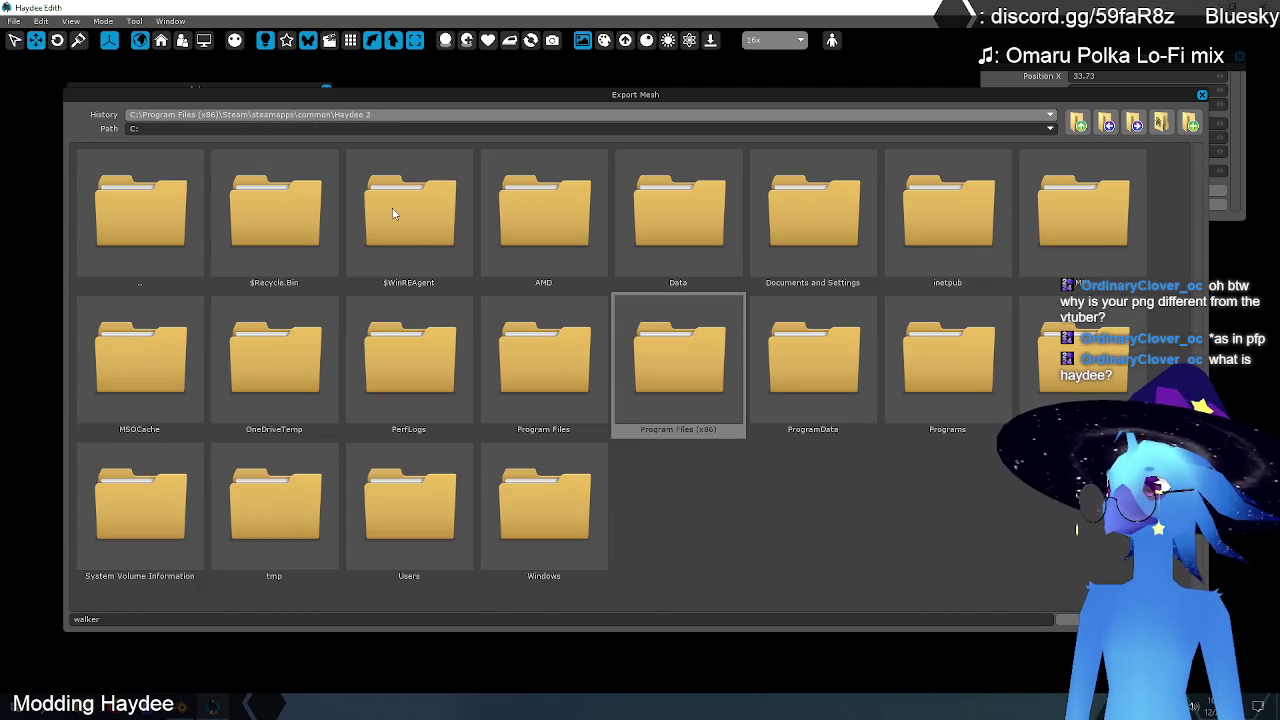
{"action": "double_click", "coordinate": [680, 210]}
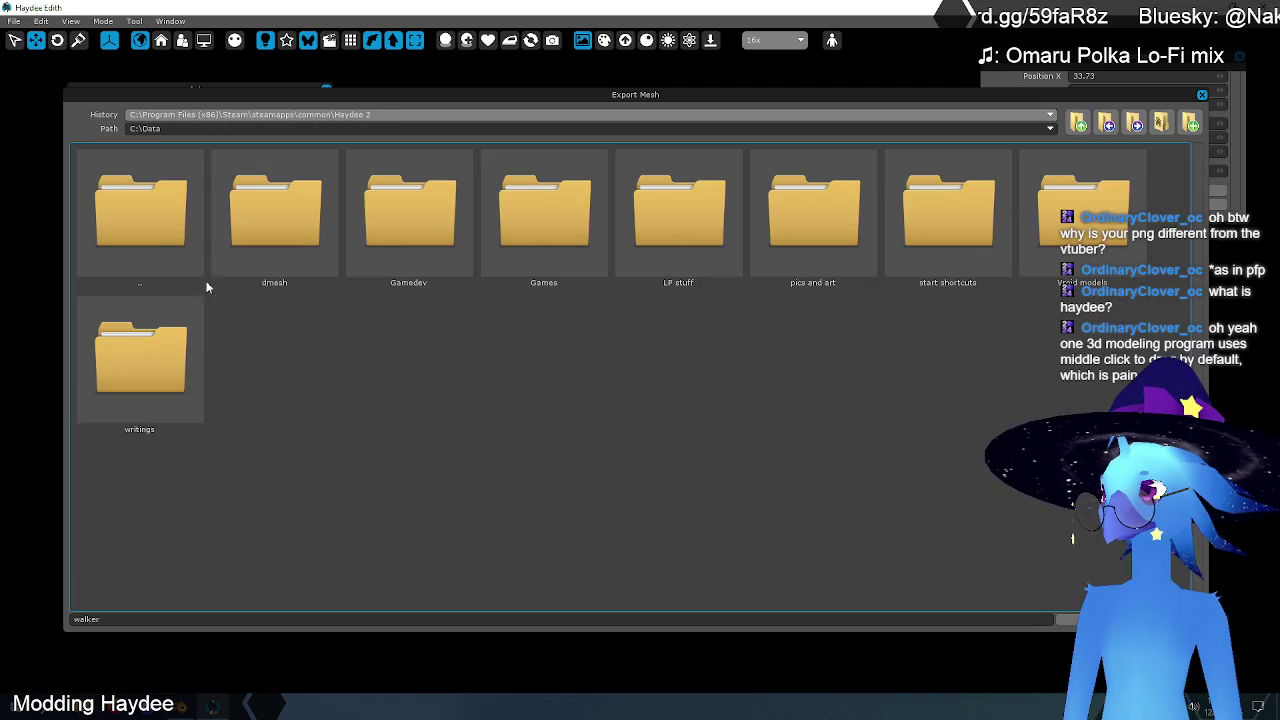
{"action": "double_click", "coordinate": [261, 224]}
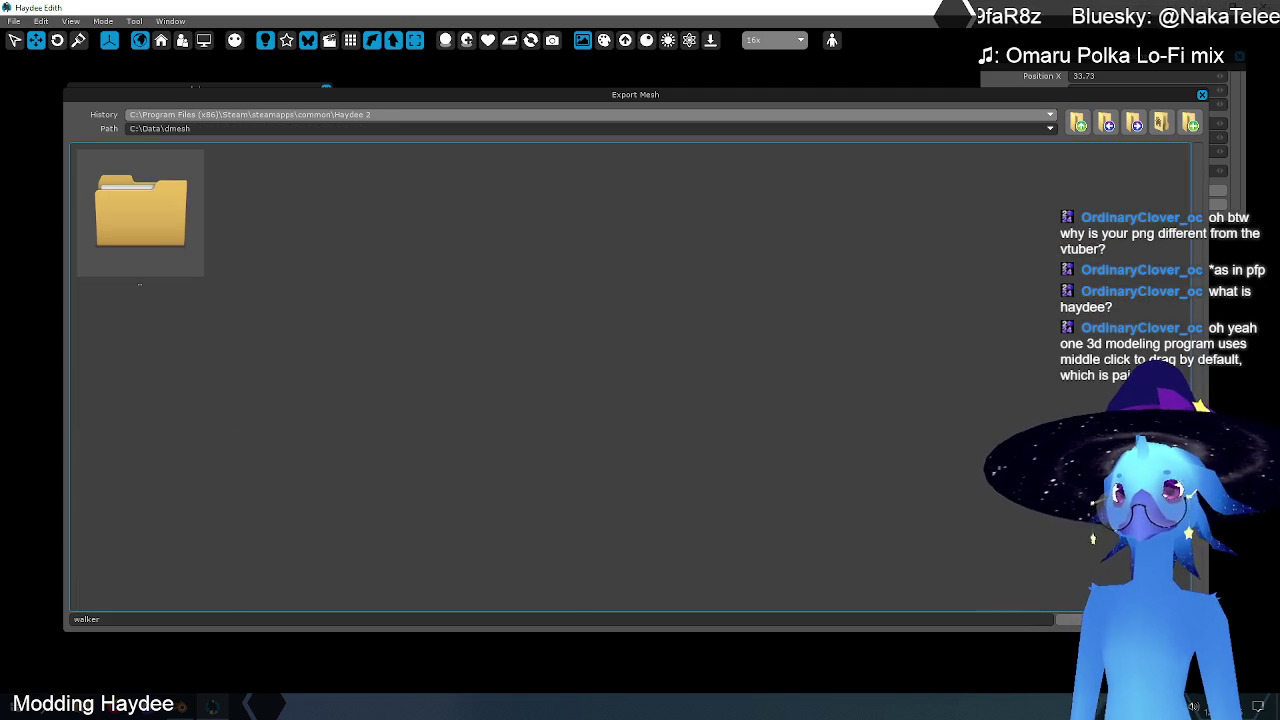
{"action": "key", "text": "Return"}
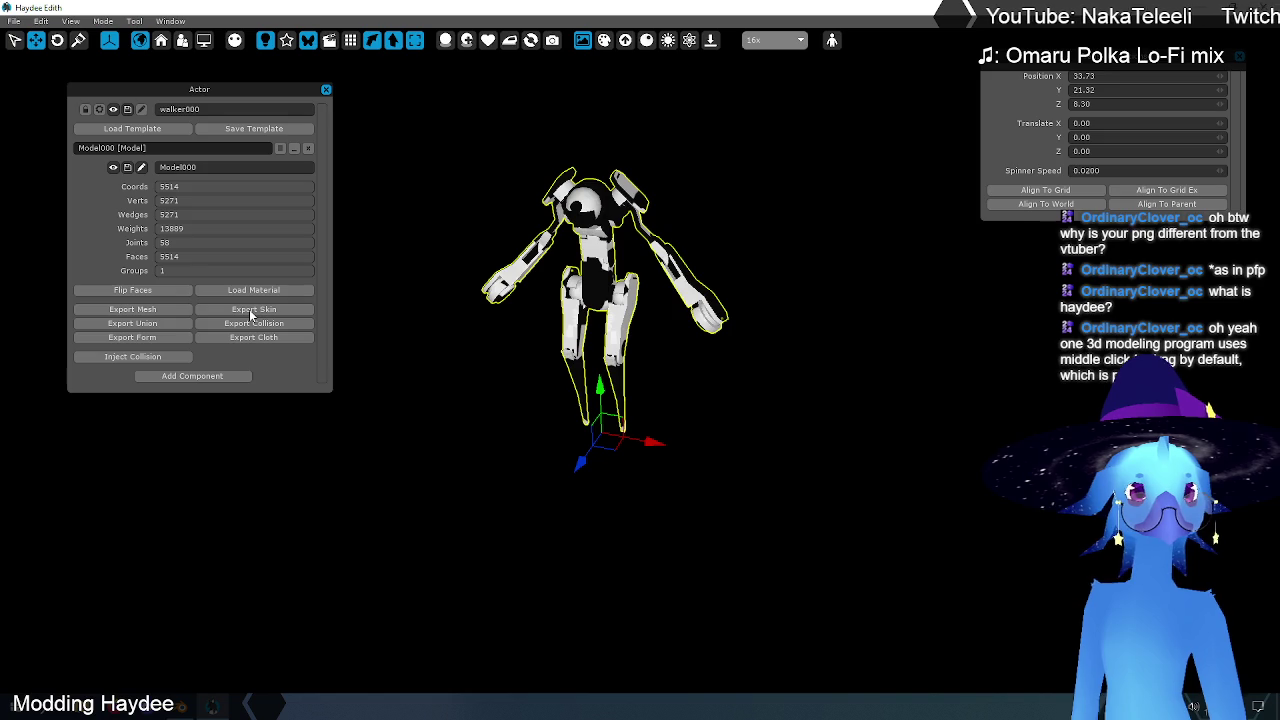
Step: Export the walker skin as walker into C:\Data\dmesh and hide the editor
{"action": "left_click", "coordinate": [251, 313]}
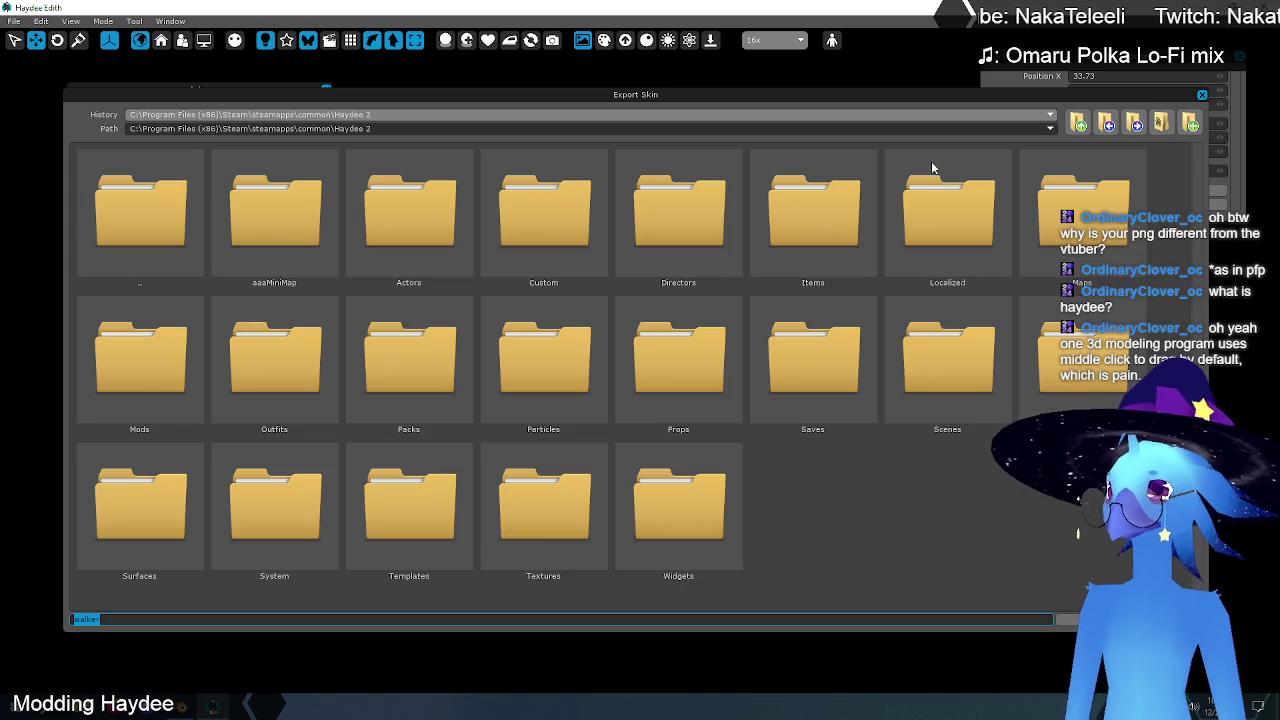
{"action": "left_click", "coordinate": [1078, 122]}
{"action": "left_click", "coordinate": [1078, 122]}
{"action": "left_click", "coordinate": [1078, 122]}
{"action": "left_click", "coordinate": [1078, 122]}
{"action": "left_click", "coordinate": [1078, 122]}
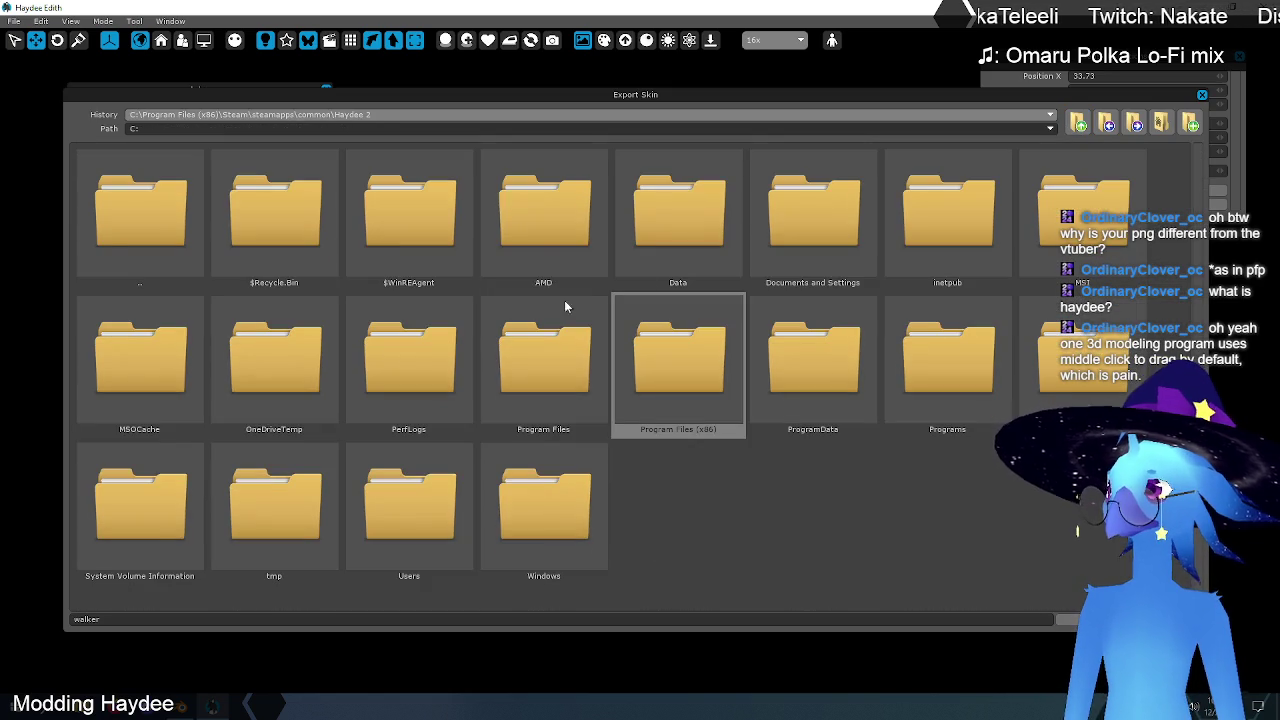
{"action": "double_click", "coordinate": [664, 217]}
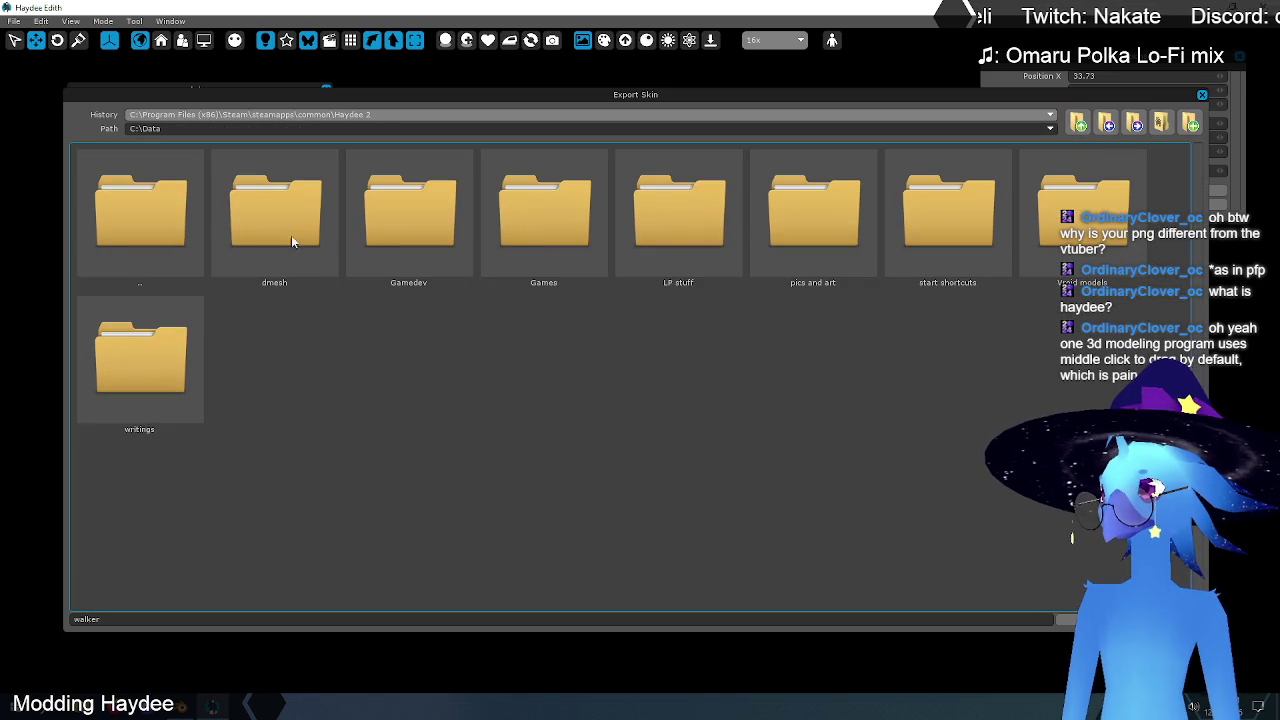
{"action": "double_click", "coordinate": [290, 230]}
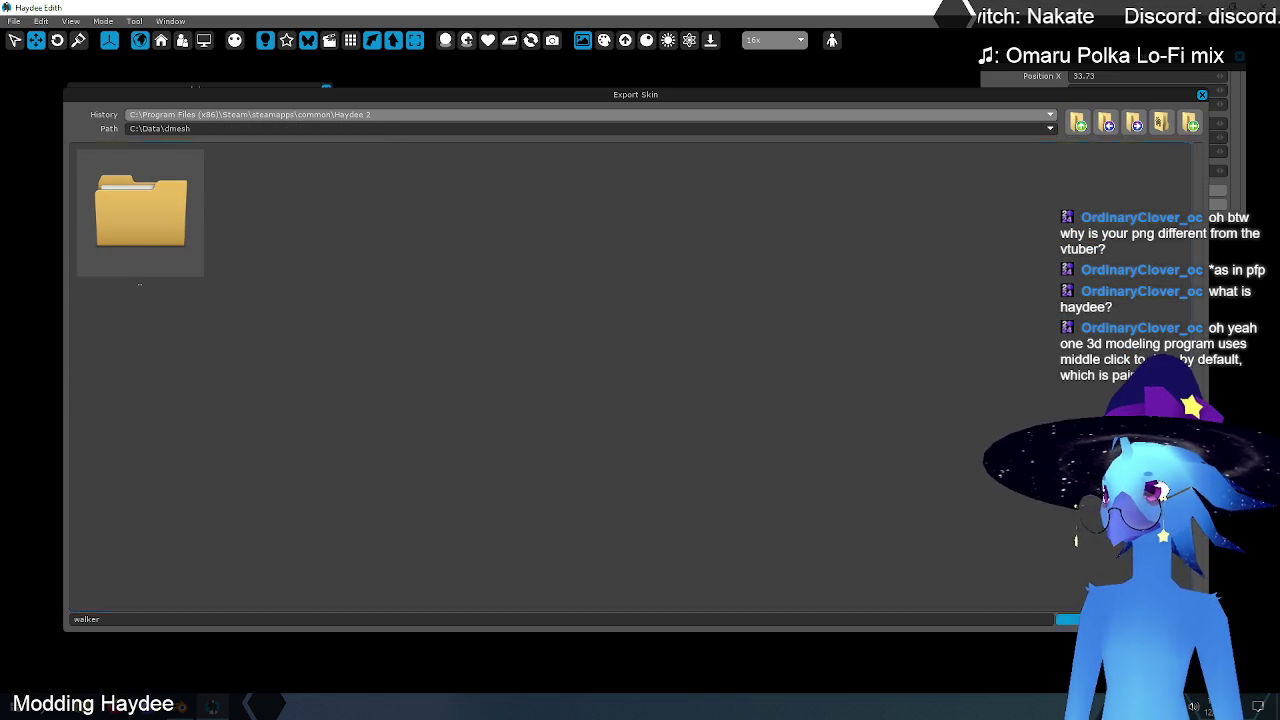
{"action": "left_click", "coordinate": [1068, 619]}
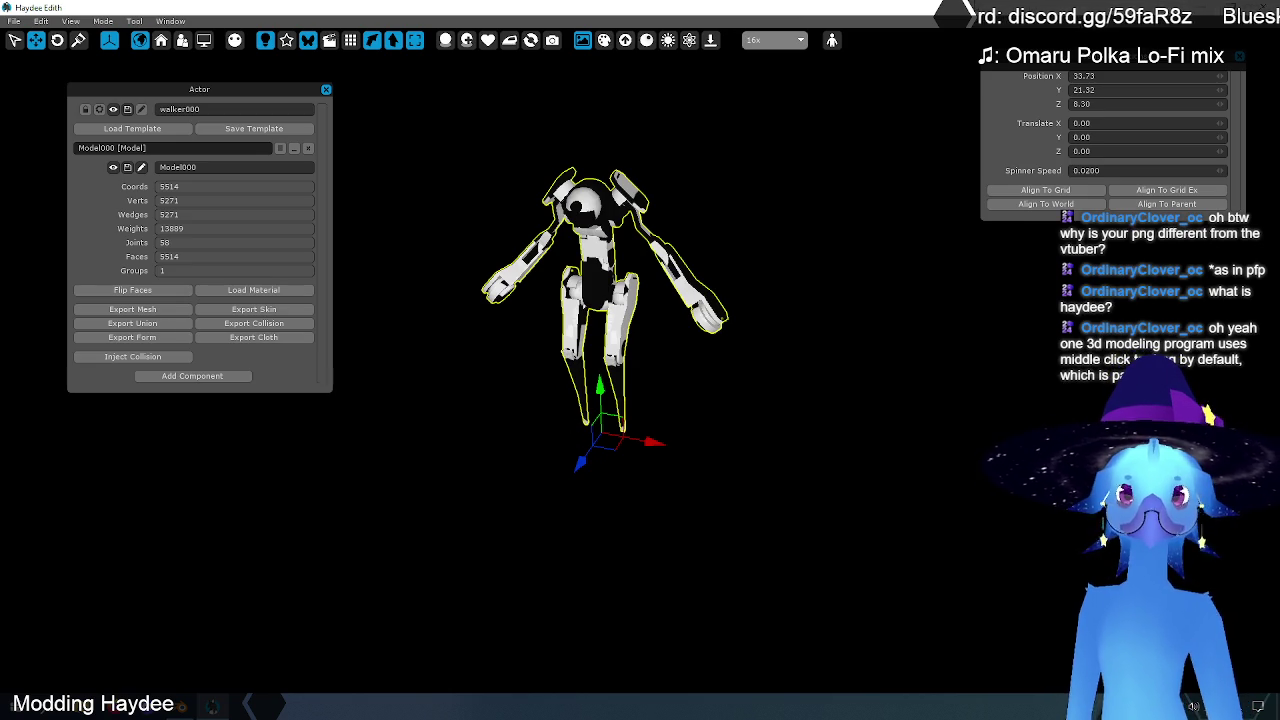
{"action": "key", "text": "alt+F4"}
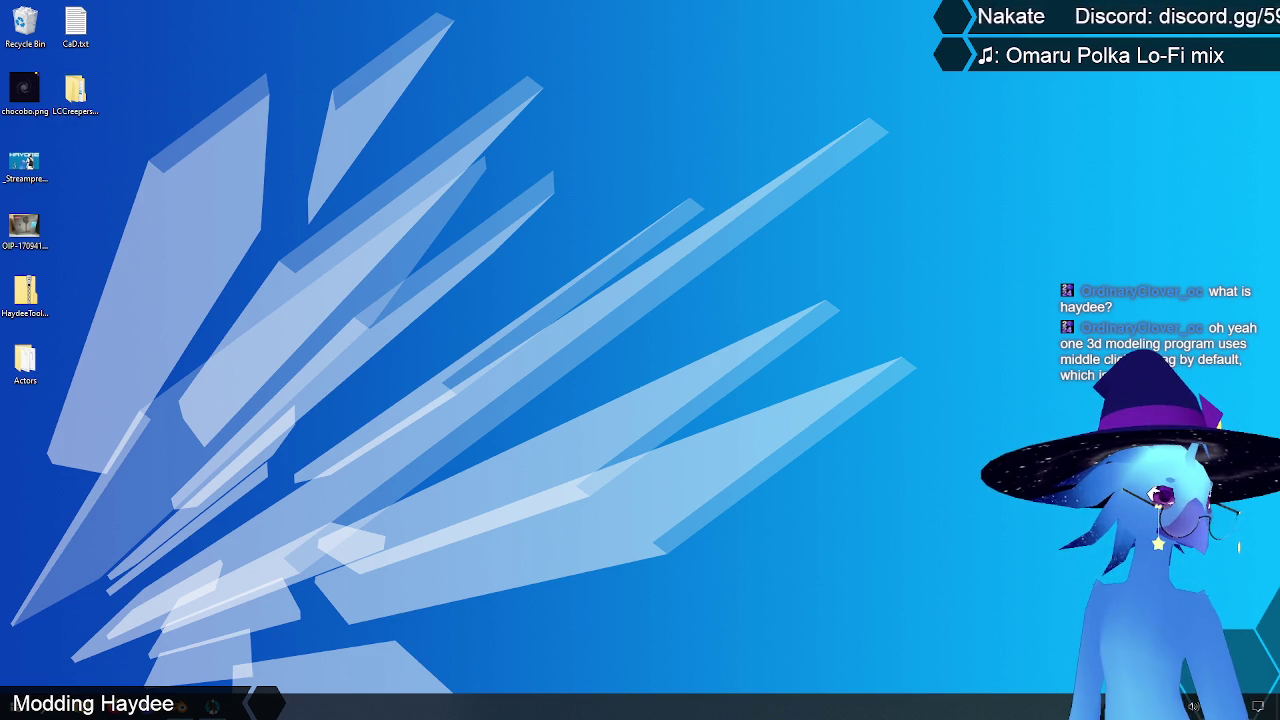
Step: Review Creeper.outfit's mesh entries in Notepad, close it, and drag the outfit file onto the desktop
{"action": "key", "text": "alt+Tab"}
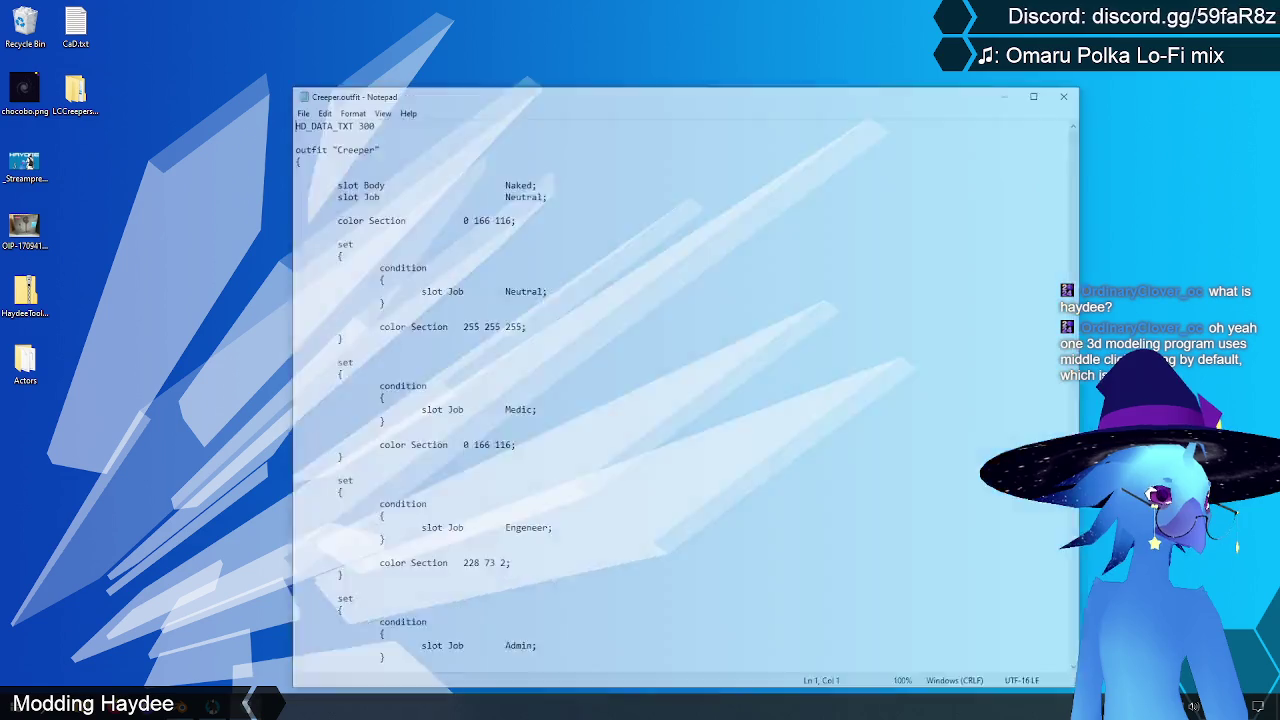
{"action": "left_click_drag", "start_coordinate": [655, 92], "coordinate": [570, 31]}
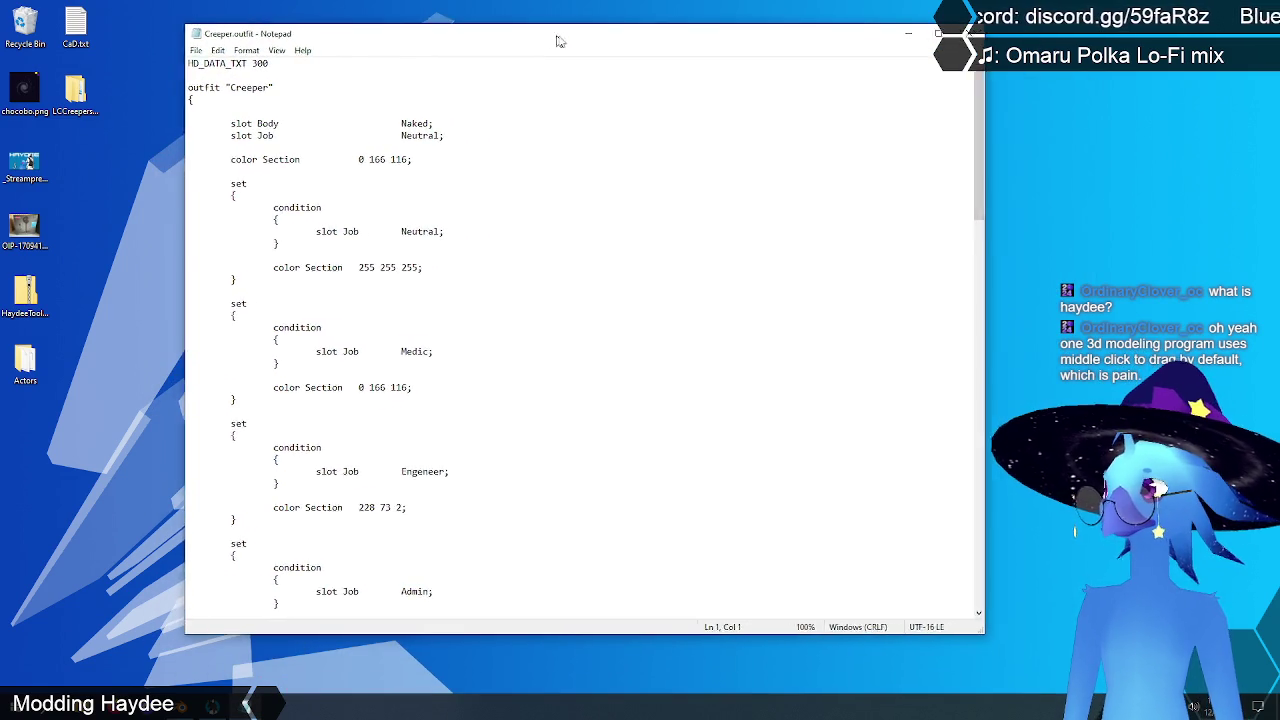
{"action": "left_click_drag", "start_coordinate": [996, 107], "coordinate": [997, 502]}
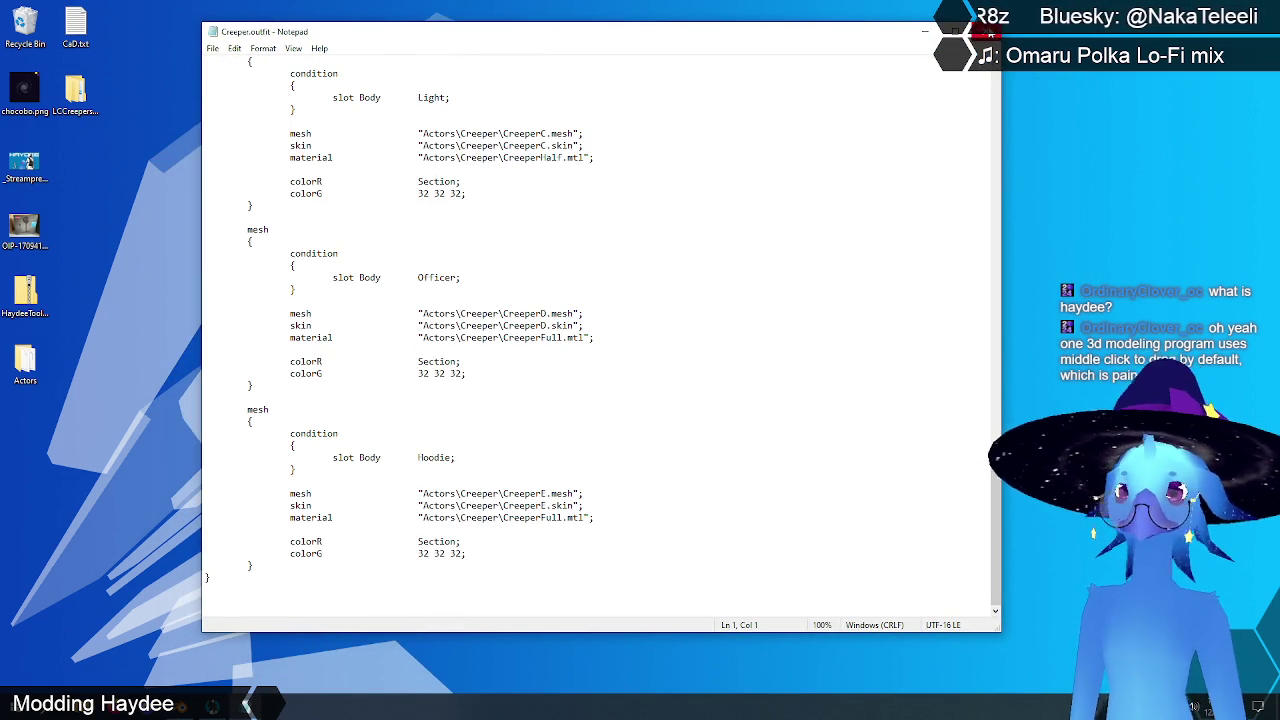
{"action": "left_click", "coordinate": [986, 31]}
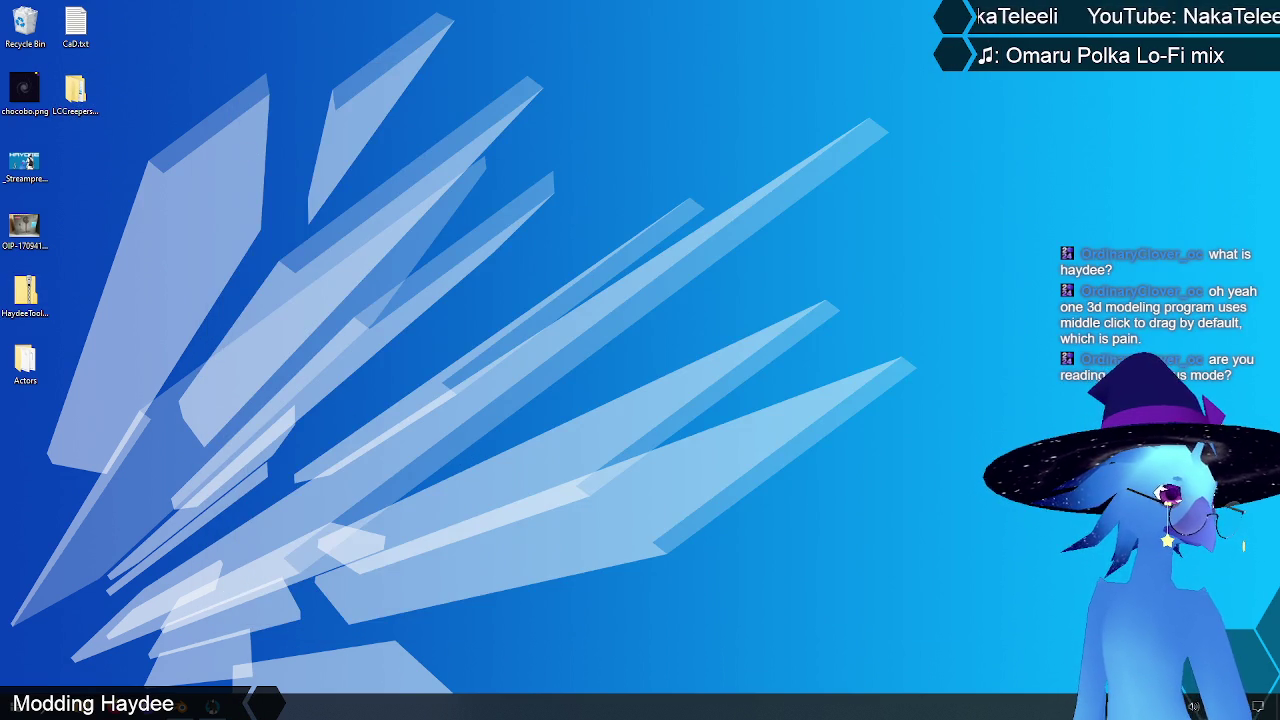
{"action": "right_click_drag", "start_coordinate": [901, 342], "coordinate": [848, 344]}
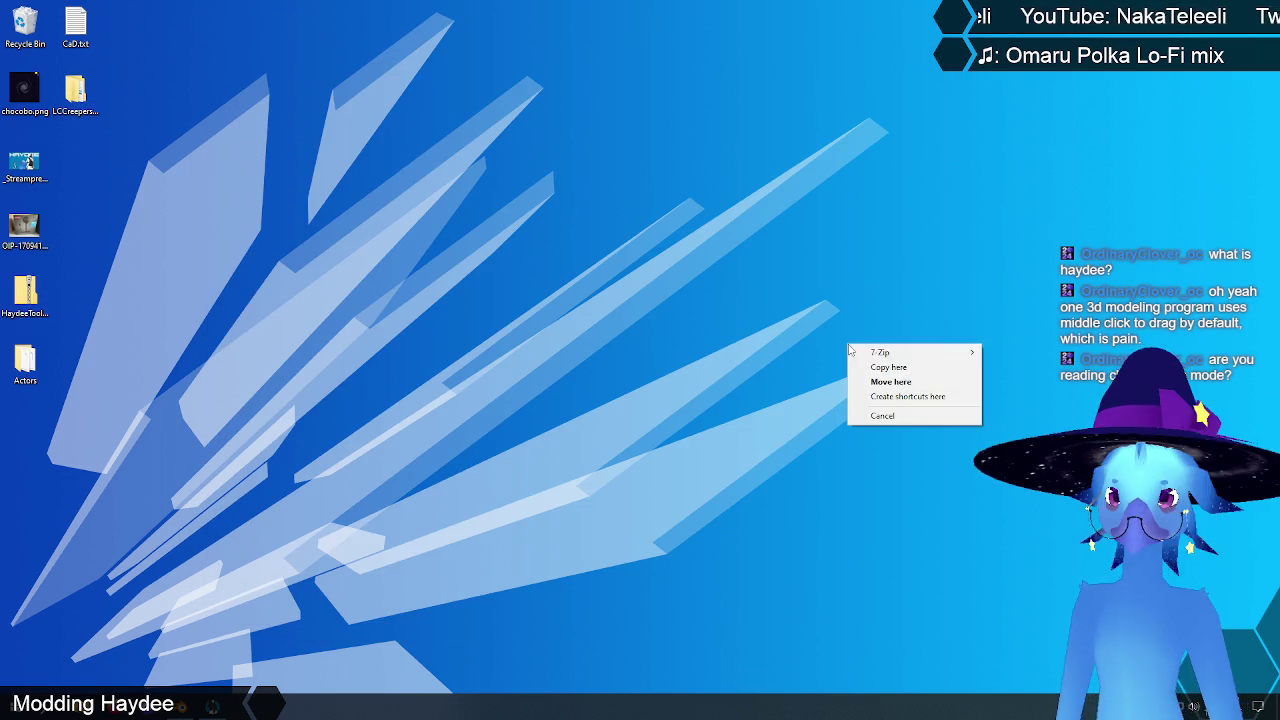
Step: Copy Creeper.outfit onto the desktop and open it in Notepad
{"action": "left_click", "coordinate": [903, 379]}
{"action": "left_click_drag", "start_coordinate": [836, 298], "coordinate": [270, 258]}
{"action": "double_click", "coordinate": [278, 228]}
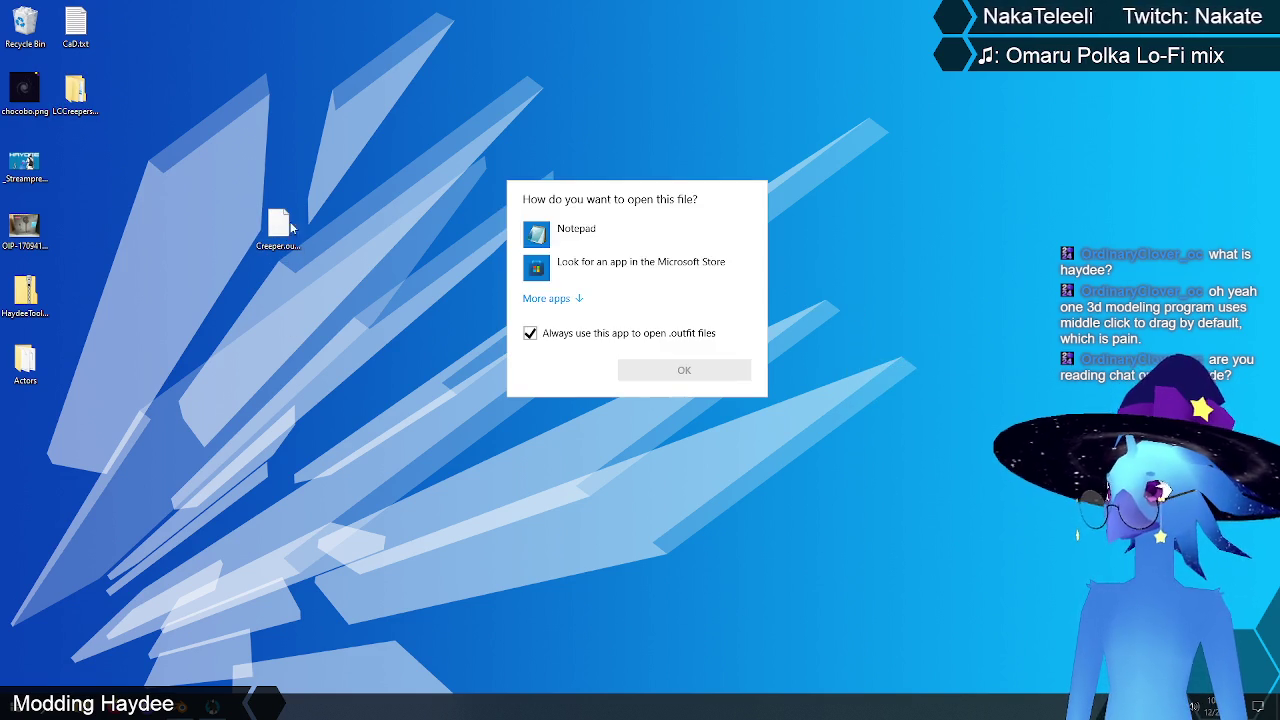
{"action": "left_click", "coordinate": [573, 240]}
{"action": "left_click", "coordinate": [679, 368]}
{"action": "left_click", "coordinate": [356, 170]}
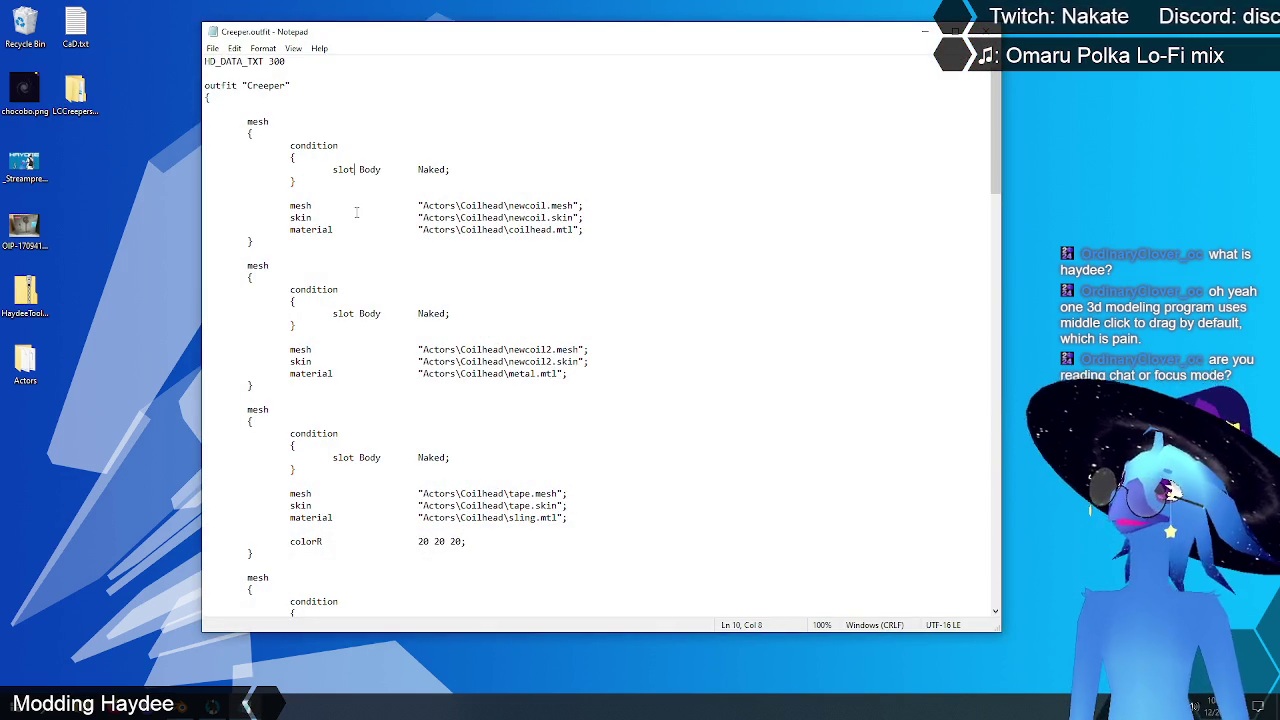
Step: Delete the two Coilhead newcoil mesh blocks from the outfit
{"action": "scroll", "coordinate": [350, 392], "scroll_direction": "down", "scroll_amount": 6}
{"action": "scroll", "coordinate": [376, 430], "scroll_direction": "up", "scroll_amount": 6}
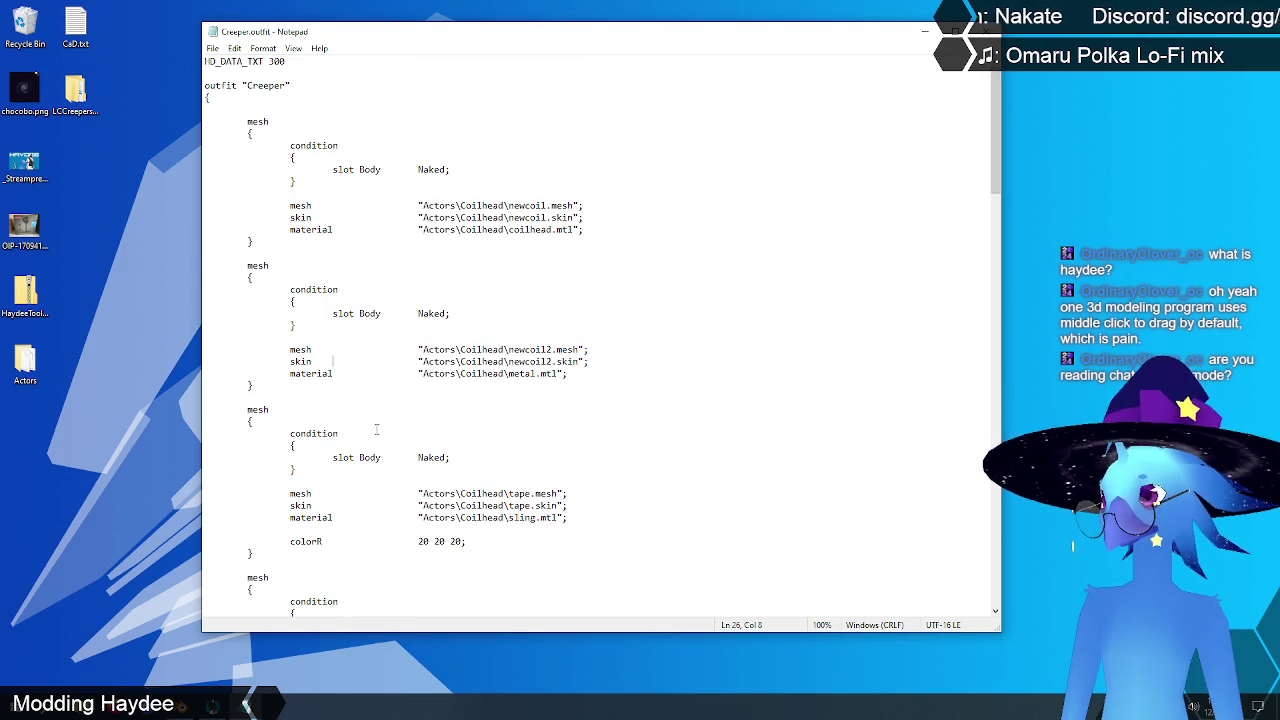
{"action": "left_click_drag", "start_coordinate": [266, 387], "coordinate": [106, 120]}
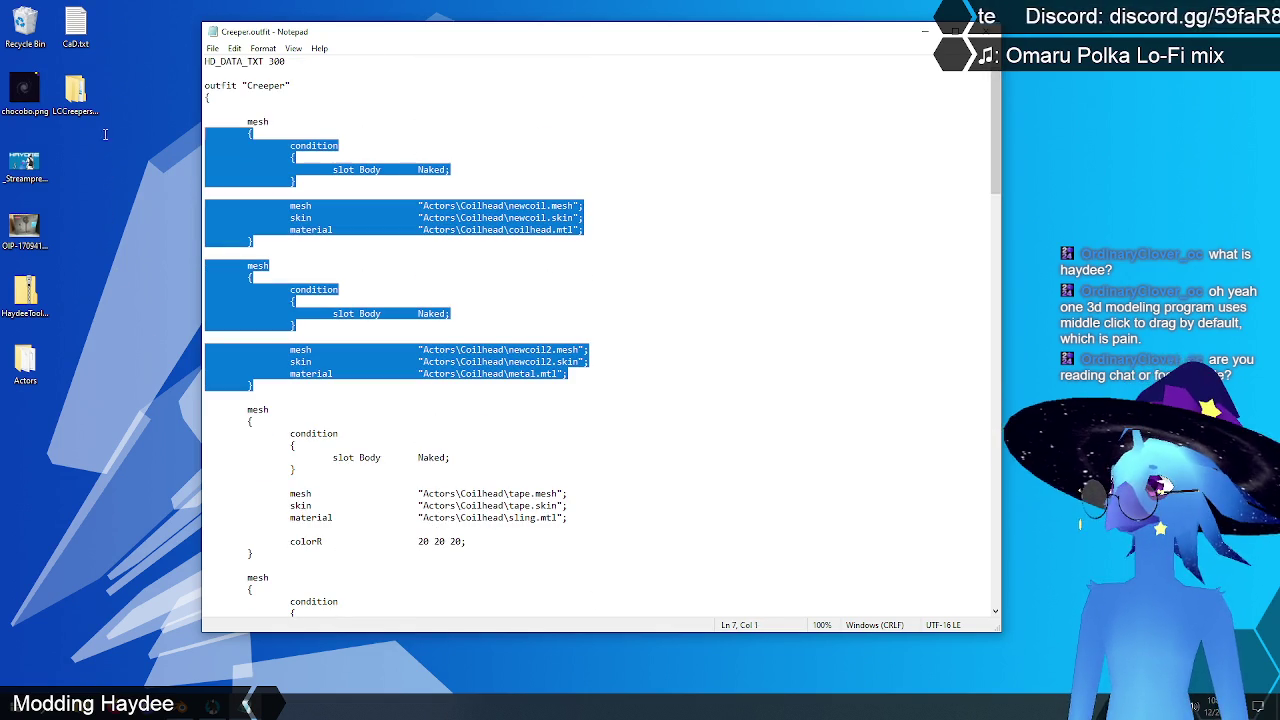
{"action": "key", "text": "Delete"}
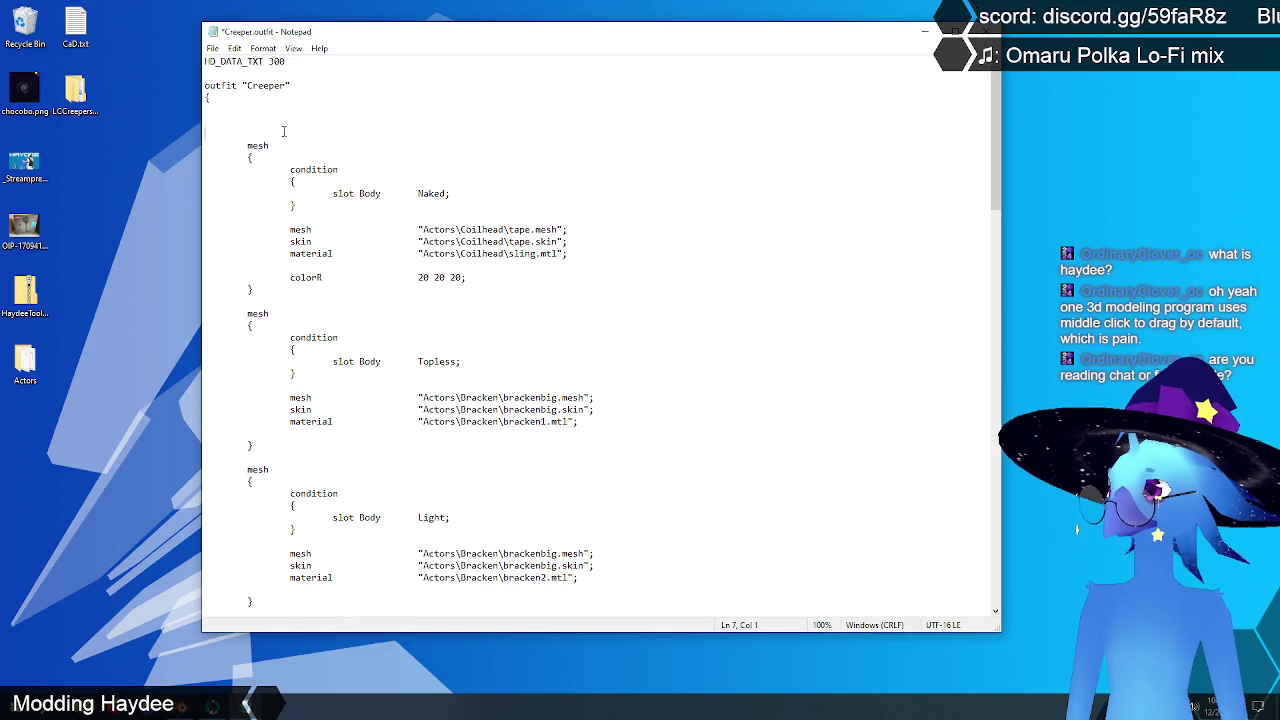
{"action": "key", "text": "BackSpace"}
{"action": "key", "text": "BackSpace"}
{"action": "key", "text": "BackSpace"}
{"action": "scroll", "coordinate": [450, 170], "scroll_direction": "down", "scroll_amount": 3}
{"action": "scroll", "coordinate": [504, 184], "scroll_direction": "down", "scroll_amount": 4}
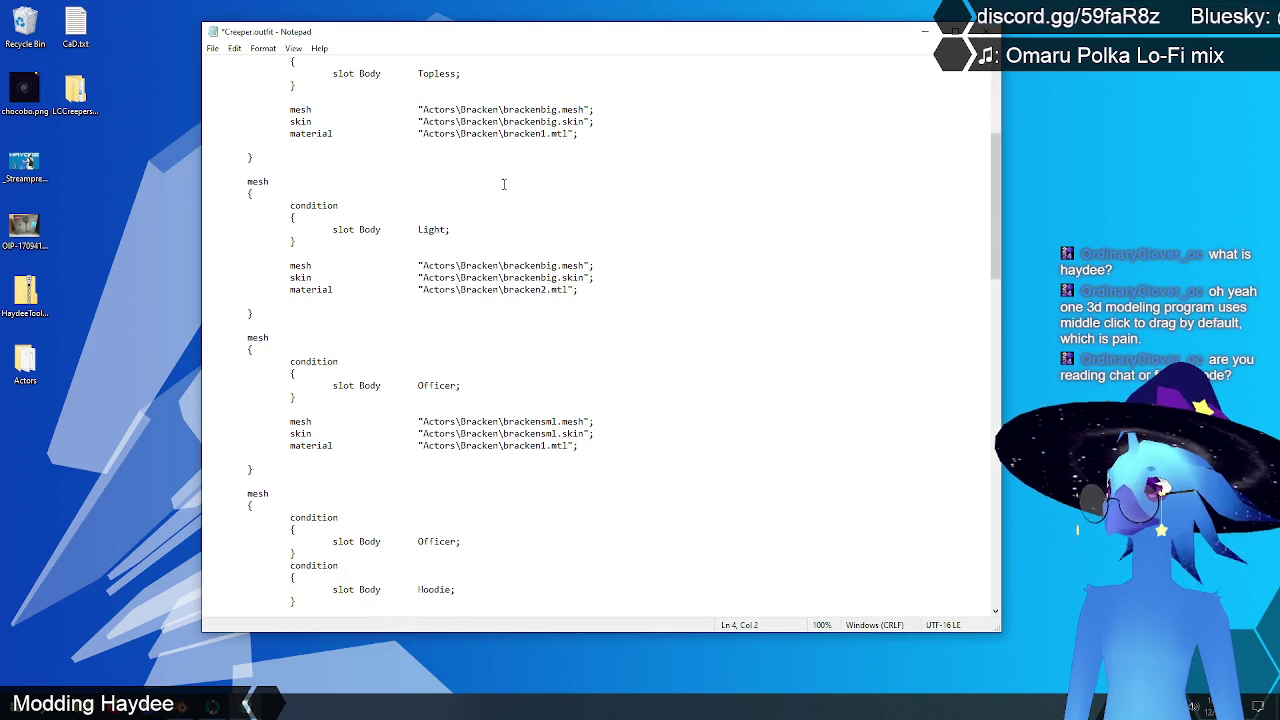
{"action": "scroll", "coordinate": [445, 170], "scroll_direction": "down", "scroll_amount": 6}
{"action": "scroll", "coordinate": [455, 200], "scroll_direction": "down", "scroll_amount": 1}
{"action": "scroll", "coordinate": [450, 240], "scroll_direction": "down", "scroll_amount": 3}
{"action": "scroll", "coordinate": [442, 273], "scroll_direction": "up", "scroll_amount": 3}
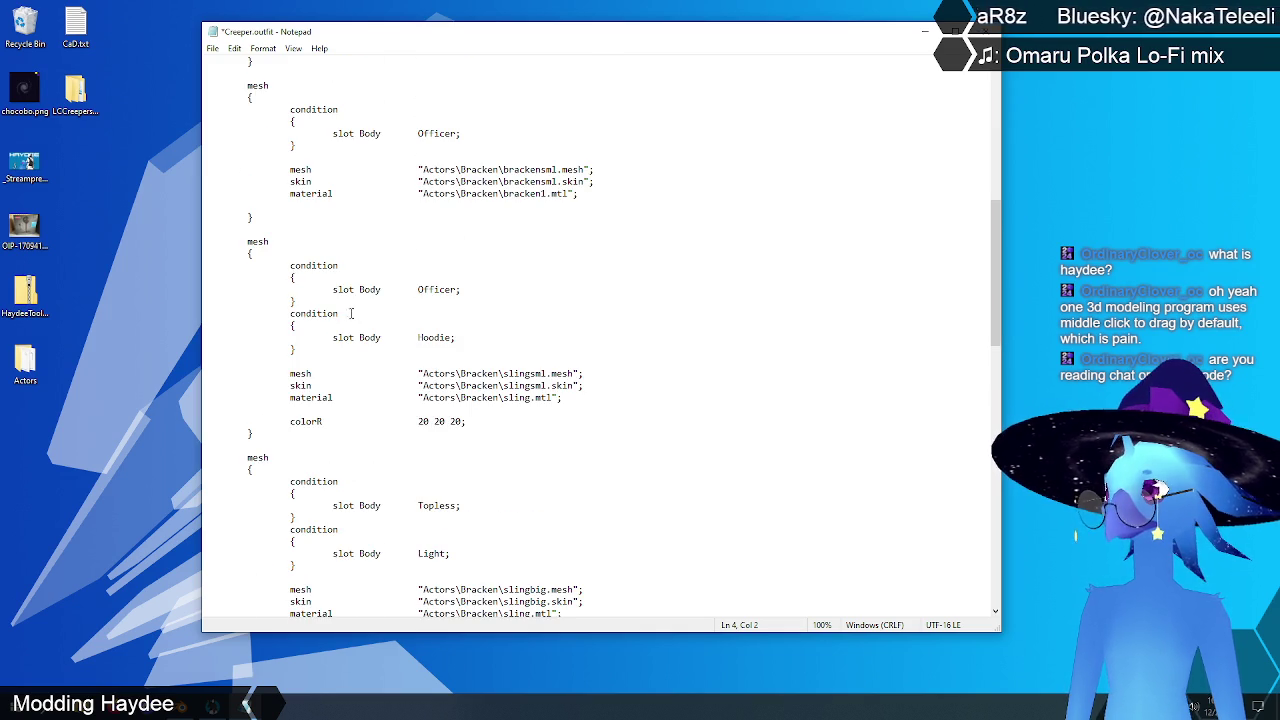
Step: Remove the Officer condition from the sling mesh block
{"action": "left_click_drag", "start_coordinate": [311, 303], "coordinate": [168, 267]}
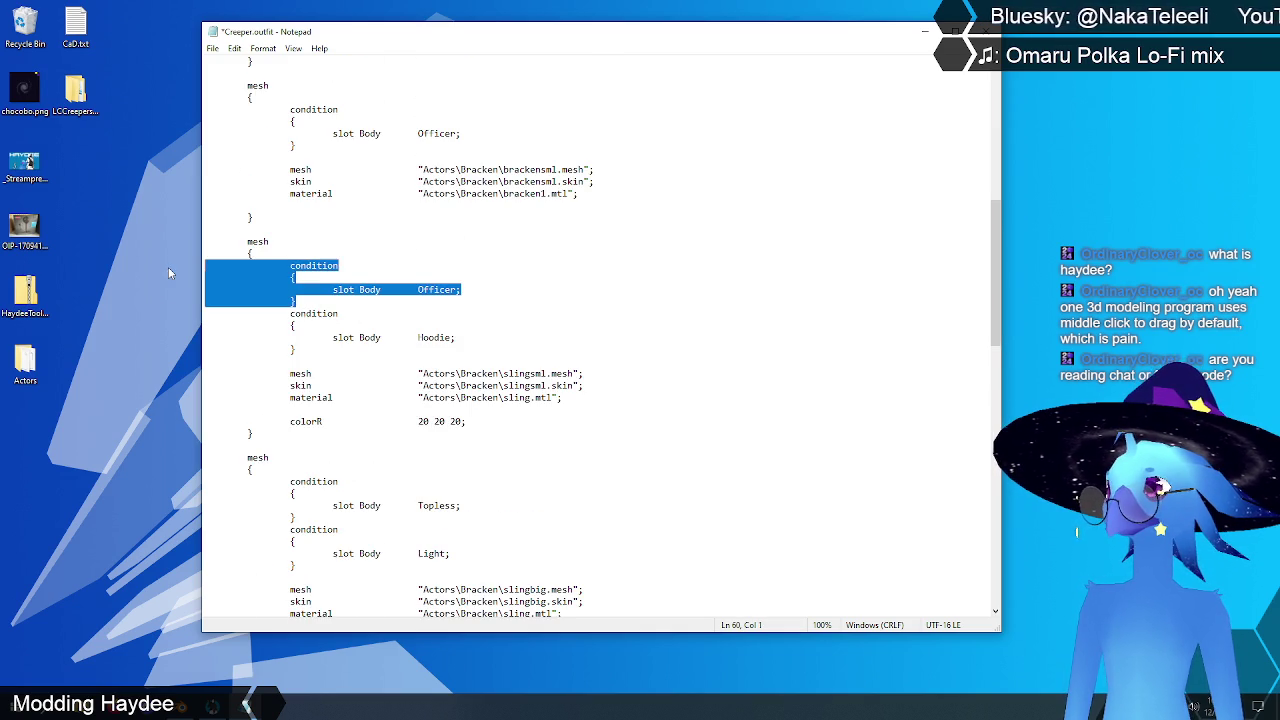
{"action": "key", "text": "BackSpace"}
{"action": "key", "text": "BackSpace"}
{"action": "scroll", "coordinate": [382, 348], "scroll_direction": "down", "scroll_amount": 2}
{"action": "scroll", "coordinate": [463, 338], "scroll_direction": "down", "scroll_amount": 3}
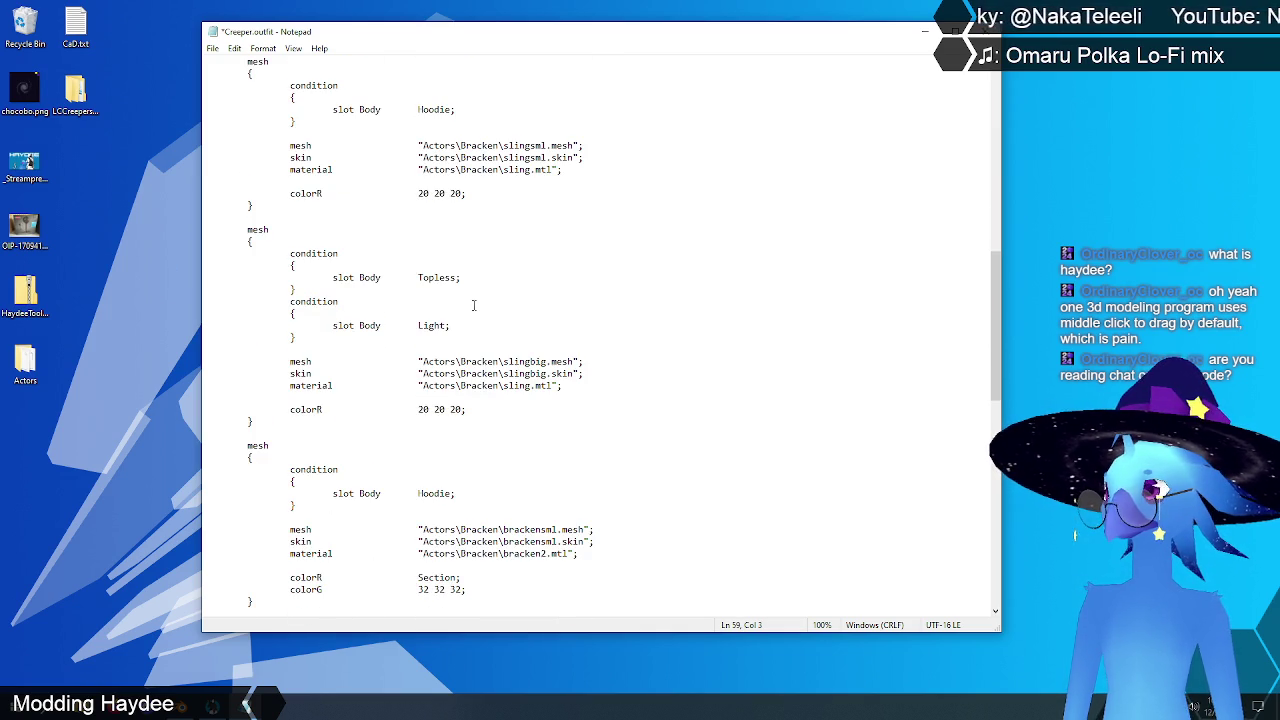
{"action": "scroll", "coordinate": [298, 393], "scroll_direction": "up", "scroll_amount": 7}
{"action": "scroll", "coordinate": [310, 398], "scroll_direction": "up", "scroll_amount": 15}
{"action": "scroll", "coordinate": [320, 400], "scroll_direction": "down", "scroll_amount": 15}
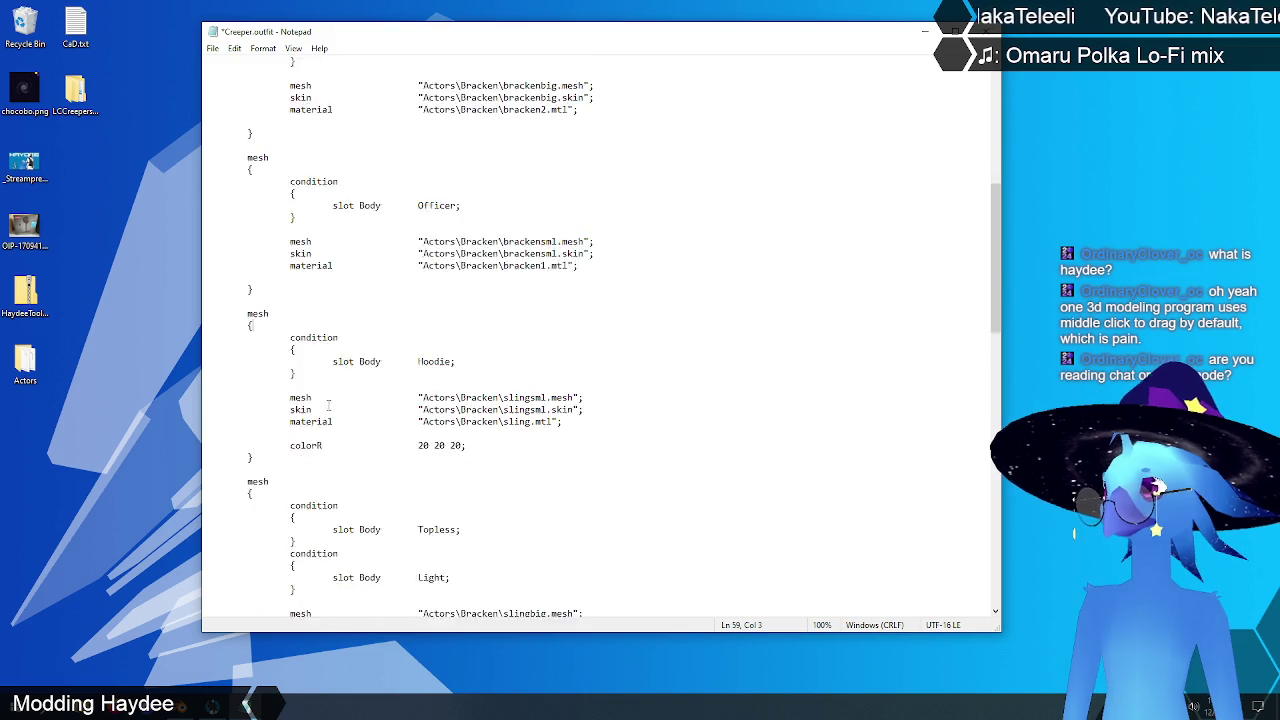
{"action": "scroll", "coordinate": [328, 403], "scroll_direction": "down", "scroll_amount": 2}
{"action": "scroll", "coordinate": [330, 400], "scroll_direction": "down", "scroll_amount": 6}
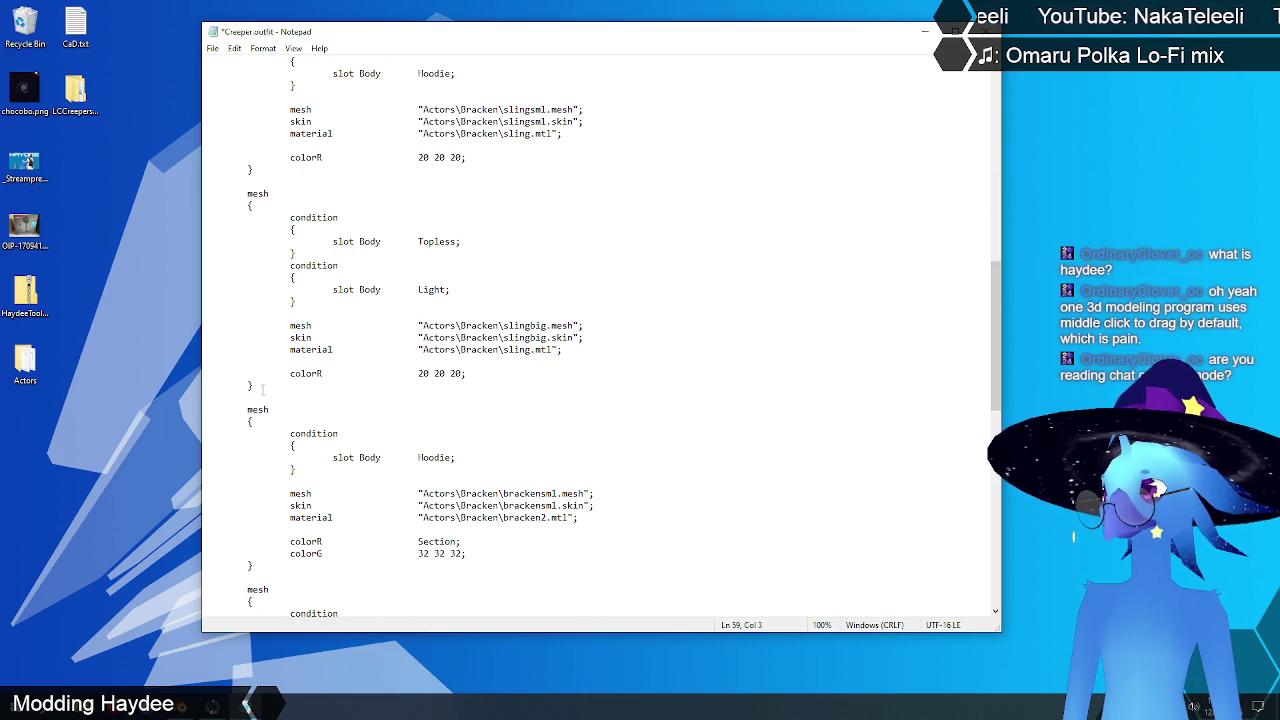
{"action": "scroll", "coordinate": [275, 360], "scroll_direction": "up", "scroll_amount": 6}
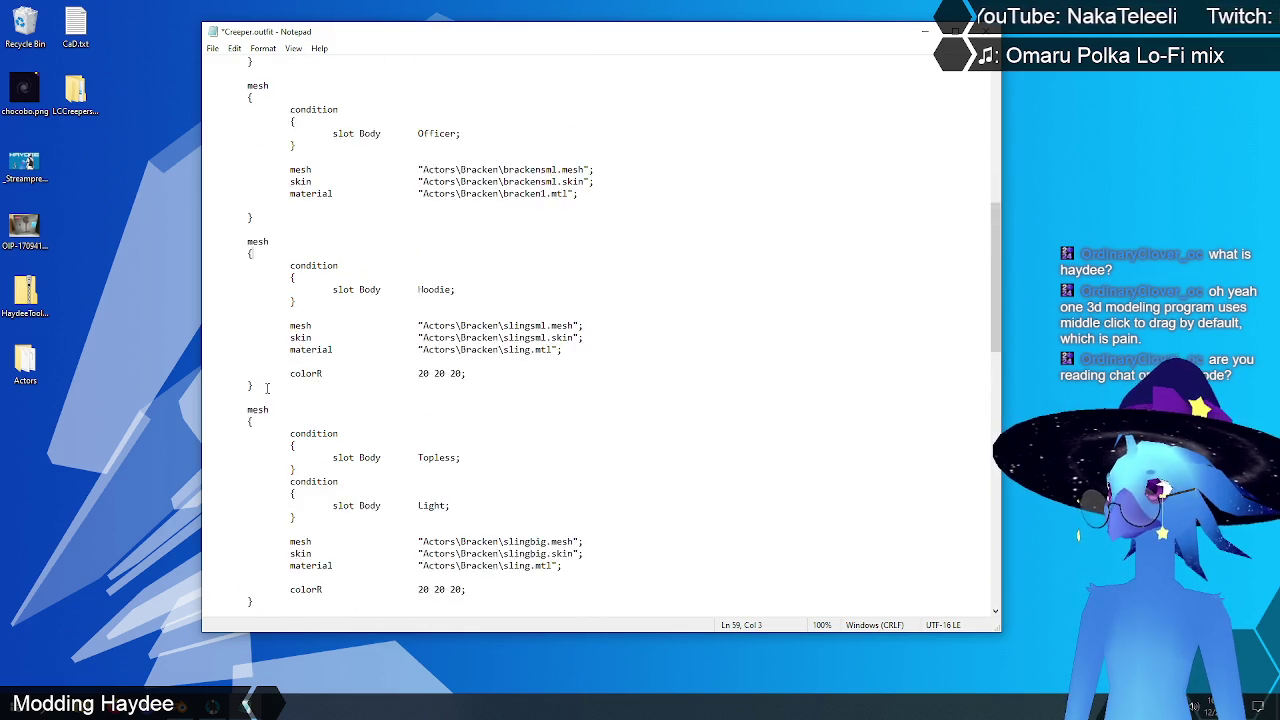
{"action": "scroll", "coordinate": [290, 330], "scroll_direction": "up", "scroll_amount": 6}
{"action": "scroll", "coordinate": [305, 300], "scroll_direction": "up", "scroll_amount": 6}
{"action": "scroll", "coordinate": [316, 283], "scroll_direction": "up", "scroll_amount": 1}
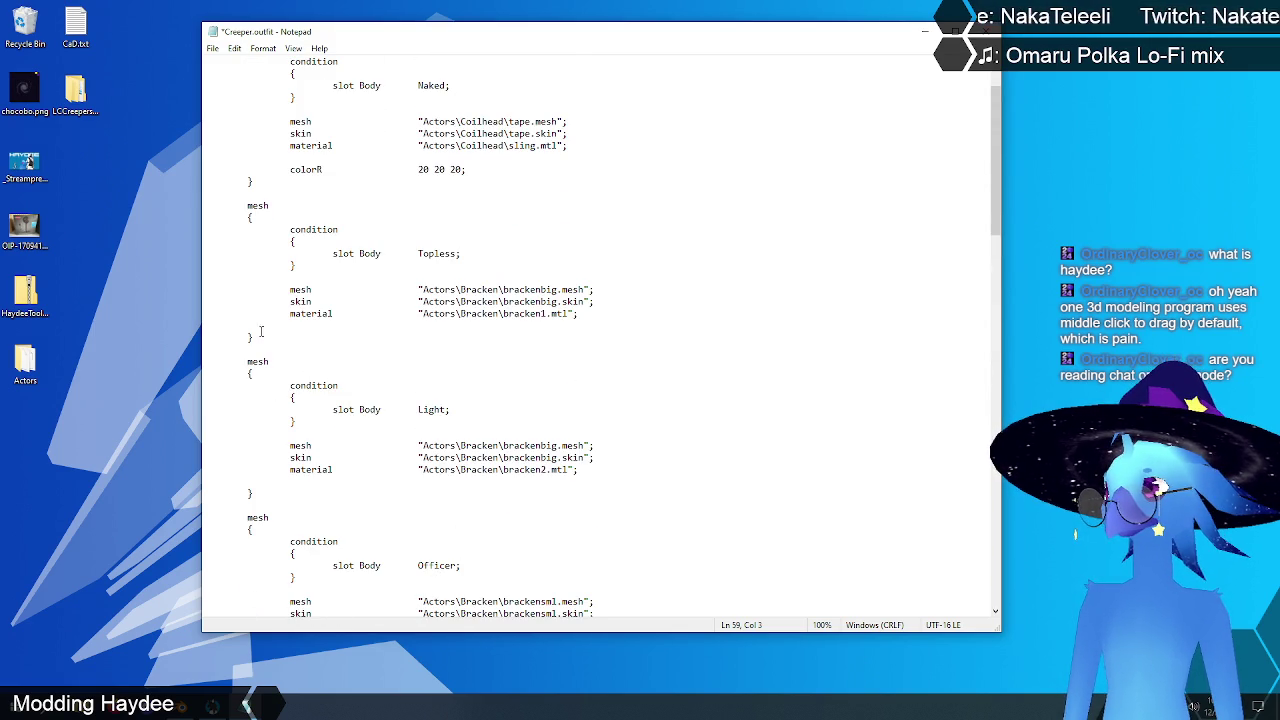
Step: Delete the Topless brackenbig mesh block and its leftover blank lines
{"action": "left_click_drag", "start_coordinate": [233, 330], "coordinate": [215, 205]}
{"action": "key", "text": "Delete"}
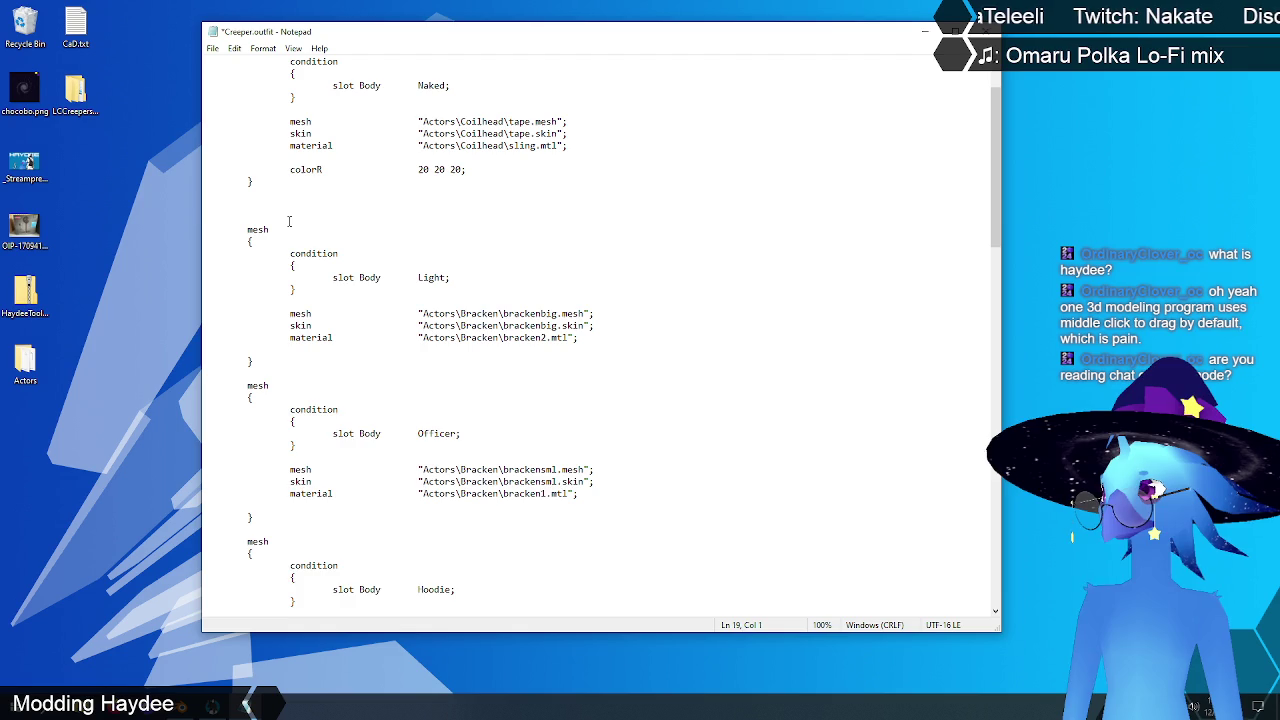
{"action": "key", "text": "BackSpace"}
{"action": "key", "text": "Delete"}
{"action": "scroll", "coordinate": [430, 240], "scroll_direction": "down", "scroll_amount": 9}
{"action": "scroll", "coordinate": [432, 243], "scroll_direction": "down", "scroll_amount": 2}
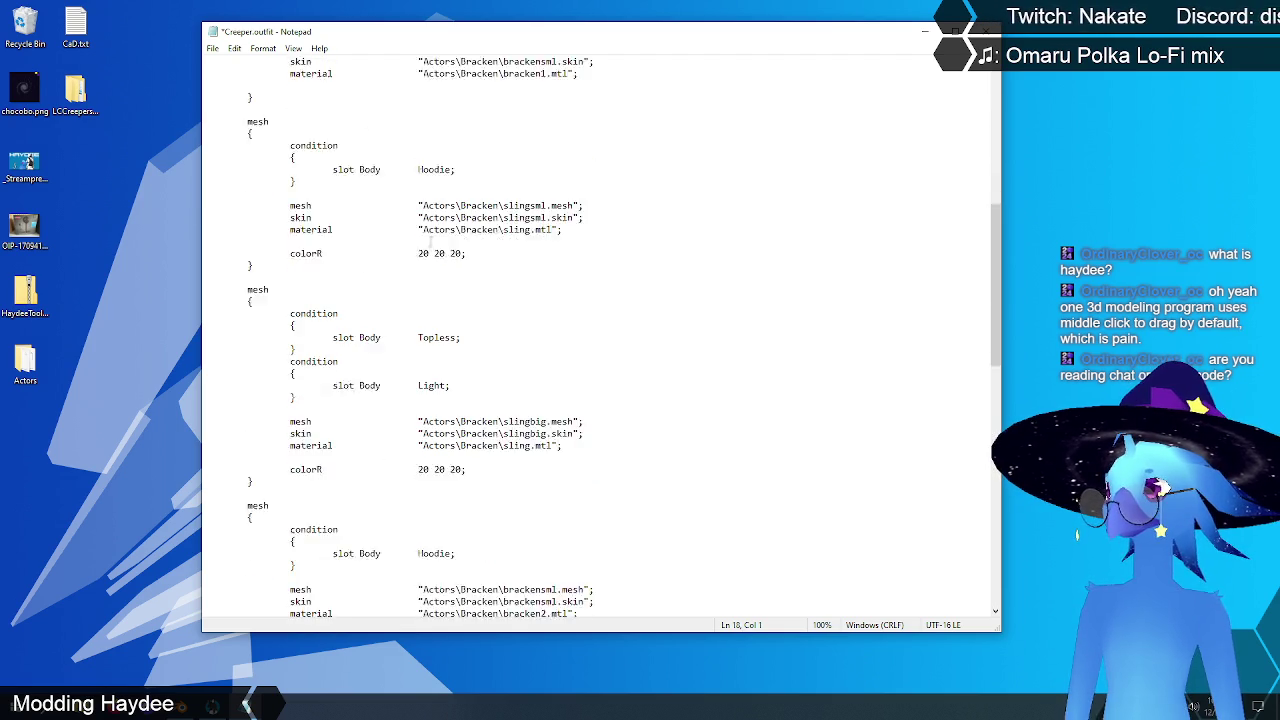
{"action": "scroll", "coordinate": [430, 241], "scroll_direction": "down", "scroll_amount": 1}
{"action": "scroll", "coordinate": [395, 386], "scroll_direction": "up", "scroll_amount": 6}
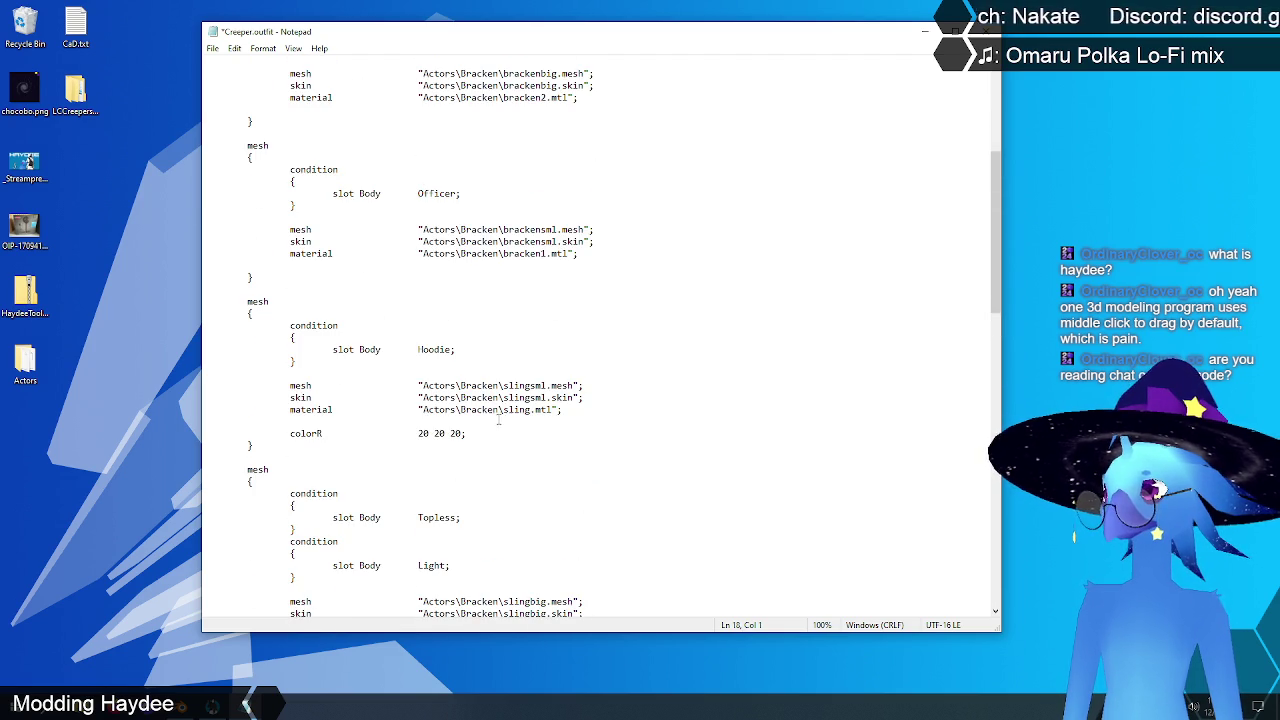
{"action": "scroll", "coordinate": [500, 424], "scroll_direction": "up", "scroll_amount": 2}
{"action": "scroll", "coordinate": [508, 430], "scroll_direction": "up", "scroll_amount": 6}
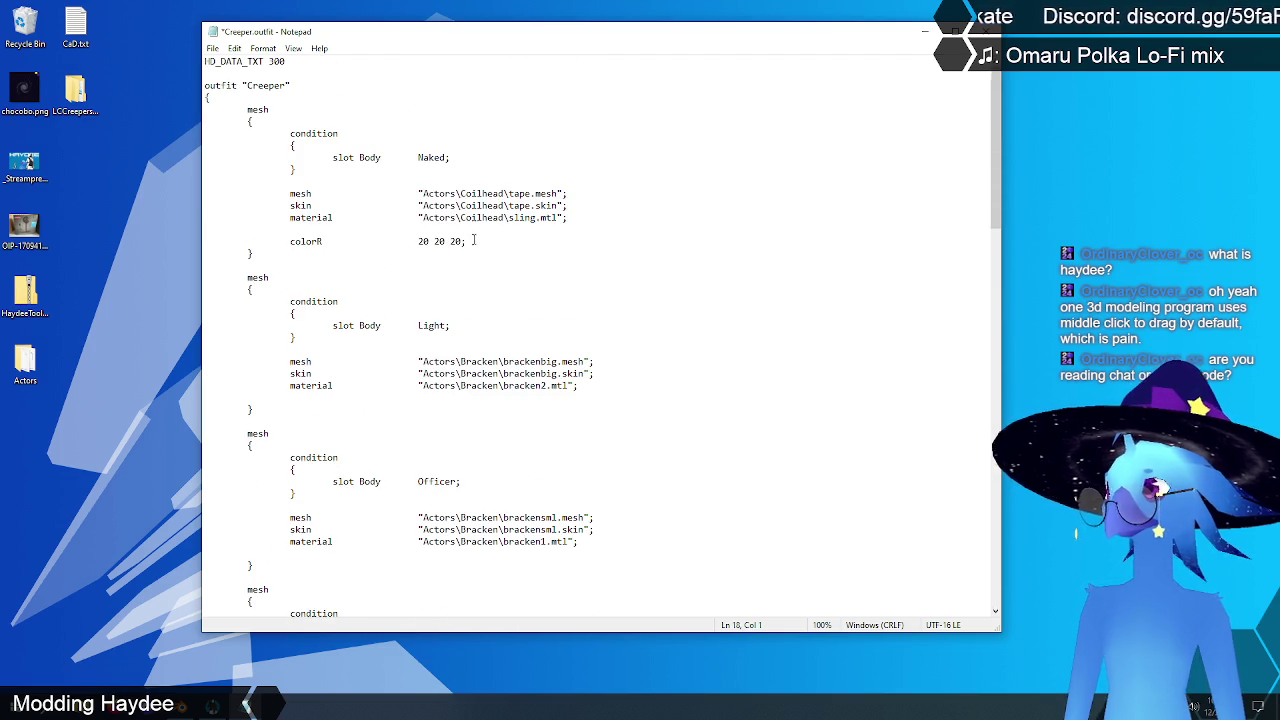
{"action": "scroll", "coordinate": [475, 240], "scroll_direction": "down", "scroll_amount": 9}
{"action": "scroll", "coordinate": [518, 245], "scroll_direction": "down", "scroll_amount": 5}
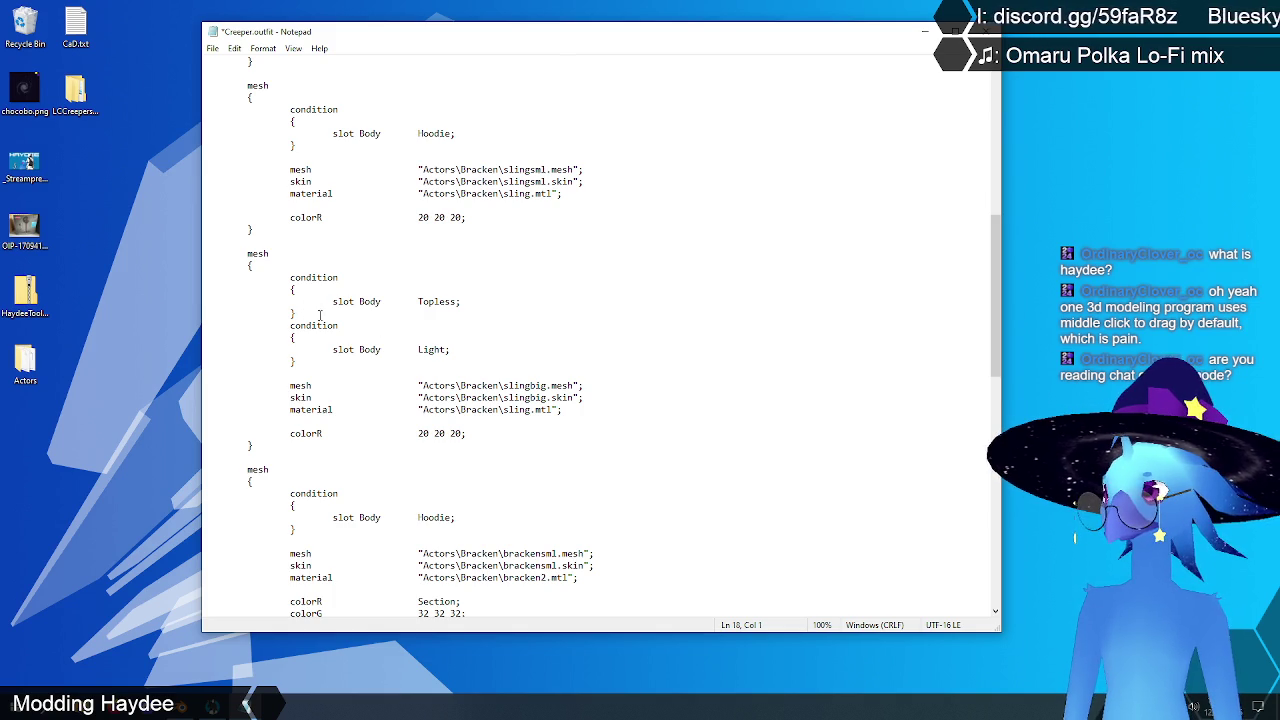
Step: Remove the Topless condition from slingbig and the Officer condition from leaves
{"action": "left_click_drag", "start_coordinate": [320, 314], "coordinate": [256, 268]}
{"action": "key", "text": "BackSpace"}
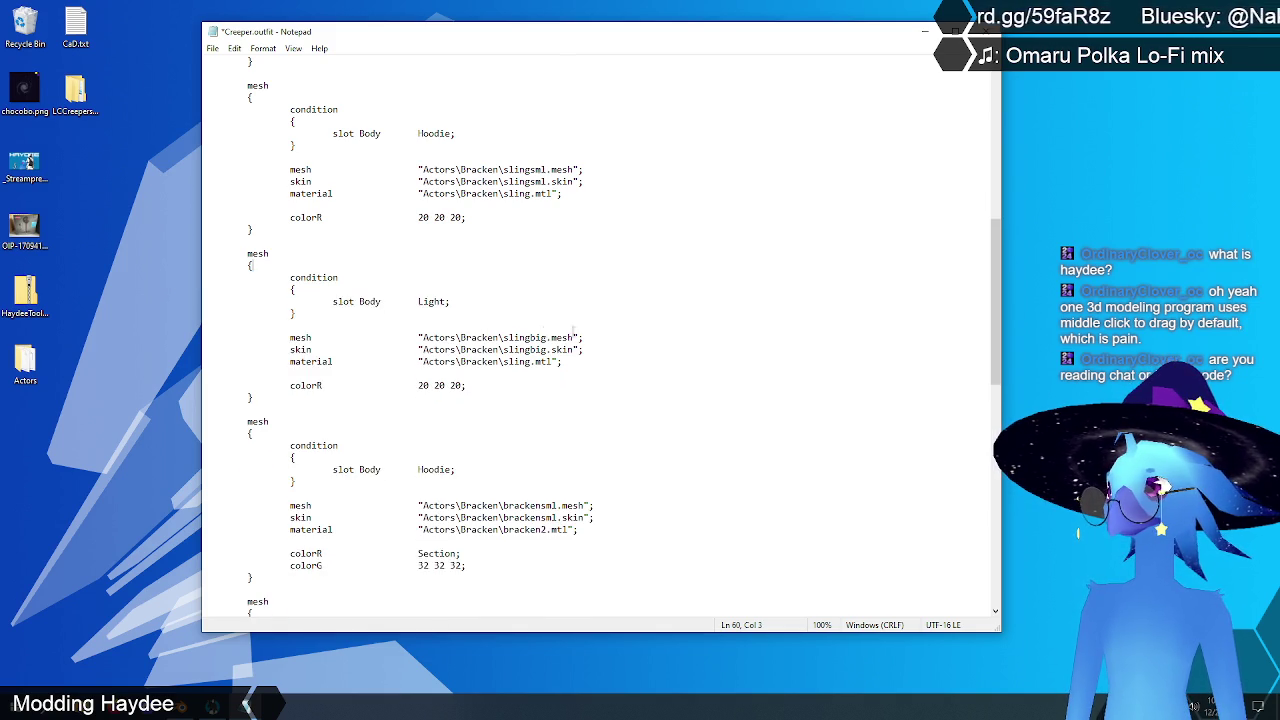
{"action": "scroll", "coordinate": [540, 312], "scroll_direction": "down", "scroll_amount": 5}
{"action": "scroll", "coordinate": [504, 294], "scroll_direction": "down", "scroll_amount": 4}
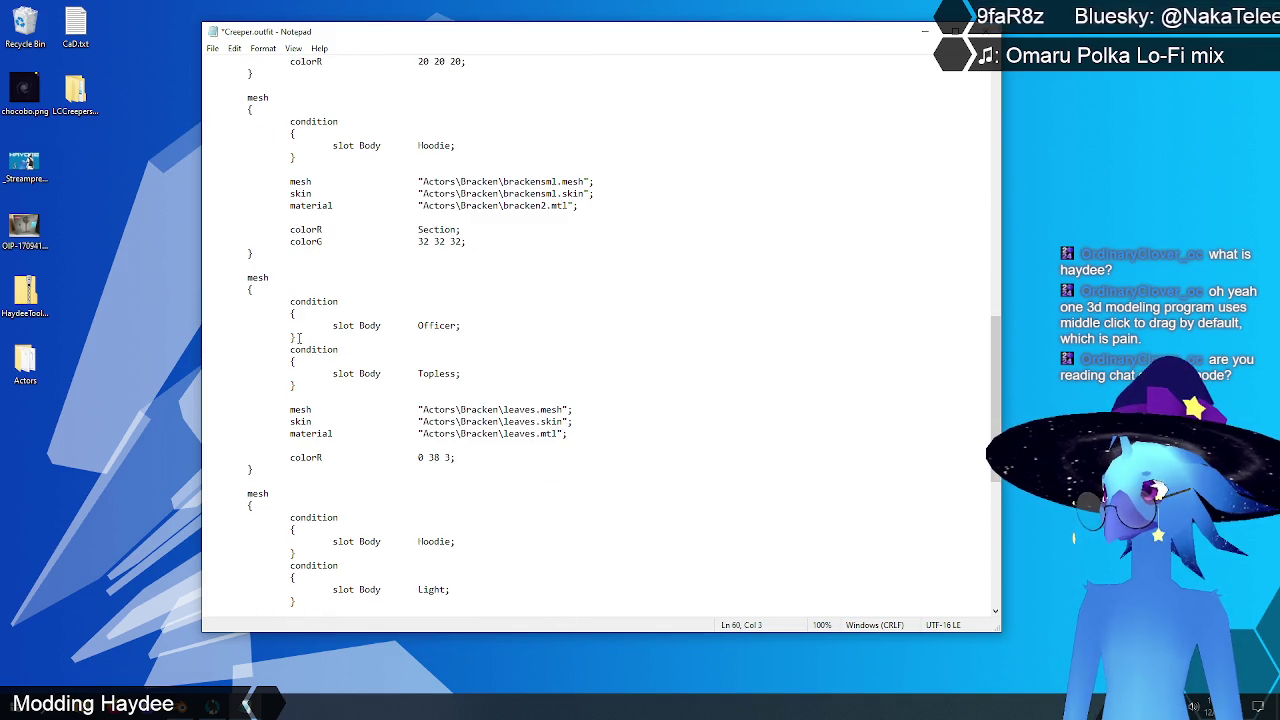
{"action": "left_click_drag", "start_coordinate": [299, 338], "coordinate": [161, 304]}
{"action": "key", "text": "BackSpace"}
Step: Reopen Creeper.outfit from the desktop in Notepad
{"action": "scroll", "coordinate": [507, 360], "scroll_direction": "down", "scroll_amount": 5}
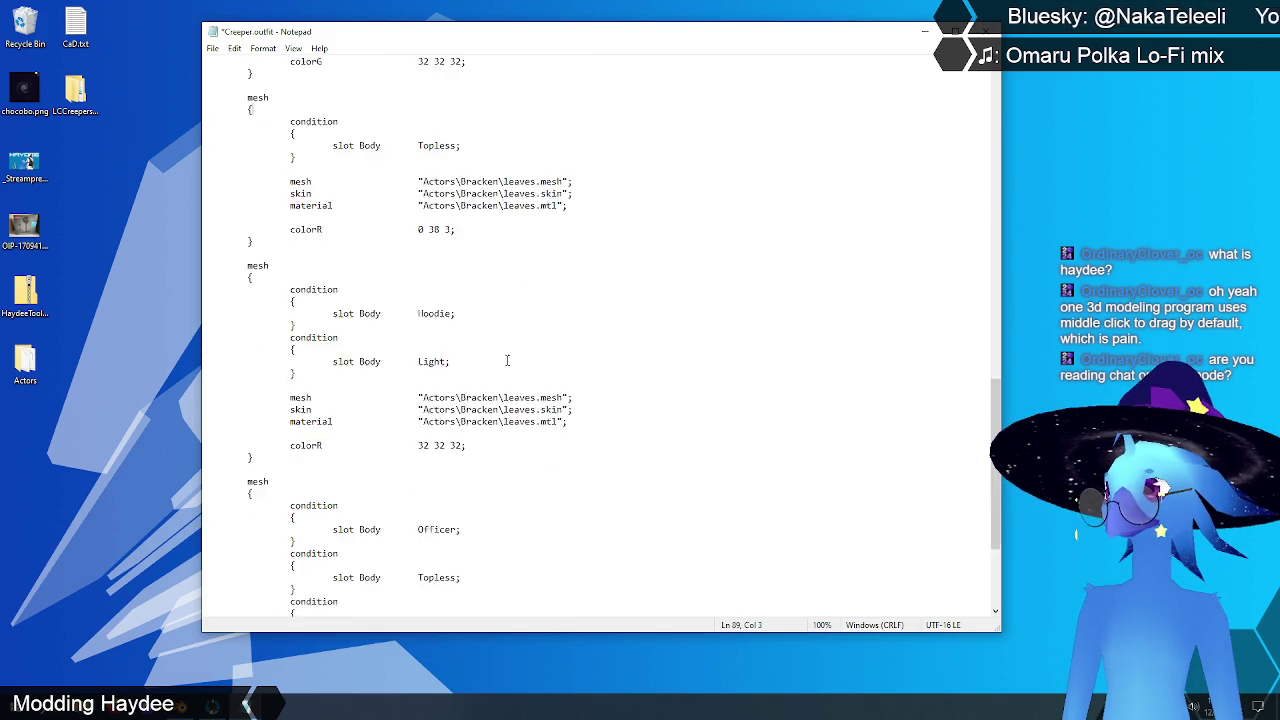
{"action": "scroll", "coordinate": [507, 360], "scroll_direction": "down", "scroll_amount": 2}
{"action": "left_click_drag", "start_coordinate": [302, 256], "coordinate": [206, 238]}
{"action": "left_click", "coordinate": [363, 240]}
{"action": "left_click", "coordinate": [593, 236]}
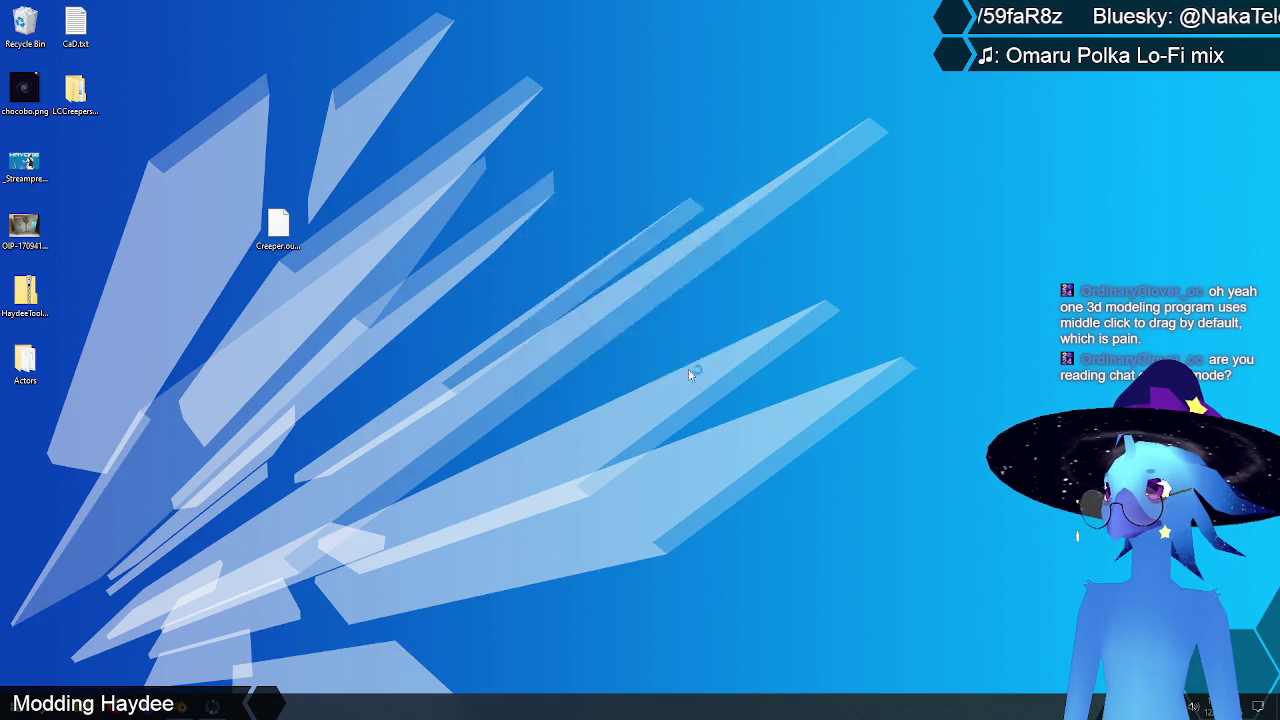
{"action": "left_click", "coordinate": [684, 370]}
{"action": "left_click", "coordinate": [472, 226]}
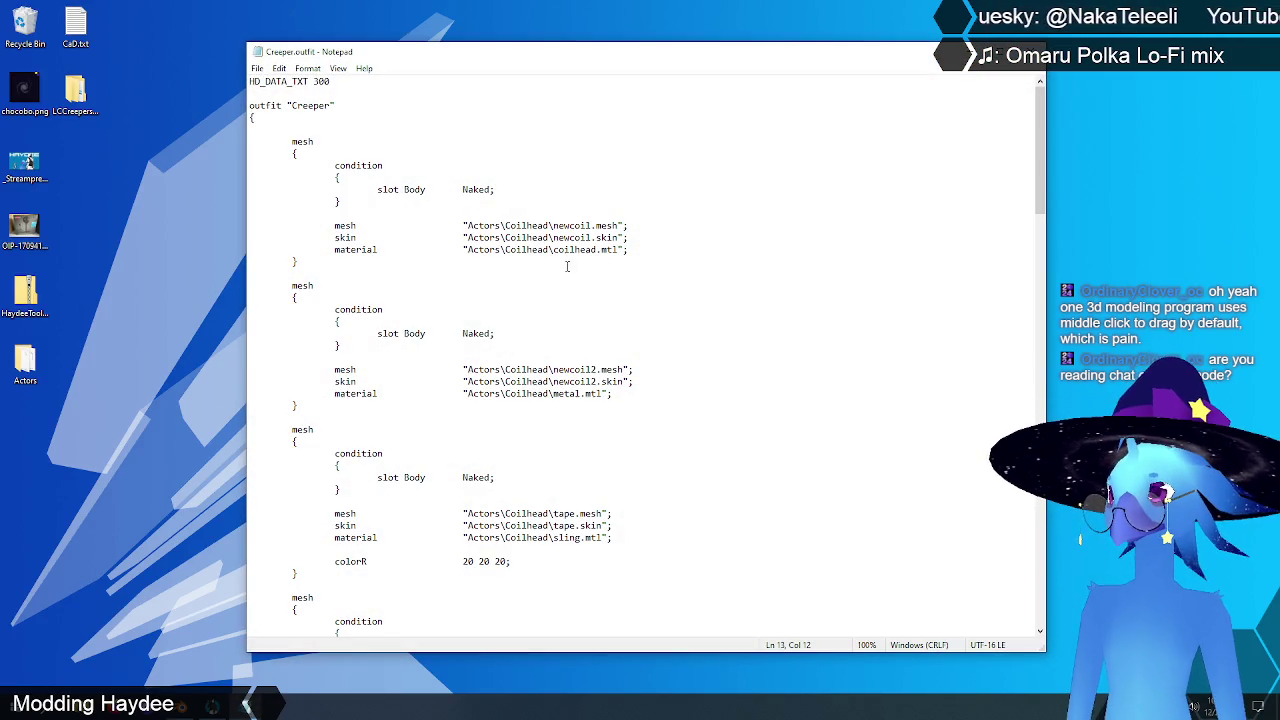
Step: Delete the Naked tape and Officer/Hoodie slingsml mesh blocks
{"action": "scroll", "coordinate": [555, 365], "scroll_direction": "down", "scroll_amount": 4}
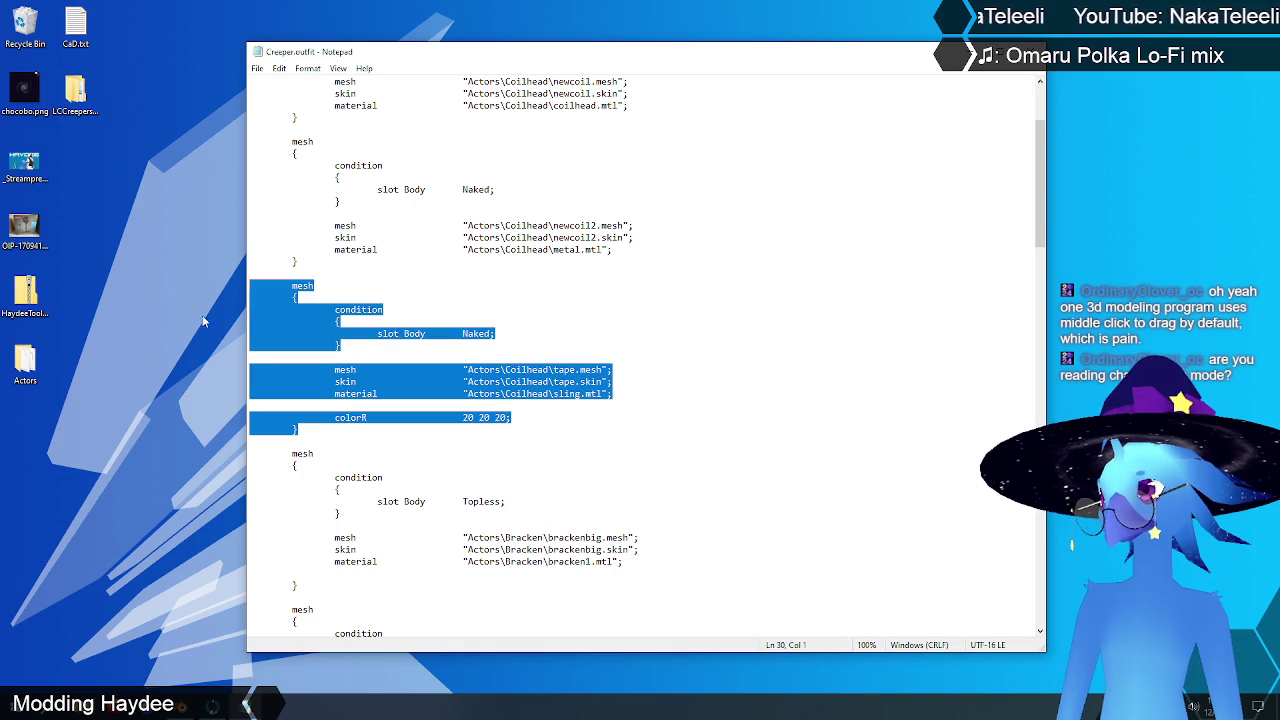
{"action": "key", "text": "BackSpace"}
{"action": "key", "text": "BackSpace"}
{"action": "key", "text": "BackSpace"}
{"action": "key", "text": "BackSpace"}
{"action": "key", "text": "BackSpace"}
{"action": "key", "text": "BackSpace"}
{"action": "key", "text": "BackSpace"}
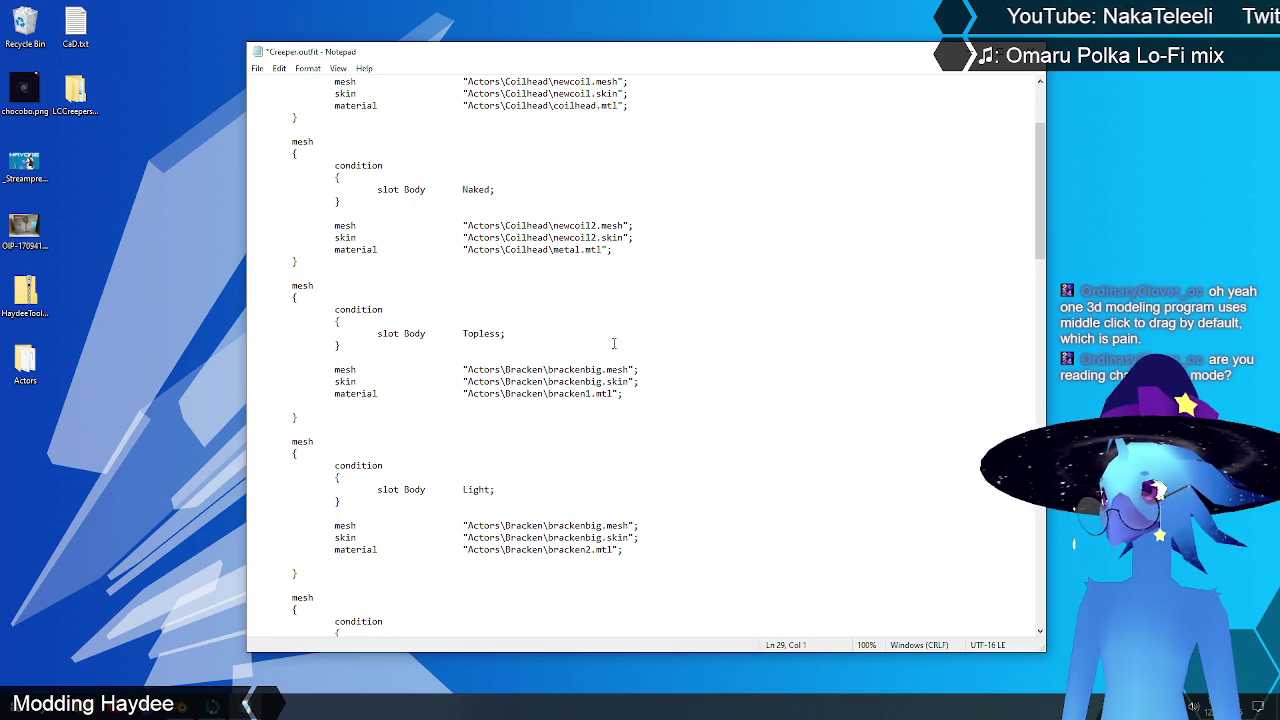
{"action": "scroll", "coordinate": [614, 343], "scroll_direction": "down", "scroll_amount": 6}
{"action": "scroll", "coordinate": [601, 199], "scroll_direction": "down", "scroll_amount": 5}
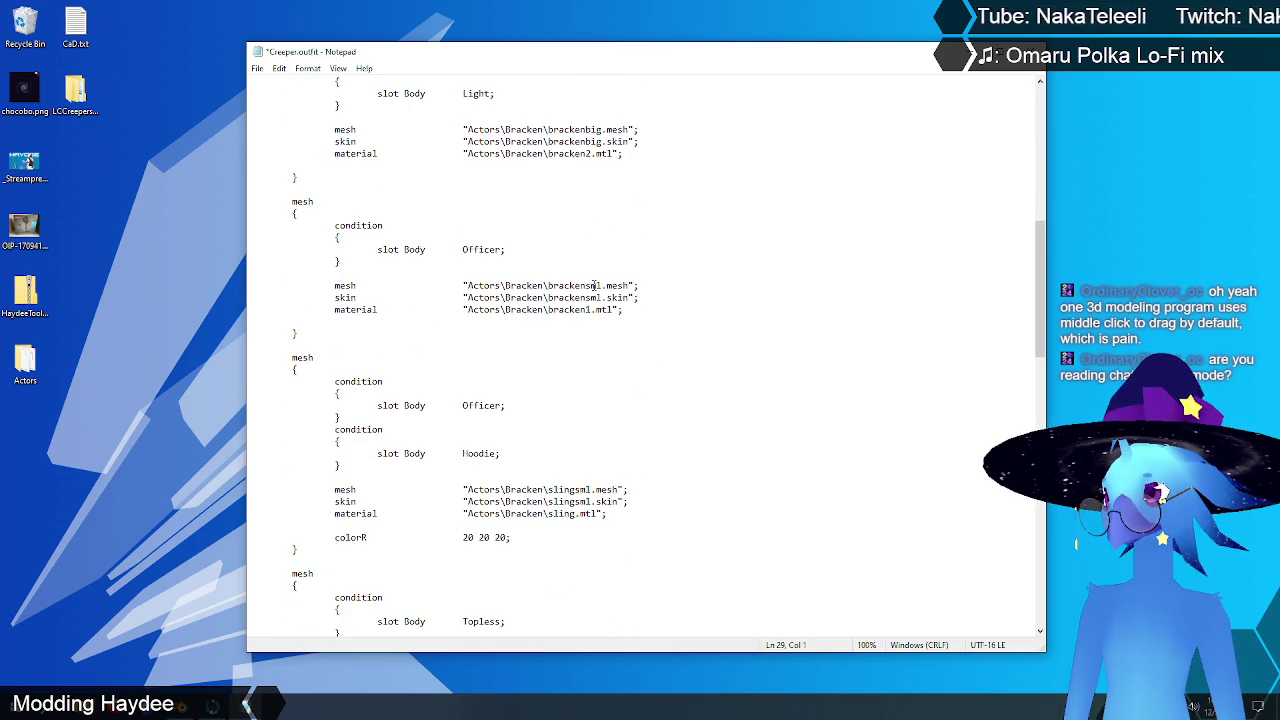
{"action": "scroll", "coordinate": [594, 285], "scroll_direction": "down", "scroll_amount": 5}
{"action": "left_click_drag", "start_coordinate": [310, 368], "coordinate": [300, 172]}
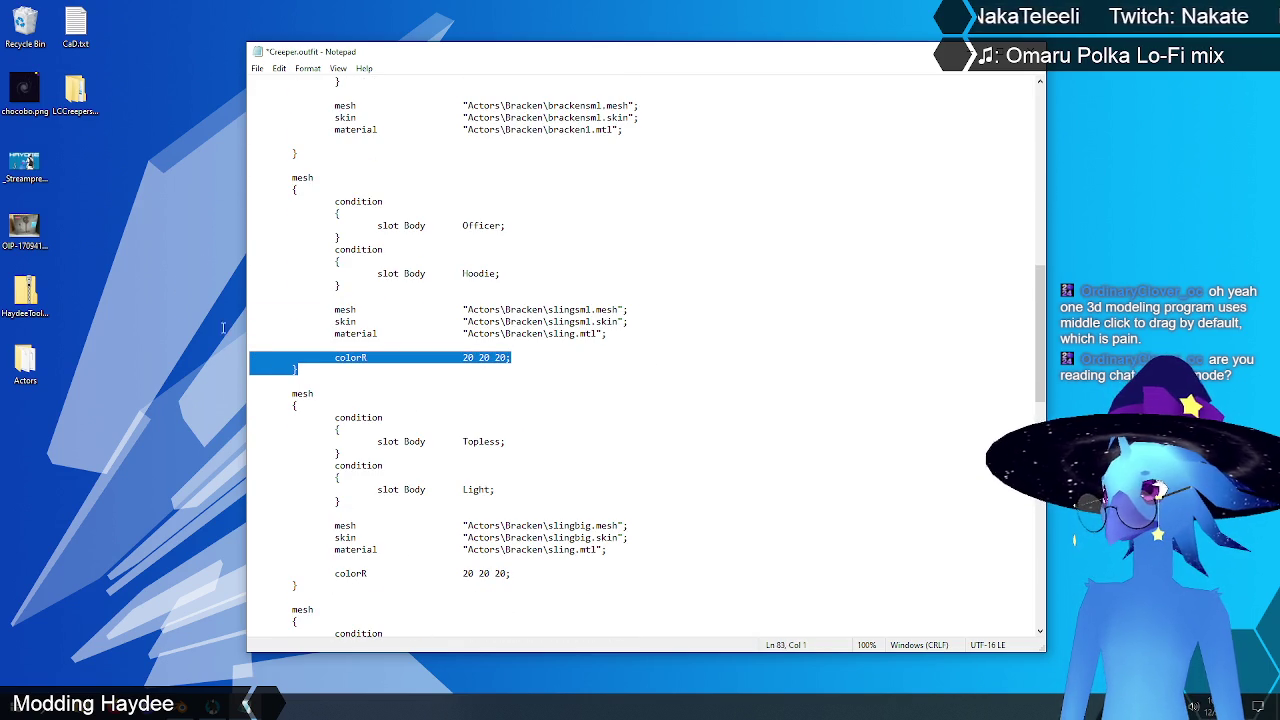
{"action": "key", "text": "ctrl+x"}
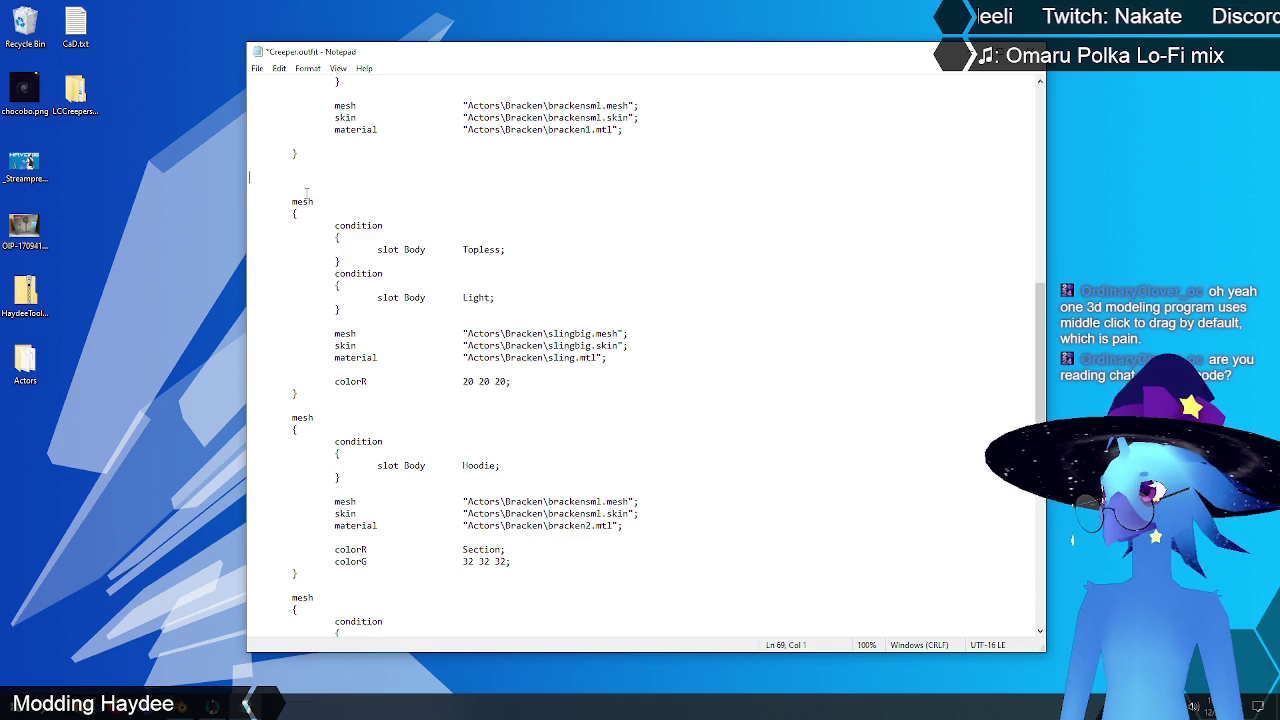
{"action": "key", "text": "BackSpace"}
{"action": "key", "text": "Delete"}
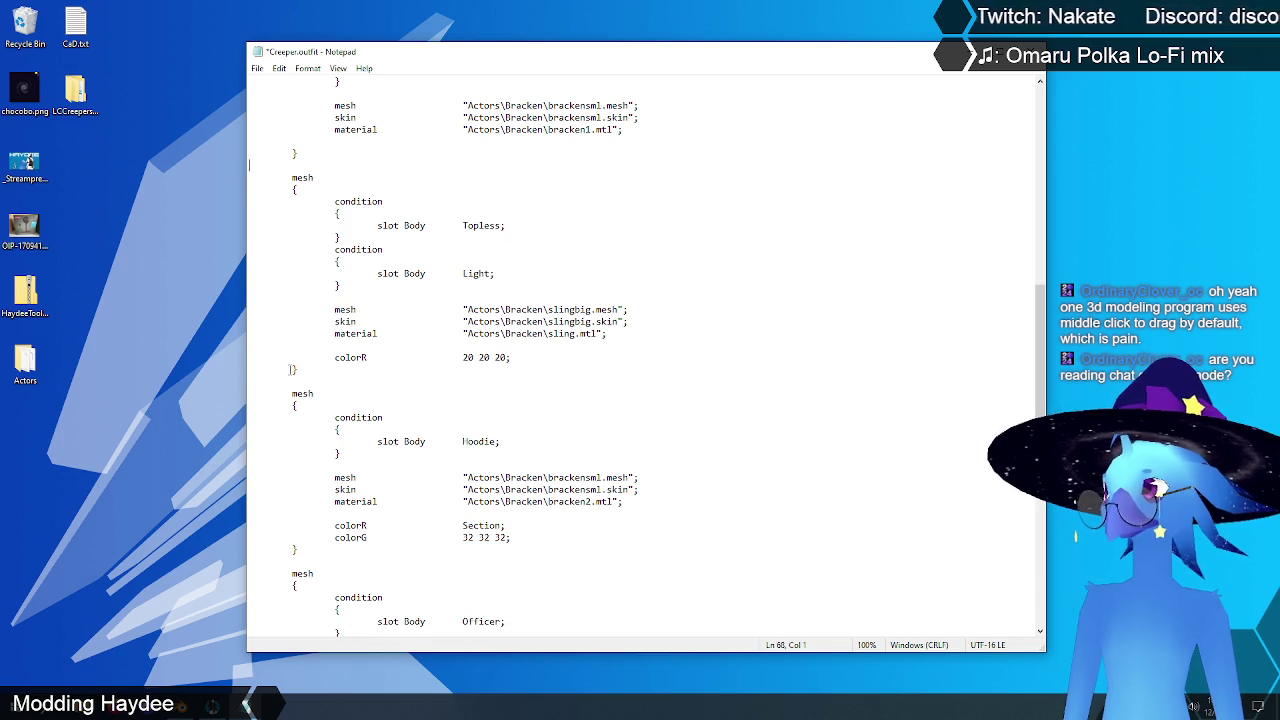
Step: Delete the Topless/Light slingbig and Officer/Topless leaves mesh blocks
{"action": "left_click_drag", "start_coordinate": [290, 370], "coordinate": [317, 190]}
{"action": "key", "text": "ctrl+x"}
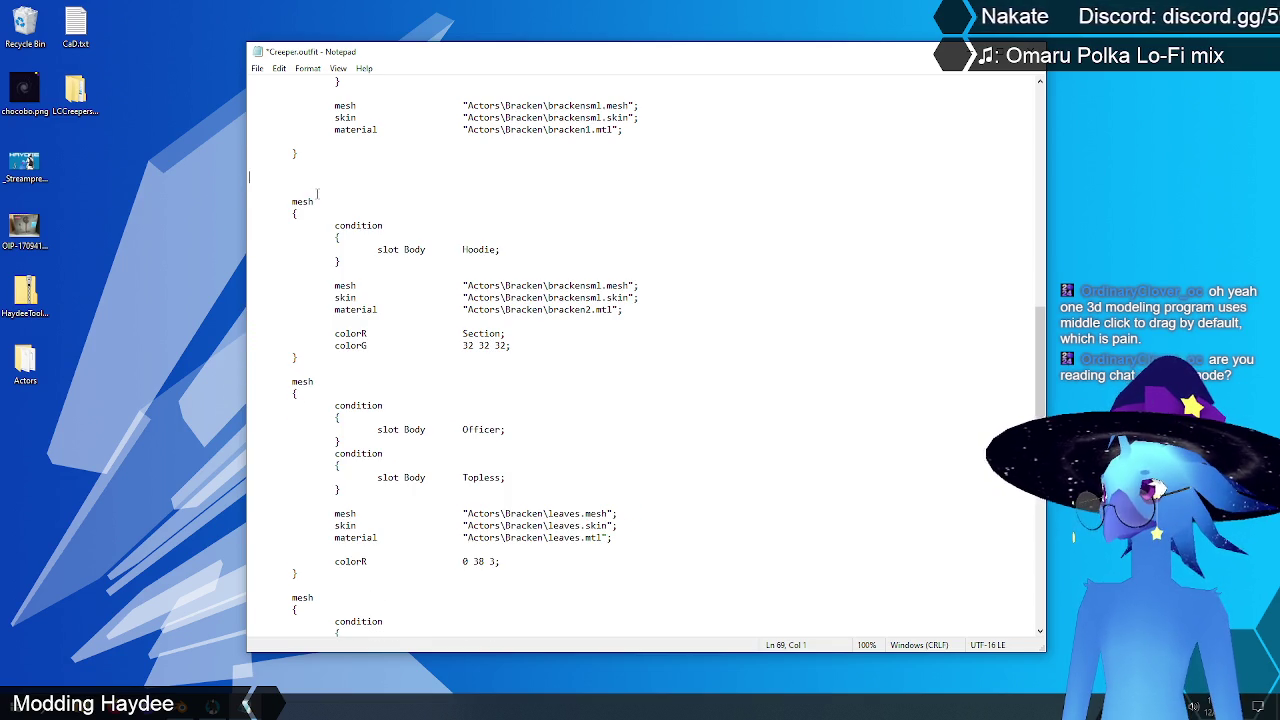
{"action": "key", "text": "BackSpace"}
{"action": "key", "text": "BackSpace"}
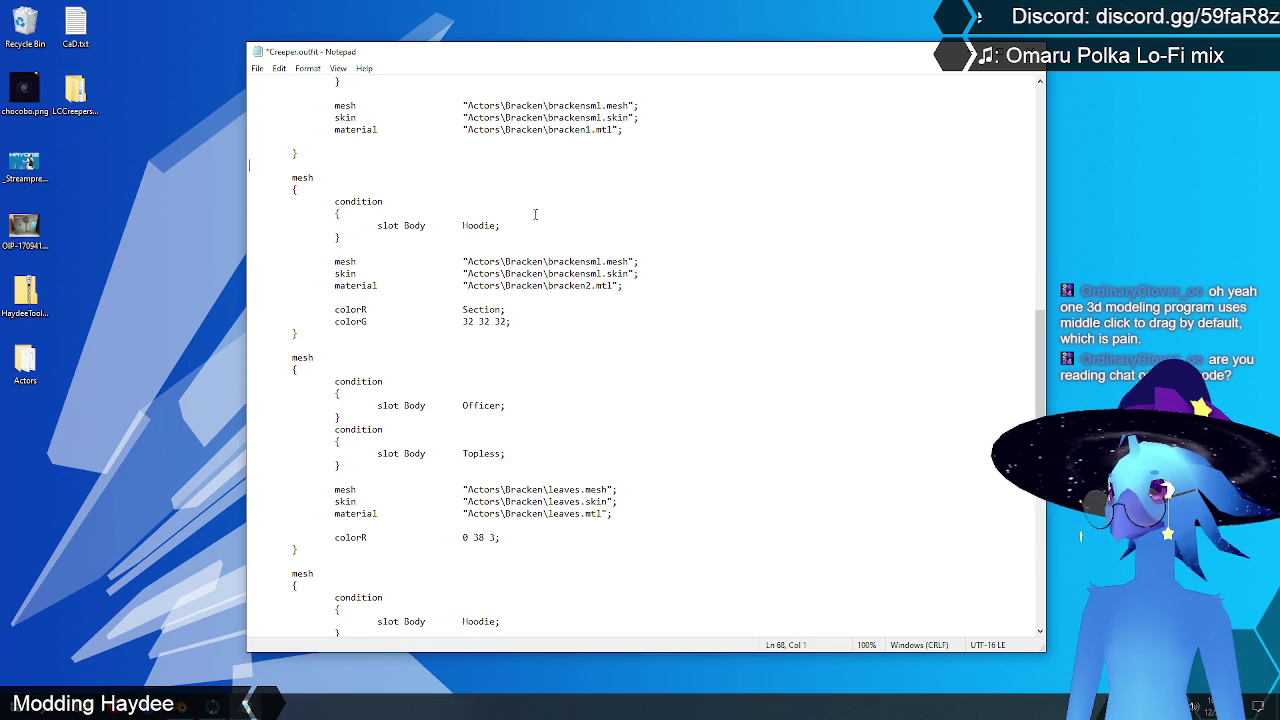
{"action": "scroll", "coordinate": [535, 214], "scroll_direction": "down", "scroll_amount": 5}
{"action": "scroll", "coordinate": [535, 214], "scroll_direction": "down", "scroll_amount": 1}
{"action": "scroll", "coordinate": [439, 346], "scroll_direction": "up", "scroll_amount": 3}
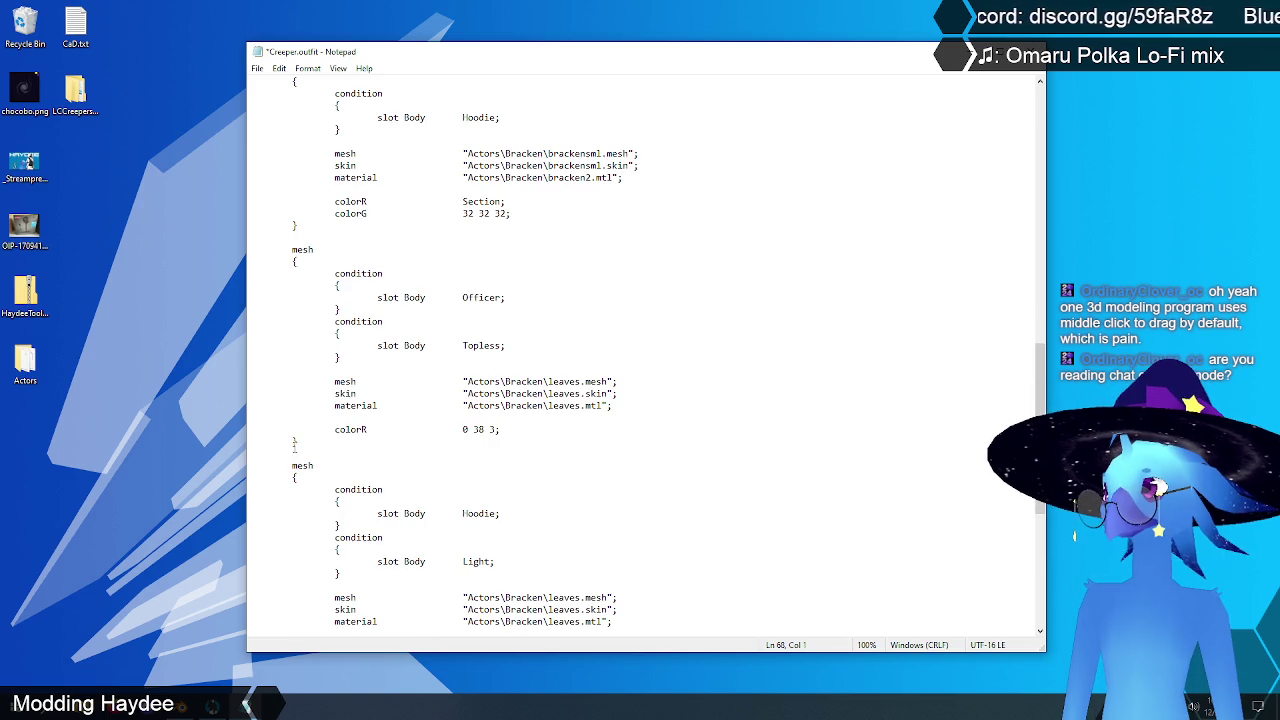
{"action": "left_click_drag", "start_coordinate": [309, 440], "coordinate": [294, 246]}
{"action": "key", "text": "ctrl+x"}
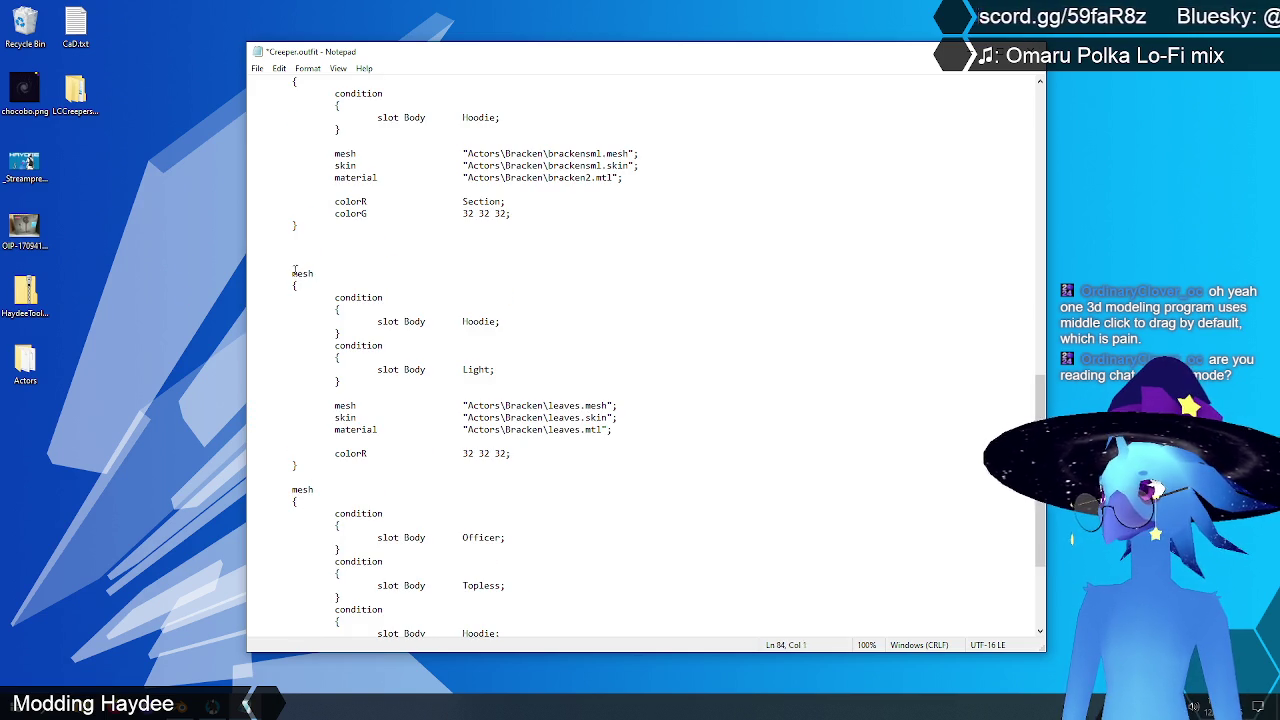
{"action": "key", "text": "BackSpace"}
{"action": "key", "text": "BackSpace"}
Step: Delete the Hoodie/Light leaves mesh block and the final eyes mesh block
{"action": "scroll", "coordinate": [475, 313], "scroll_direction": "down", "scroll_amount": 2}
{"action": "scroll", "coordinate": [295, 443], "scroll_direction": "up", "scroll_amount": 2}
{"action": "left_click_drag", "start_coordinate": [309, 443], "coordinate": [217, 259]}
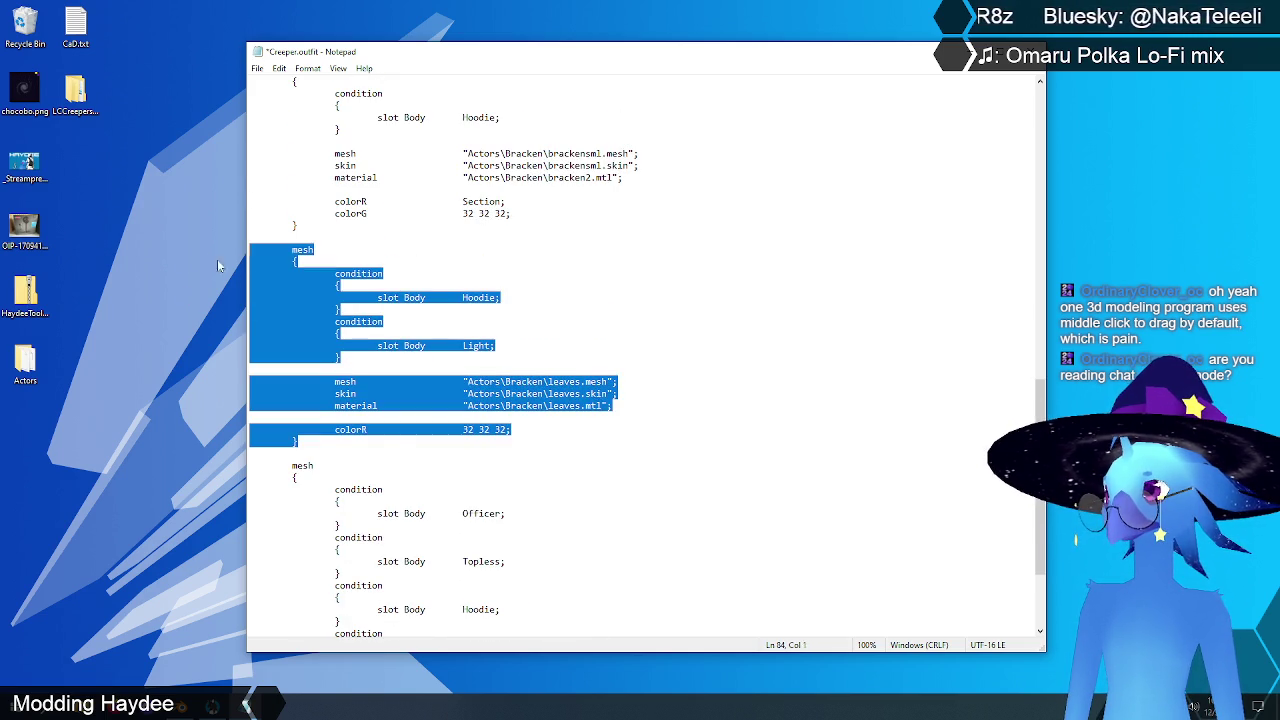
{"action": "key", "text": "ctrl+x"}
{"action": "key", "text": "BackSpace"}
{"action": "key", "text": "BackSpace"}
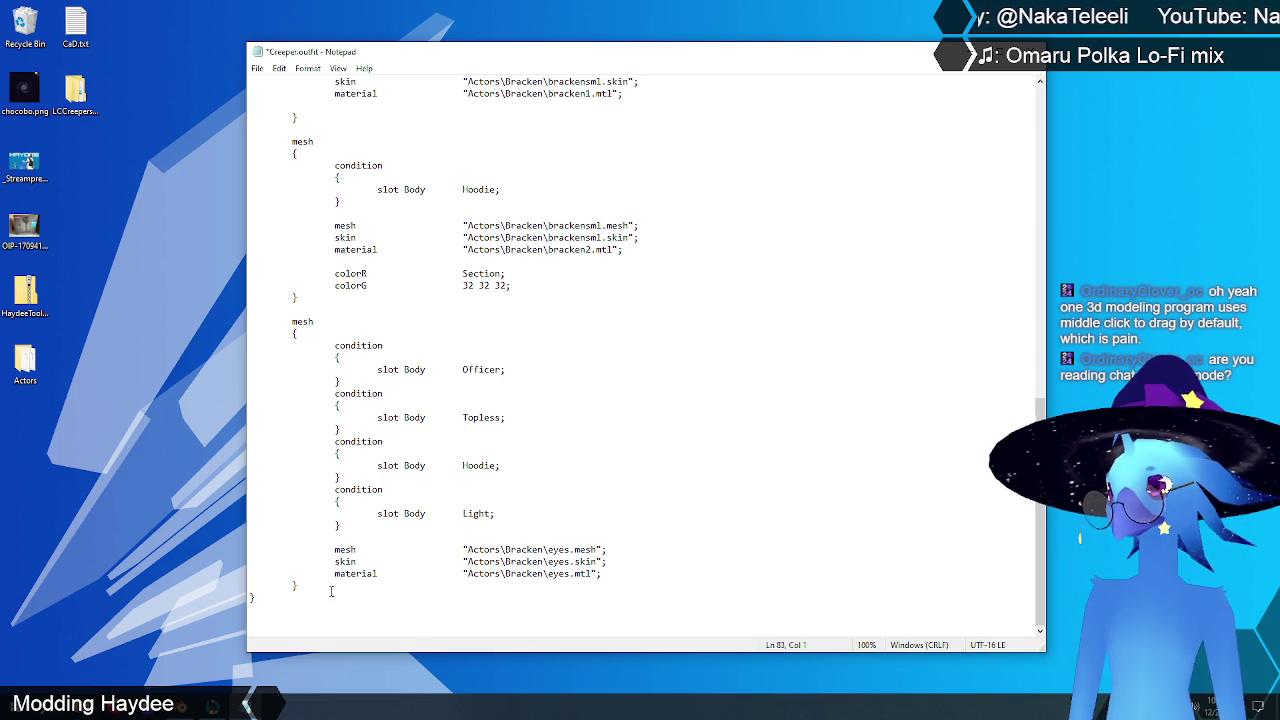
{"action": "left_click_drag", "start_coordinate": [311, 584], "coordinate": [195, 329]}
{"action": "key", "text": "ctrl+x"}
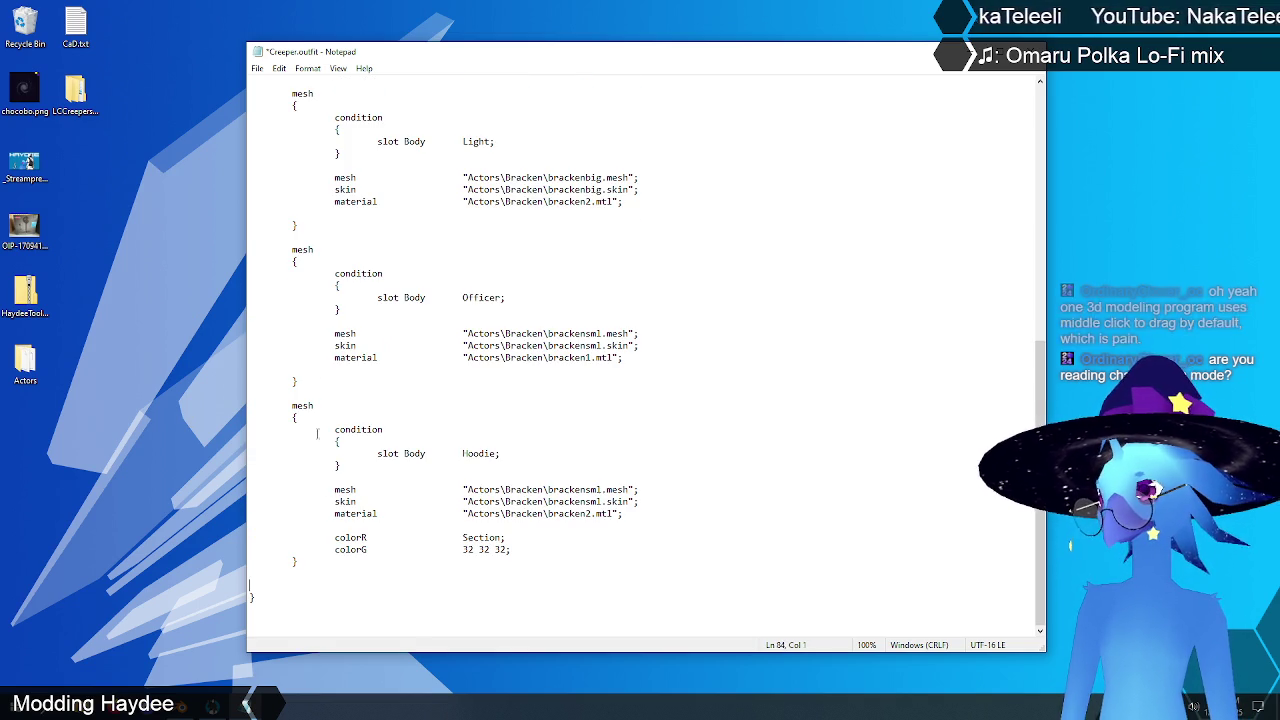
{"action": "key", "text": "BackSpace"}
{"action": "key", "text": "BackSpace"}
Step: Remove the colour lines at the end of the Hoodie mesh block
{"action": "scroll", "coordinate": [443, 595], "scroll_direction": "up", "scroll_amount": 10}
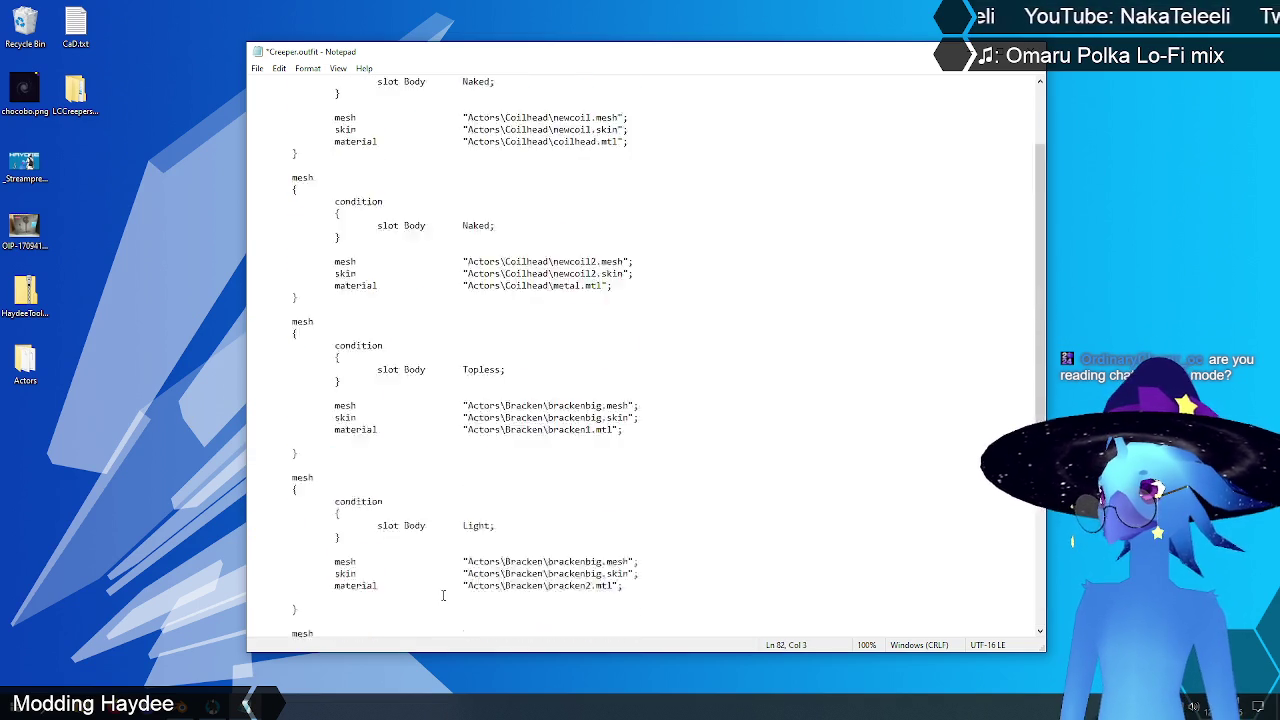
{"action": "scroll", "coordinate": [441, 589], "scroll_direction": "up", "scroll_amount": 3}
{"action": "scroll", "coordinate": [570, 314], "scroll_direction": "down", "scroll_amount": 1}
{"action": "scroll", "coordinate": [570, 314], "scroll_direction": "up", "scroll_amount": 1}
{"action": "scroll", "coordinate": [571, 306], "scroll_direction": "down", "scroll_amount": 7}
{"action": "scroll", "coordinate": [560, 320], "scroll_direction": "down", "scroll_amount": 1}
{"action": "scroll", "coordinate": [548, 345], "scroll_direction": "down", "scroll_amount": 4}
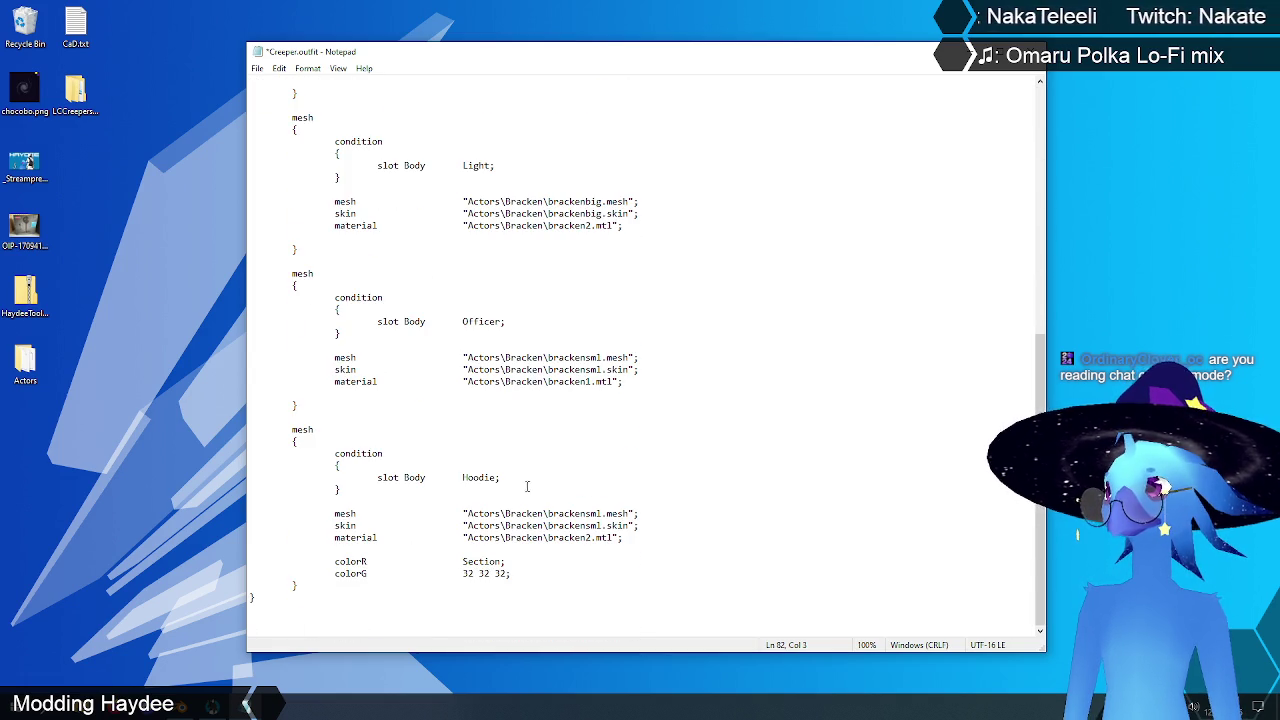
{"action": "scroll", "coordinate": [515, 530], "scroll_direction": "up", "scroll_amount": 4}
{"action": "scroll", "coordinate": [510, 560], "scroll_direction": "up", "scroll_amount": 4}
{"action": "scroll", "coordinate": [508, 566], "scroll_direction": "up", "scroll_amount": 4}
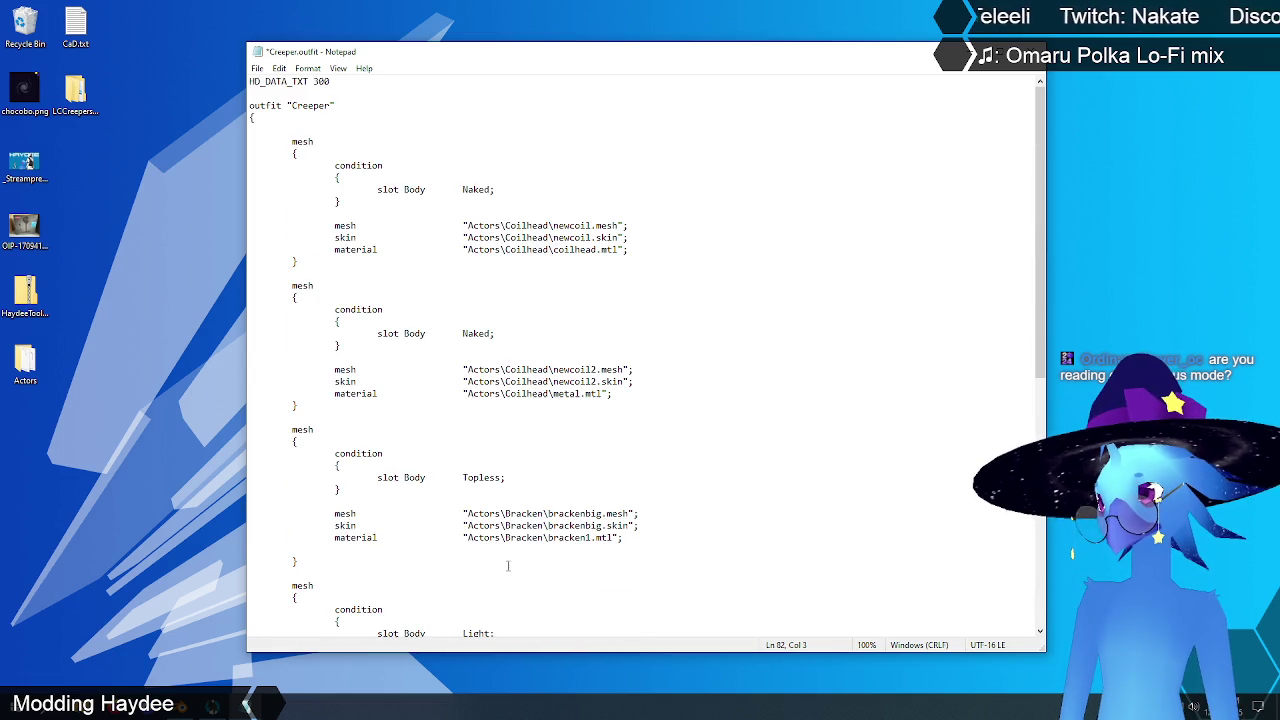
{"action": "scroll", "coordinate": [508, 566], "scroll_direction": "down", "scroll_amount": 1}
{"action": "scroll", "coordinate": [505, 560], "scroll_direction": "down", "scroll_amount": 7}
{"action": "scroll", "coordinate": [500, 550], "scroll_direction": "down", "scroll_amount": 5}
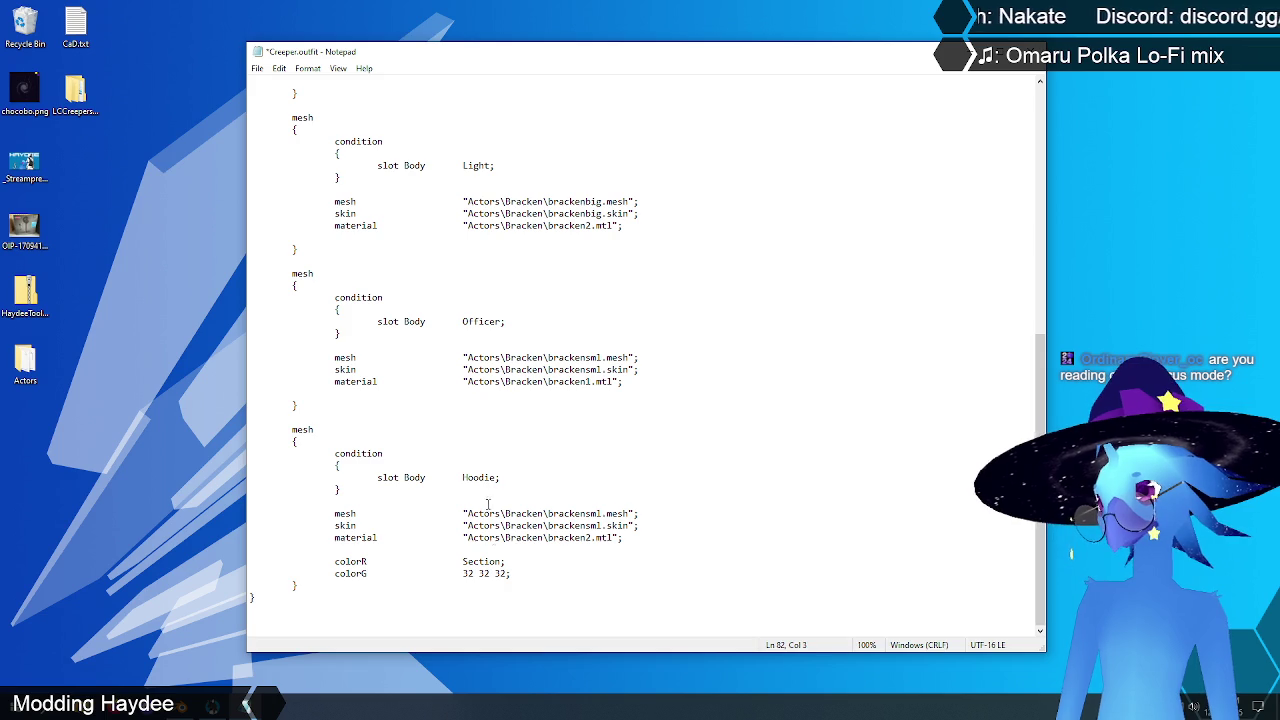
{"action": "mouse_move", "coordinate": [517, 573]}
{"action": "left_mouse_down"}
{"action": "mouse_move", "coordinate": [103, 532]}
{"action": "mouse_move", "coordinate": [114, 548]}
{"action": "left_mouse_up"}
{"action": "key", "text": "Delete"}
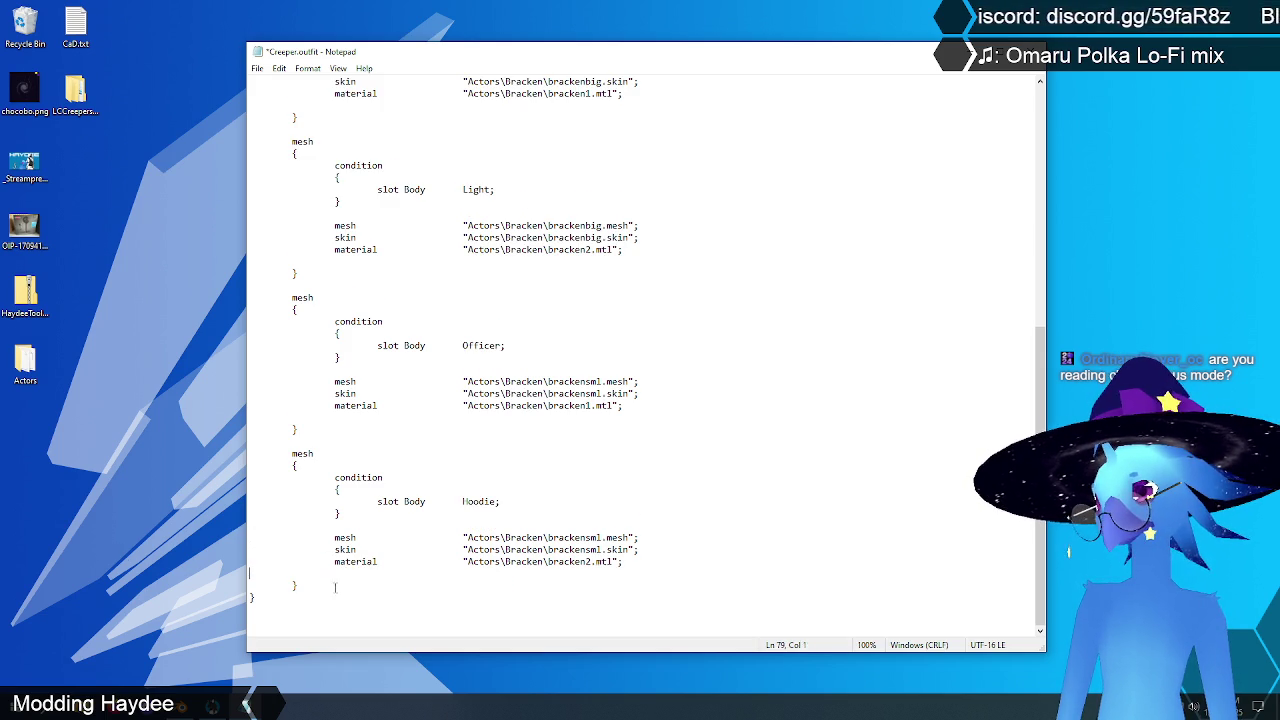
{"action": "key", "text": "BackSpace"}
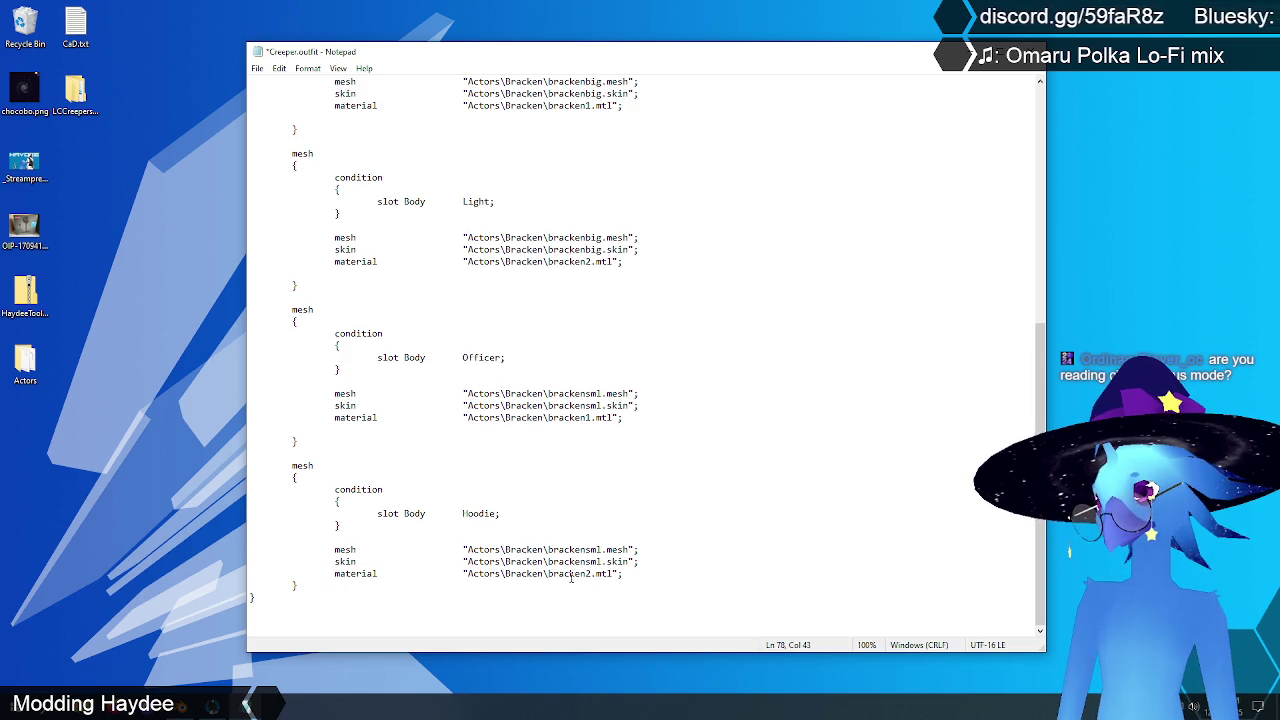
{"action": "left_click", "coordinate": [572, 577]}
Step: Delete the duplicate second Coilhead mesh block and its blank lines
{"action": "scroll", "coordinate": [424, 560], "scroll_direction": "up", "scroll_amount": 3}
{"action": "scroll", "coordinate": [424, 560], "scroll_direction": "up", "scroll_amount": 9}
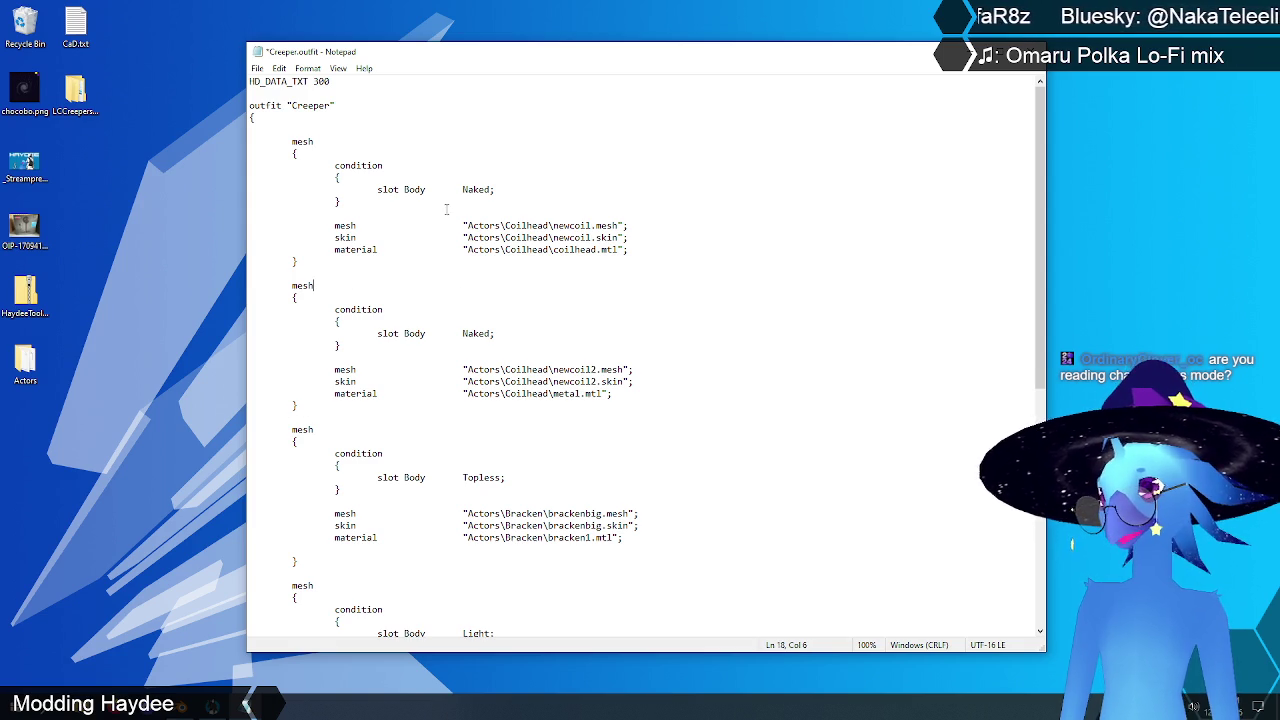
{"action": "left_click_drag", "start_coordinate": [305, 405], "coordinate": [249, 285]}
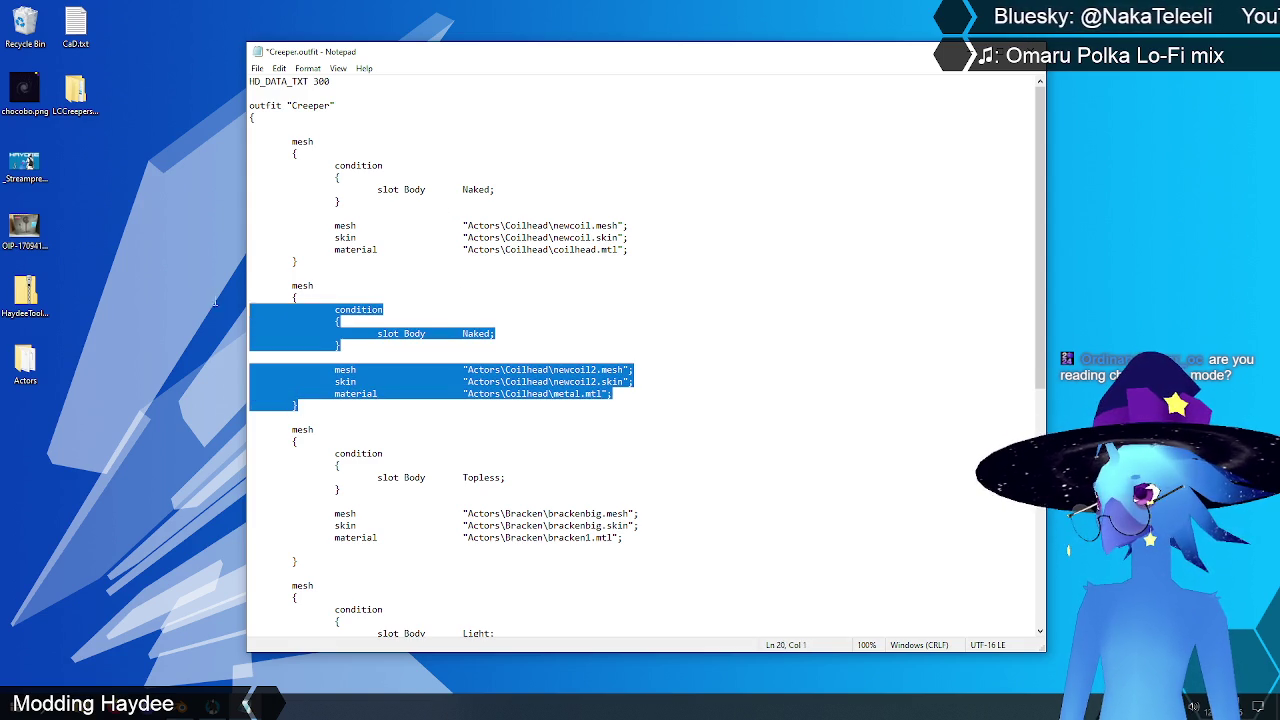
{"action": "key", "text": "Delete"}
{"action": "key", "text": "BackSpace"}
{"action": "key", "text": "BackSpace"}
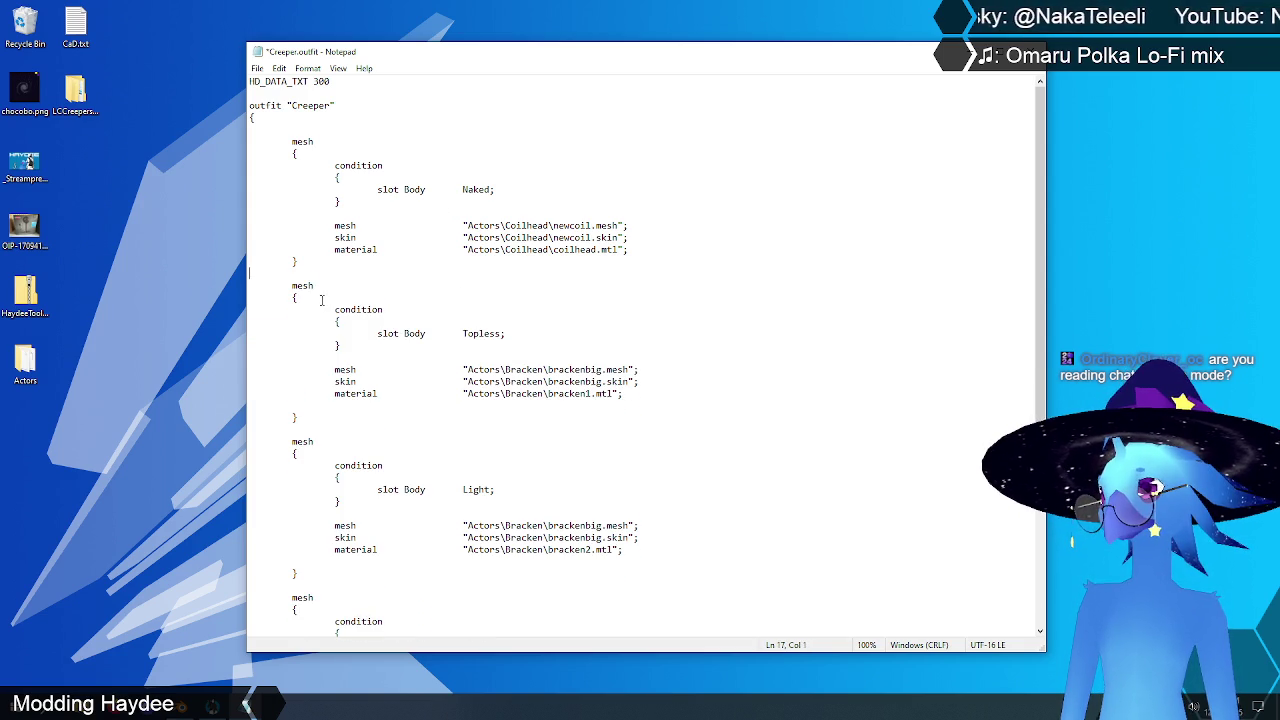
{"action": "mouse_move", "coordinate": [652, 56]}
{"action": "left_mouse_down"}
{"action": "mouse_move", "coordinate": [828, 62]}
{"action": "mouse_move", "coordinate": [778, 50]}
{"action": "left_mouse_up"}
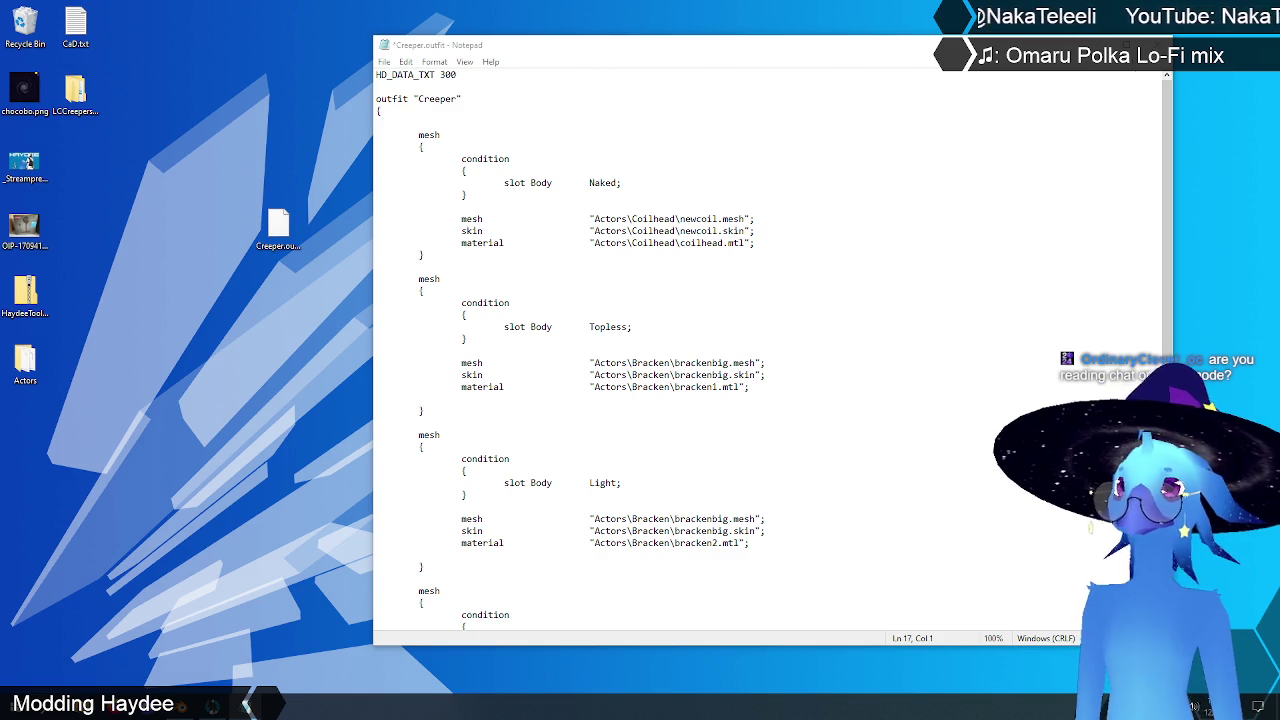
Step: Save Creeper.outfit, close Notepad, and delete the outfit file from the desktop
{"action": "left_click", "coordinate": [384, 61]}
{"action": "left_click", "coordinate": [404, 121]}
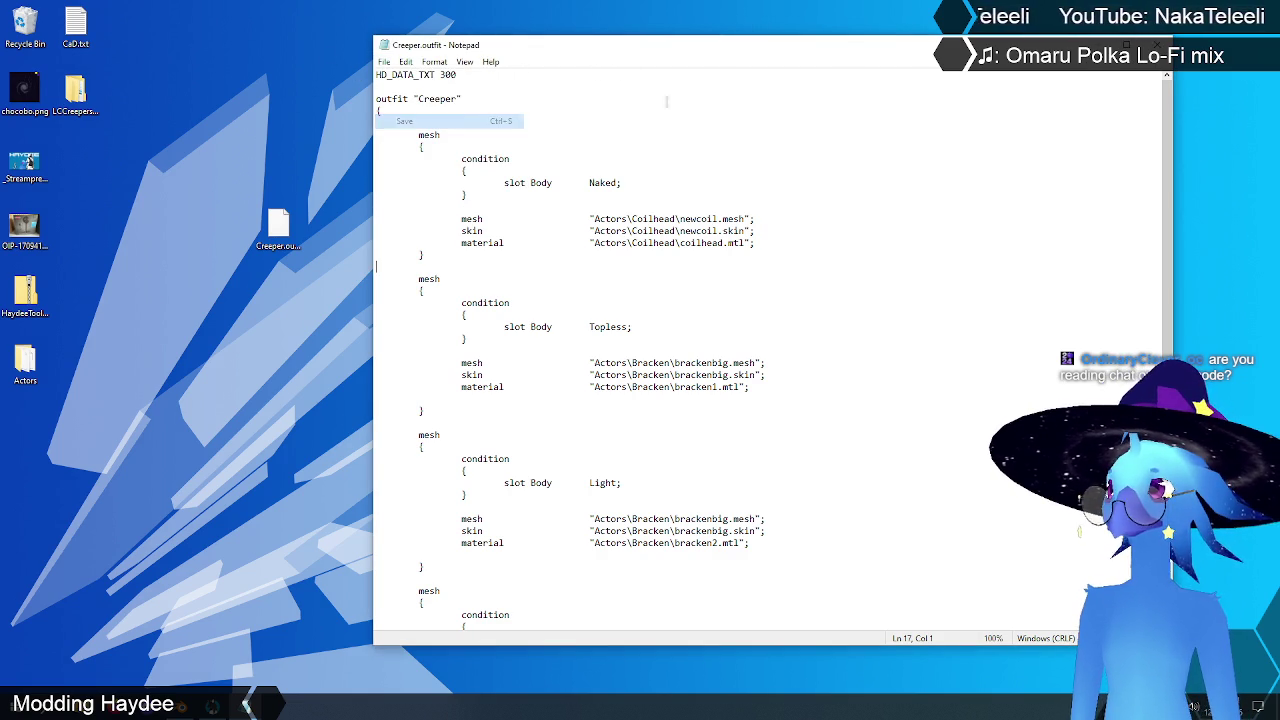
{"action": "left_click", "coordinate": [1152, 45]}
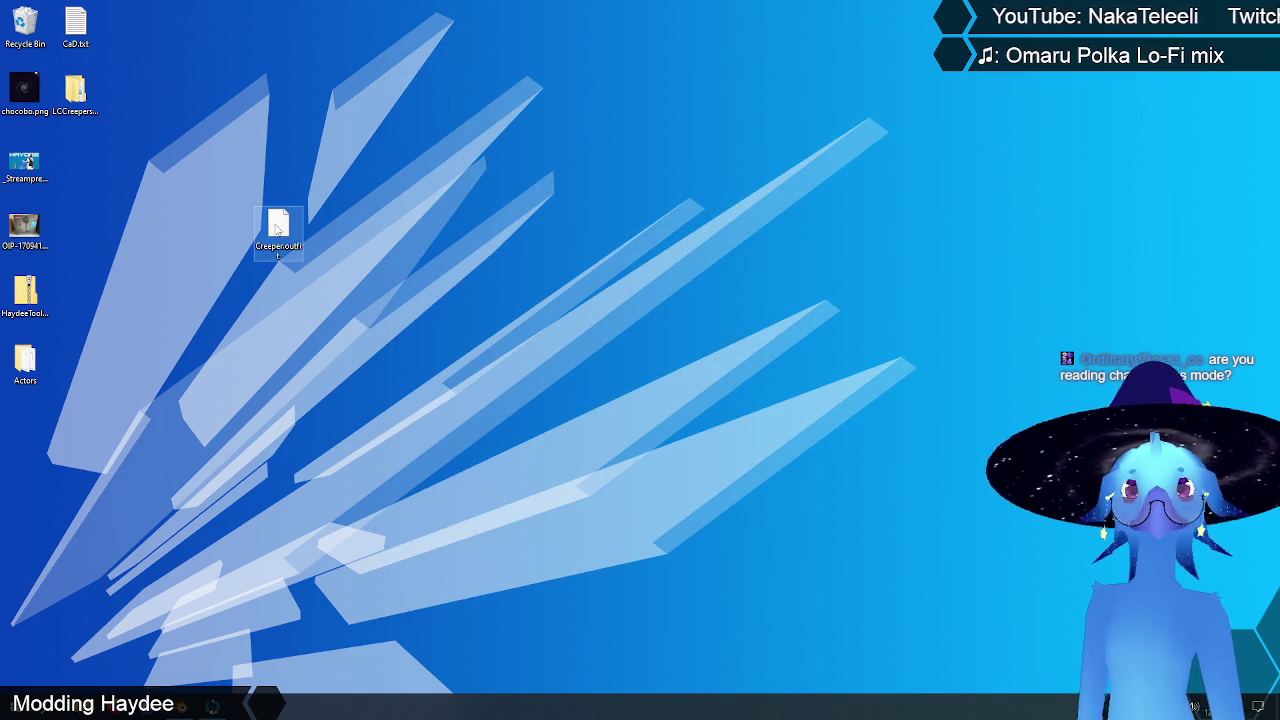
{"action": "key", "text": "Delete"}
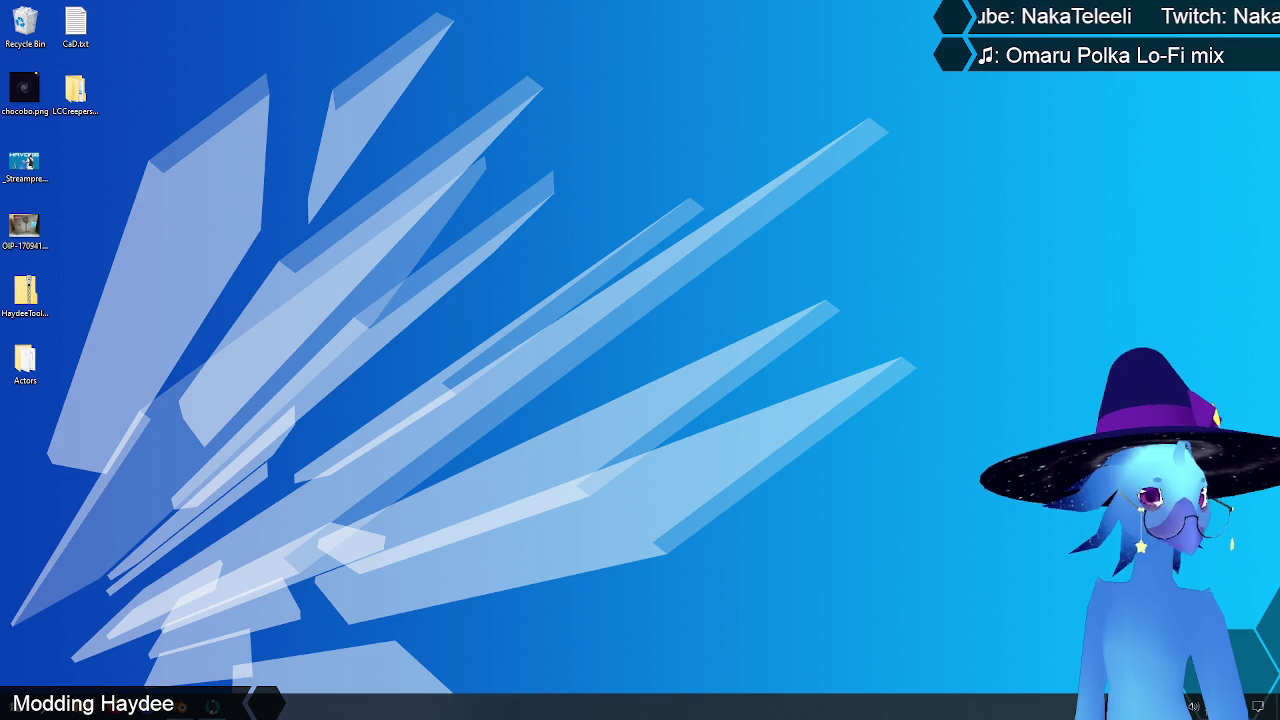
Step: Create a new folder named Walker inside the Actors folder
{"action": "key", "text": "alt+Tab"}
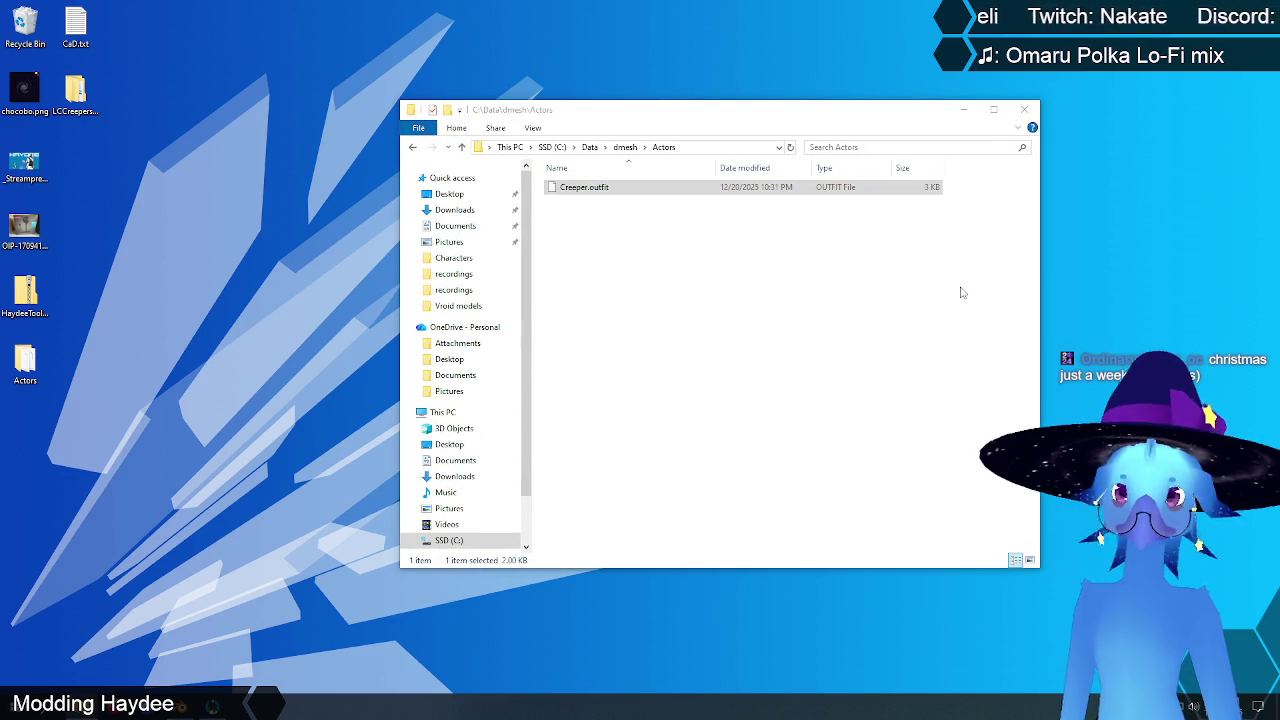
{"action": "left_click", "coordinate": [762, 278]}
{"action": "right_click", "coordinate": [535, 275]}
{"action": "mouse_move", "coordinate": [567, 436]}
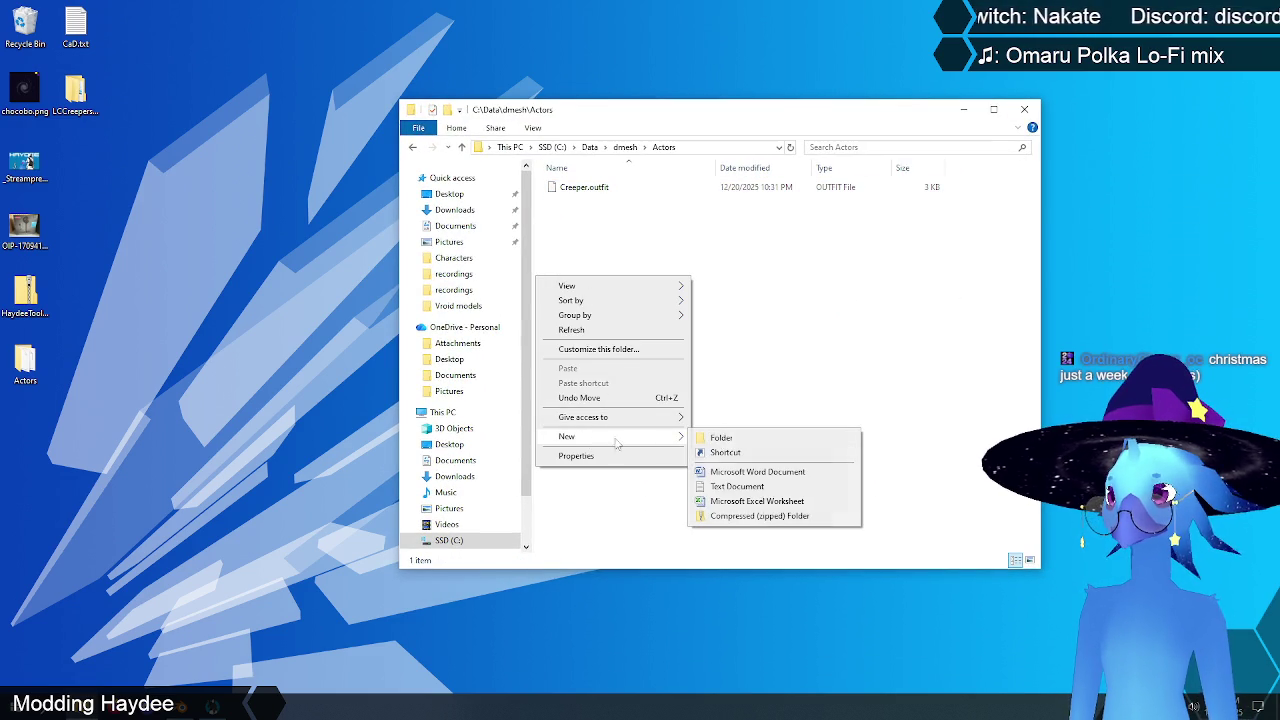
{"action": "left_click", "coordinate": [722, 438]}
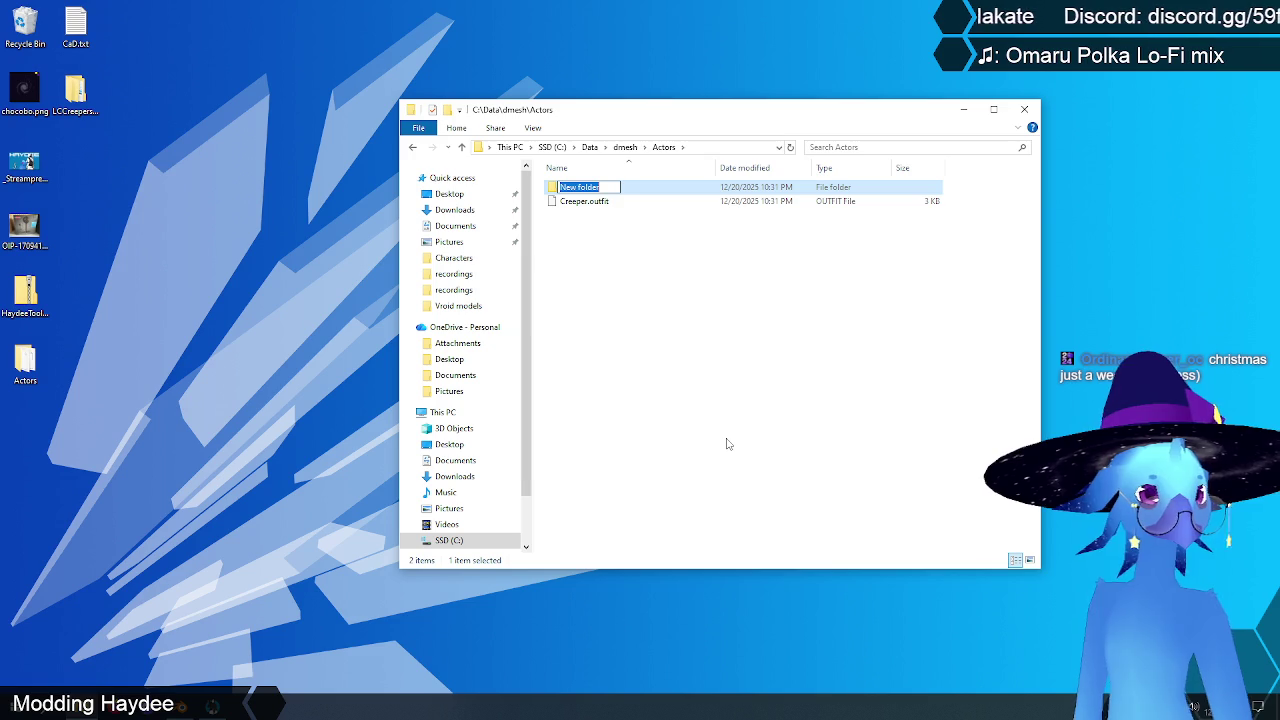
{"action": "type", "text": "Walker"}
{"action": "key", "text": "Return"}
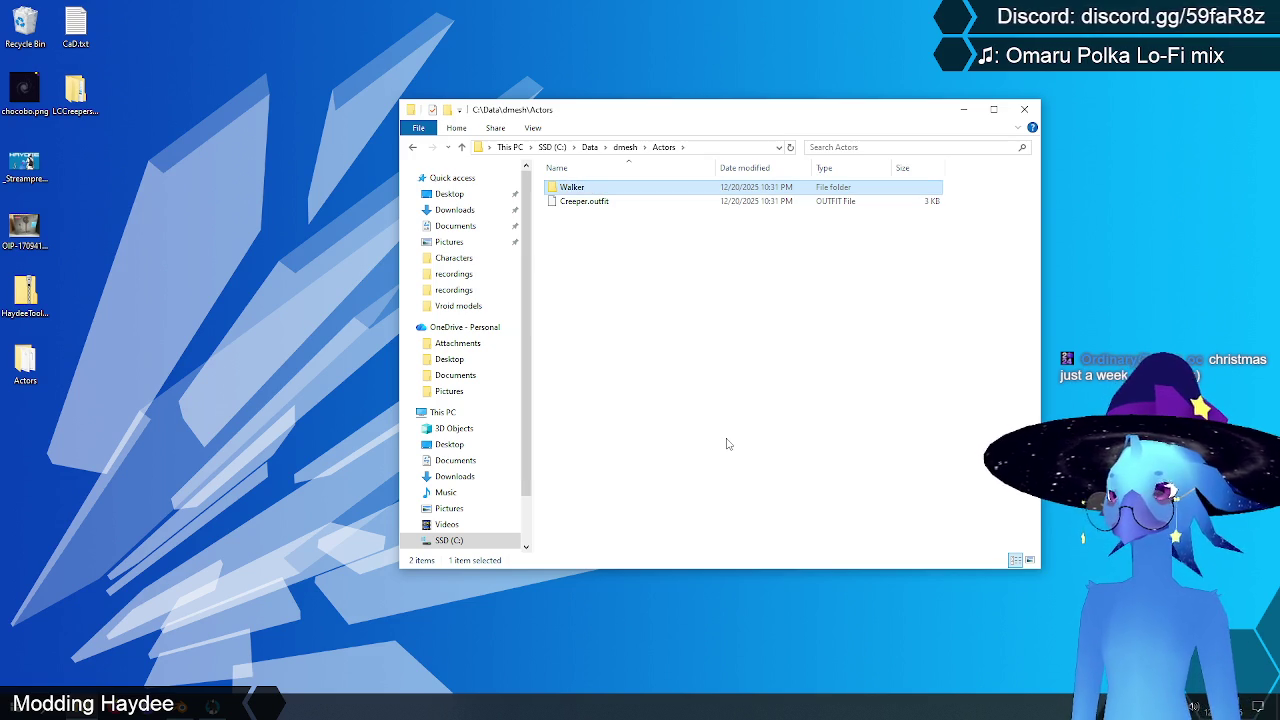
{"action": "left_click", "coordinate": [574, 250]}
{"action": "left_click", "coordinate": [577, 189]}
{"action": "double_click", "coordinate": [577, 189]}
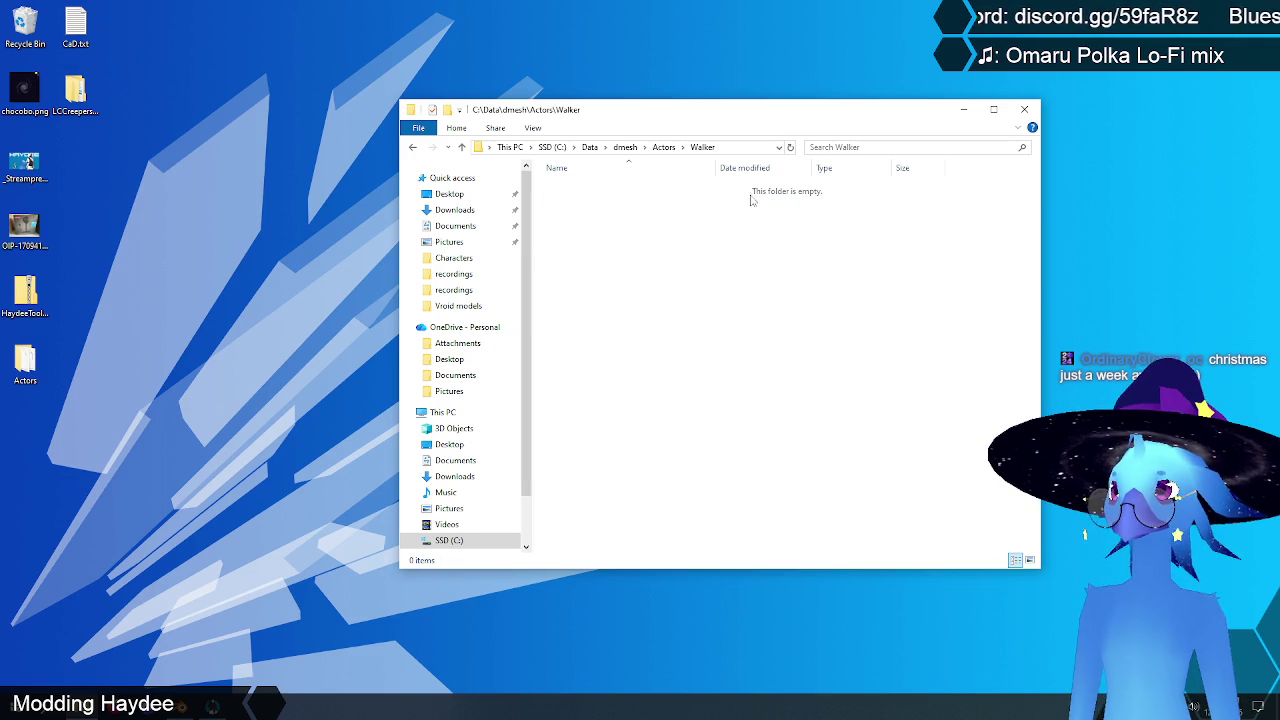
{"action": "left_click", "coordinate": [462, 148]}
{"action": "left_click", "coordinate": [462, 148]}
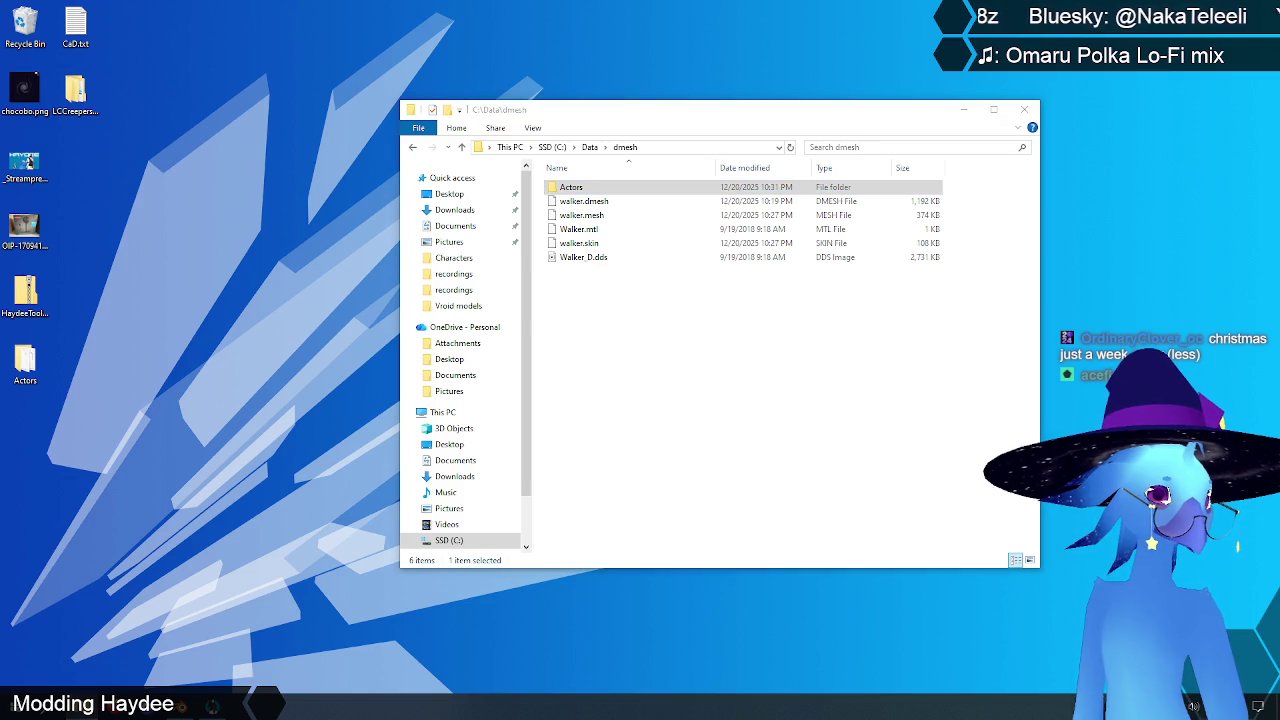
Step: Move walker.mesh, Walker.mtl, walker.skin and Walker_D.dds from dmesh into Actors\Walker
{"action": "left_click", "coordinate": [850, 376]}
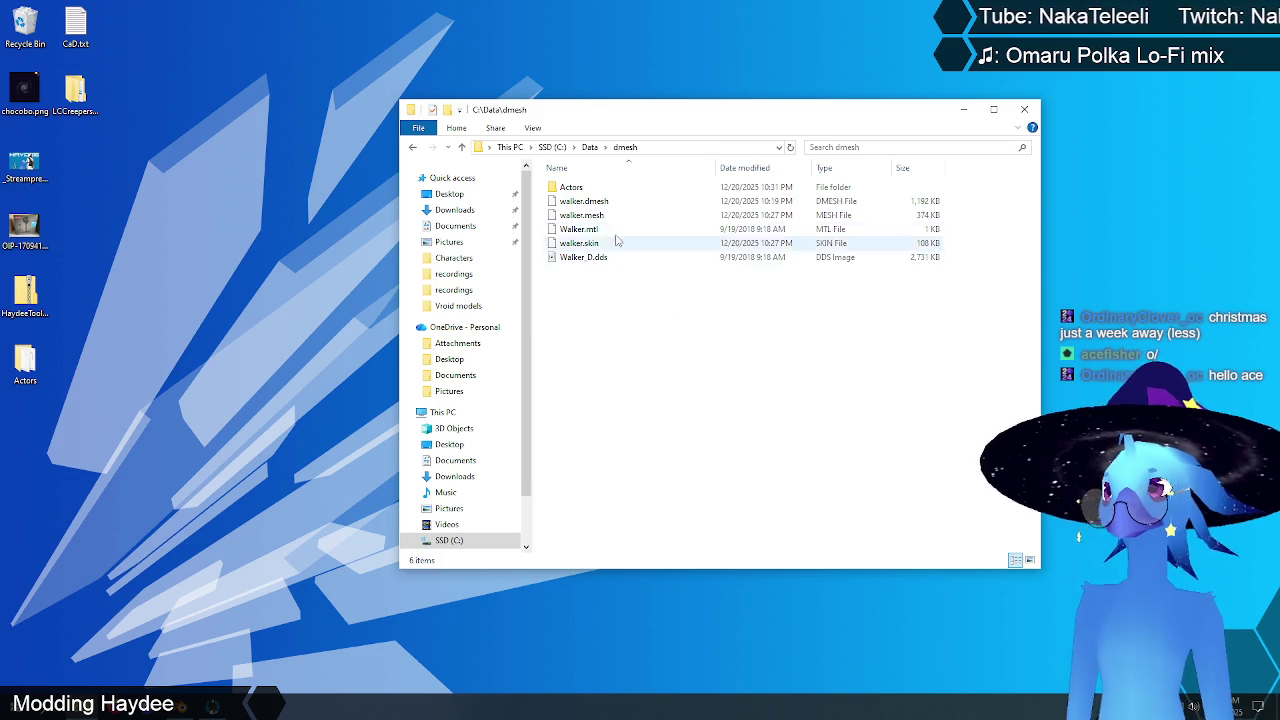
{"action": "left_click", "coordinate": [606, 203]}
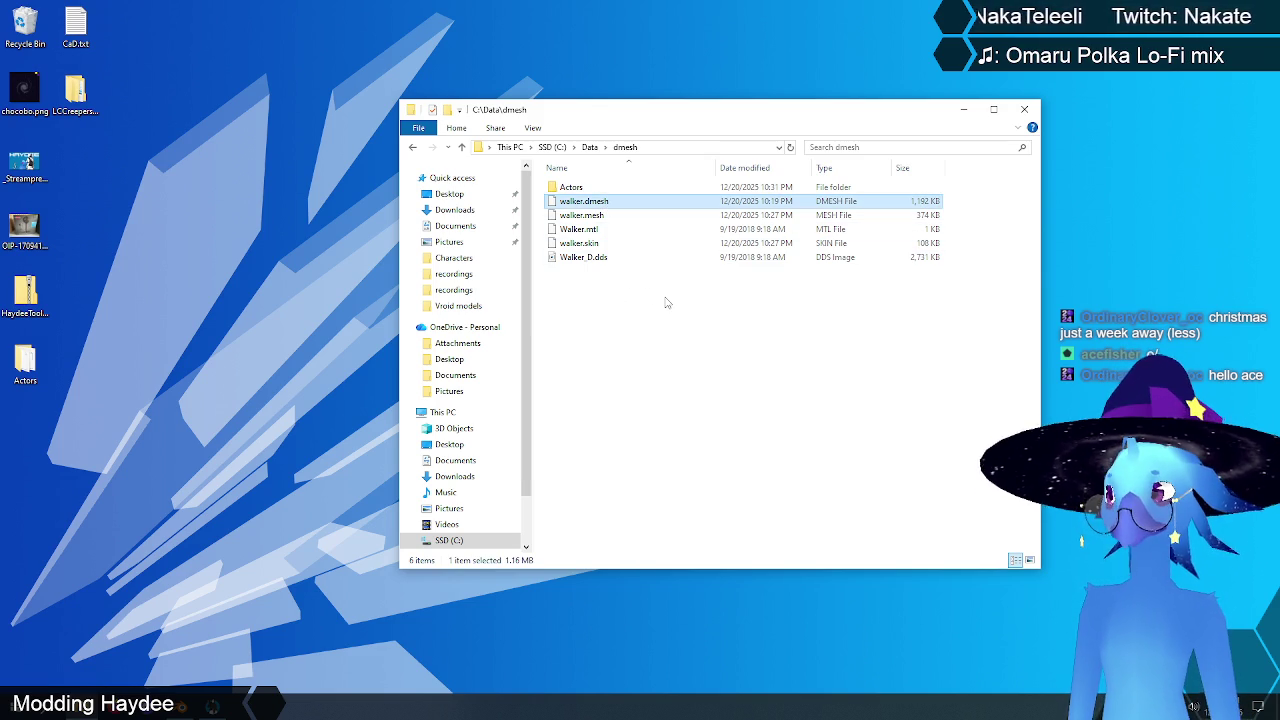
{"action": "left_click_drag", "start_coordinate": [666, 298], "coordinate": [577, 229]}
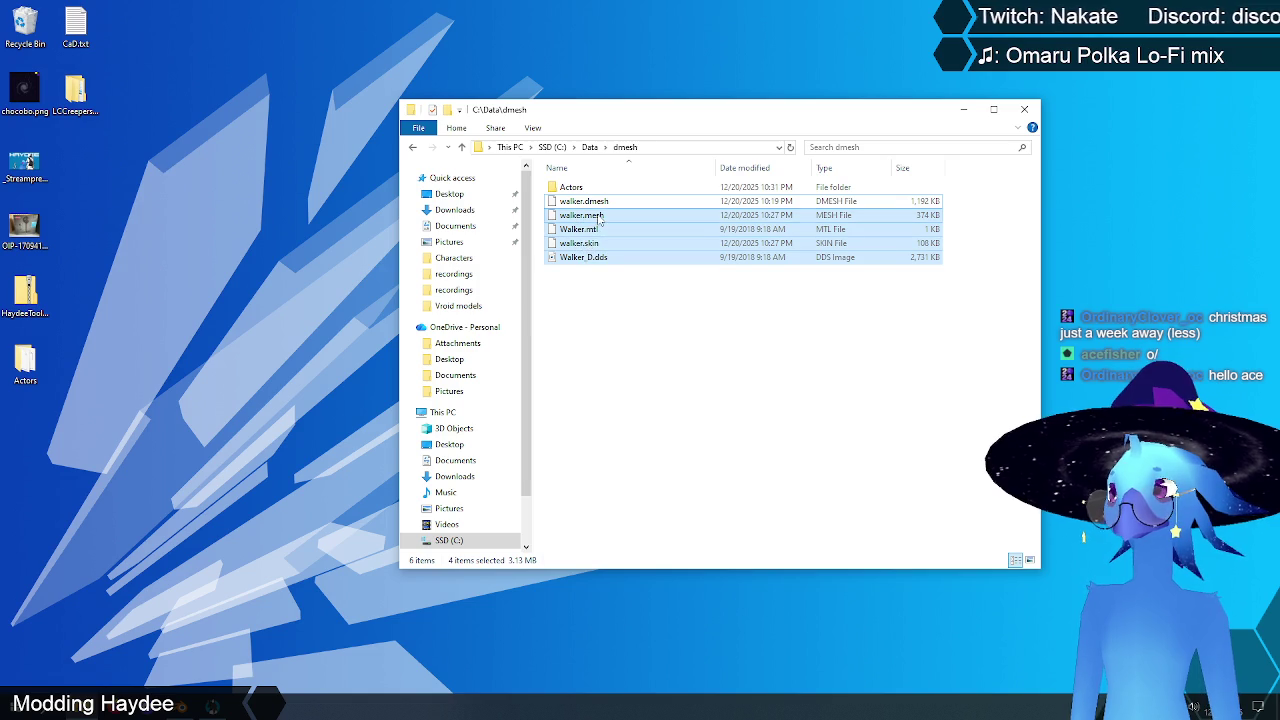
{"action": "left_click_drag", "start_coordinate": [581, 218], "coordinate": [581, 188]}
{"action": "double_click", "coordinate": [572, 187]}
{"action": "mouse_move", "coordinate": [636, 290]}
{"action": "left_mouse_down"}
{"action": "mouse_move", "coordinate": [570, 217]}
{"action": "mouse_move", "coordinate": [578, 190]}
{"action": "left_mouse_up"}
{"action": "double_click", "coordinate": [572, 187]}
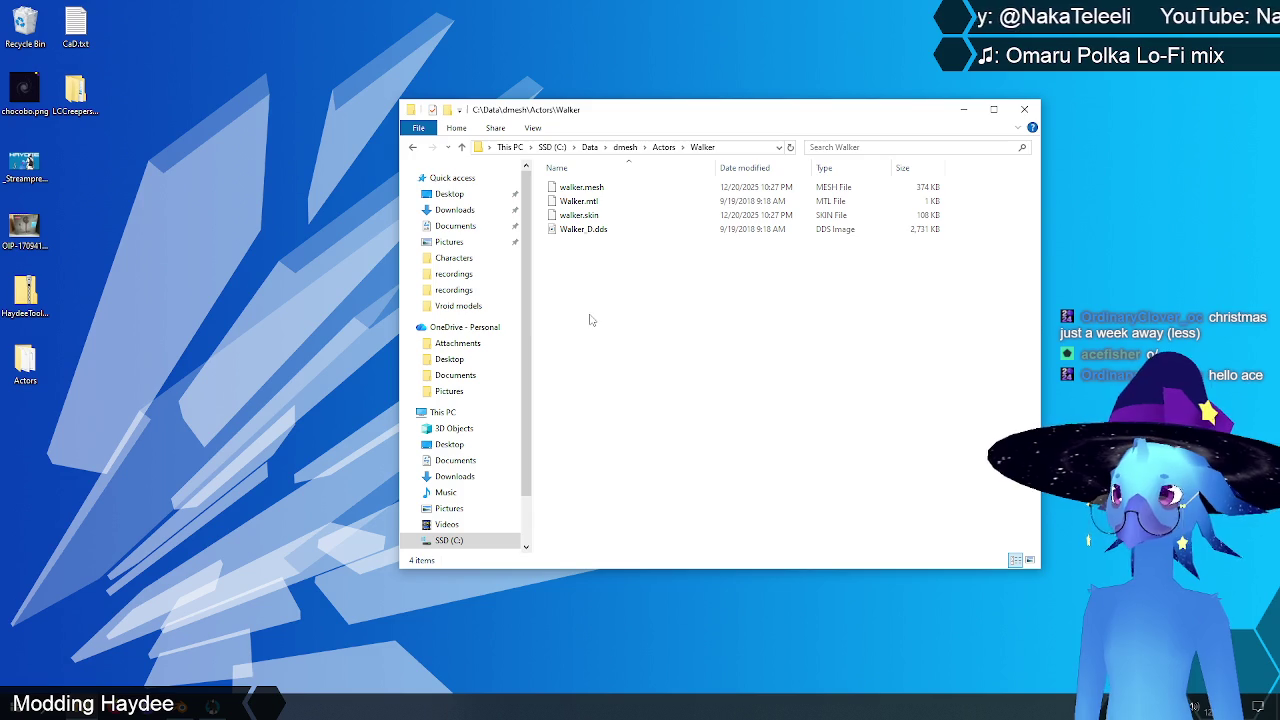
Step: Check the four walker files in the Walker folder, then return to dmesh
{"action": "left_click", "coordinate": [596, 202]}
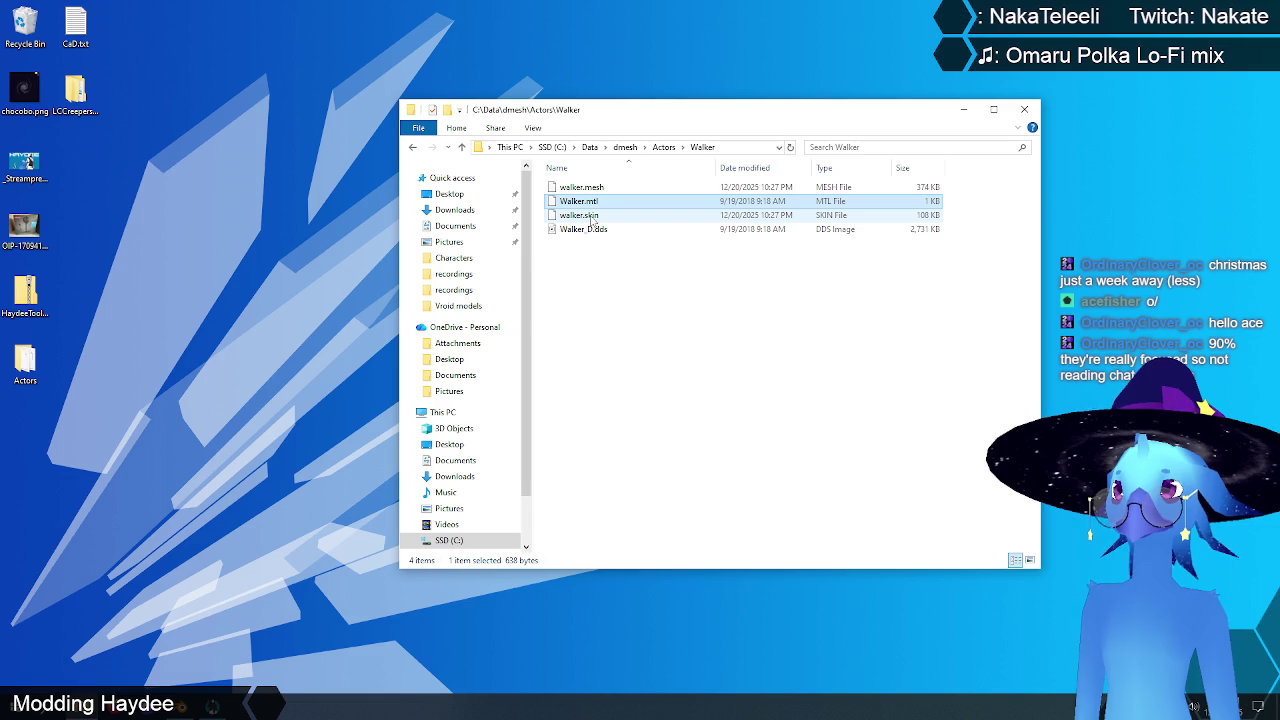
{"action": "left_click", "coordinate": [594, 216]}
{"action": "left_click", "coordinate": [595, 188]}
{"action": "left_click", "coordinate": [597, 300]}
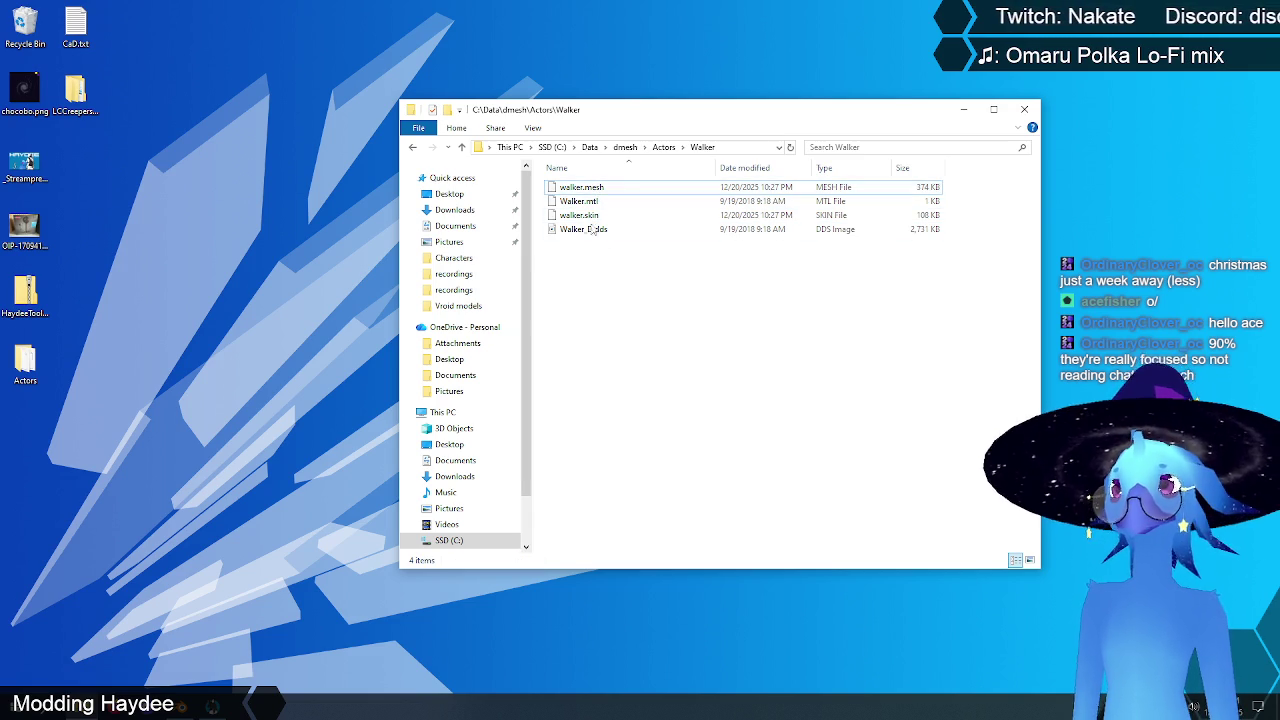
{"action": "left_click", "coordinate": [598, 190]}
{"action": "left_click", "coordinate": [595, 216]}
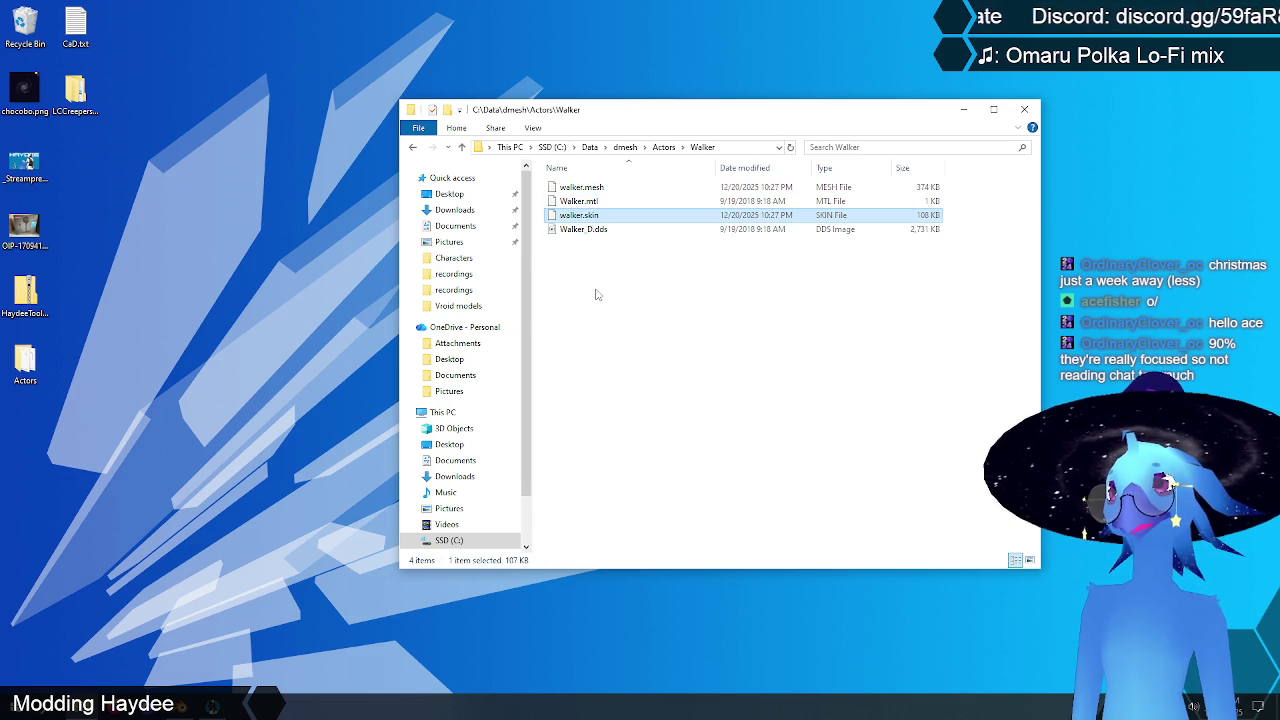
{"action": "left_click", "coordinate": [596, 294]}
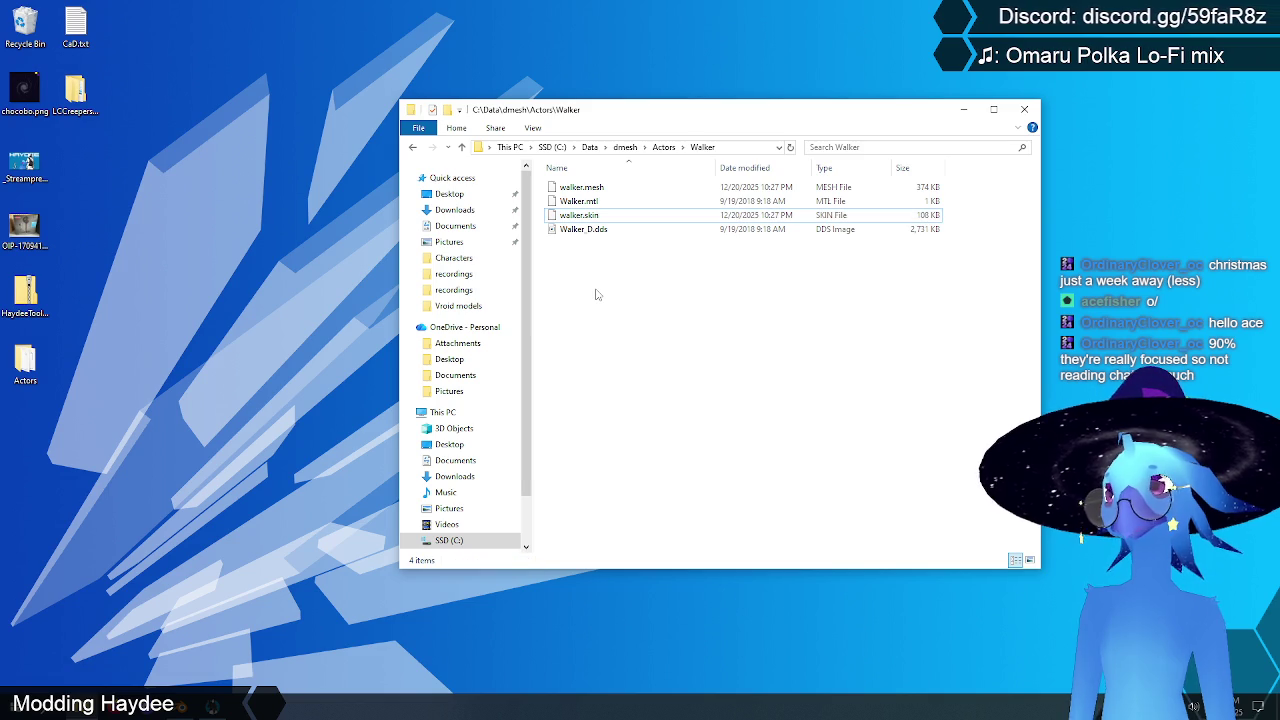
{"action": "left_click", "coordinate": [588, 231]}
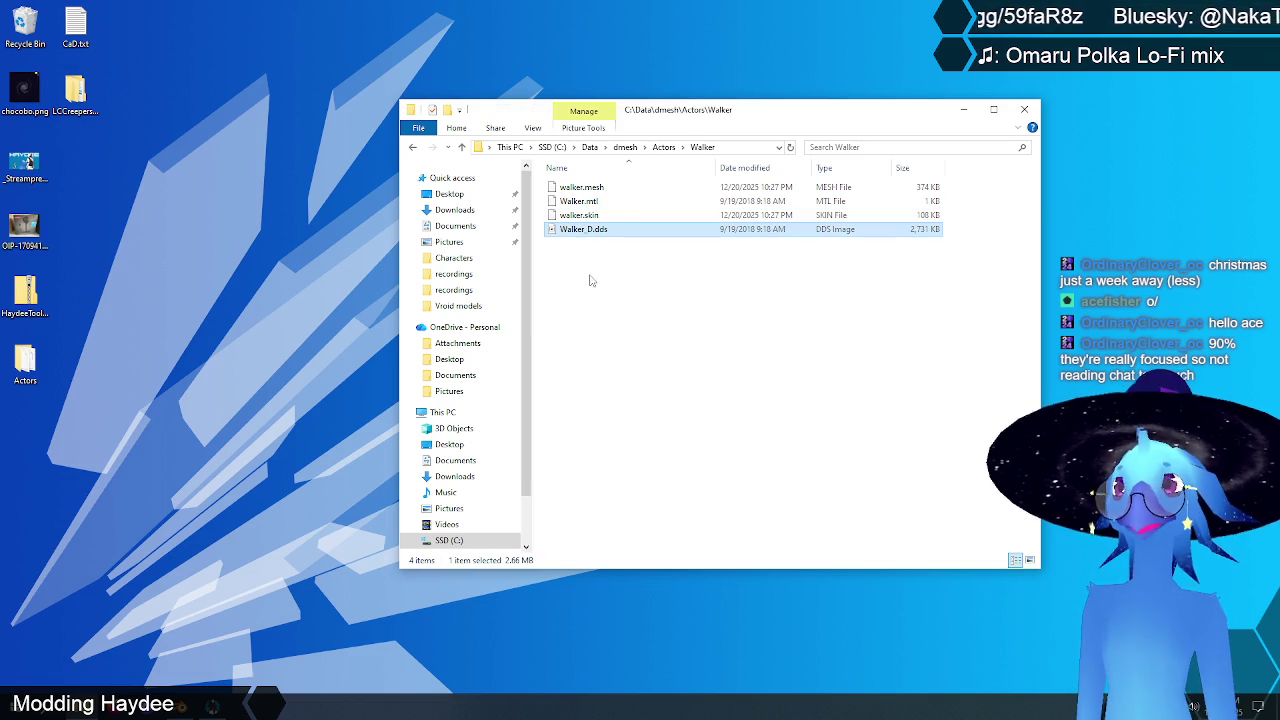
{"action": "left_click", "coordinate": [590, 204]}
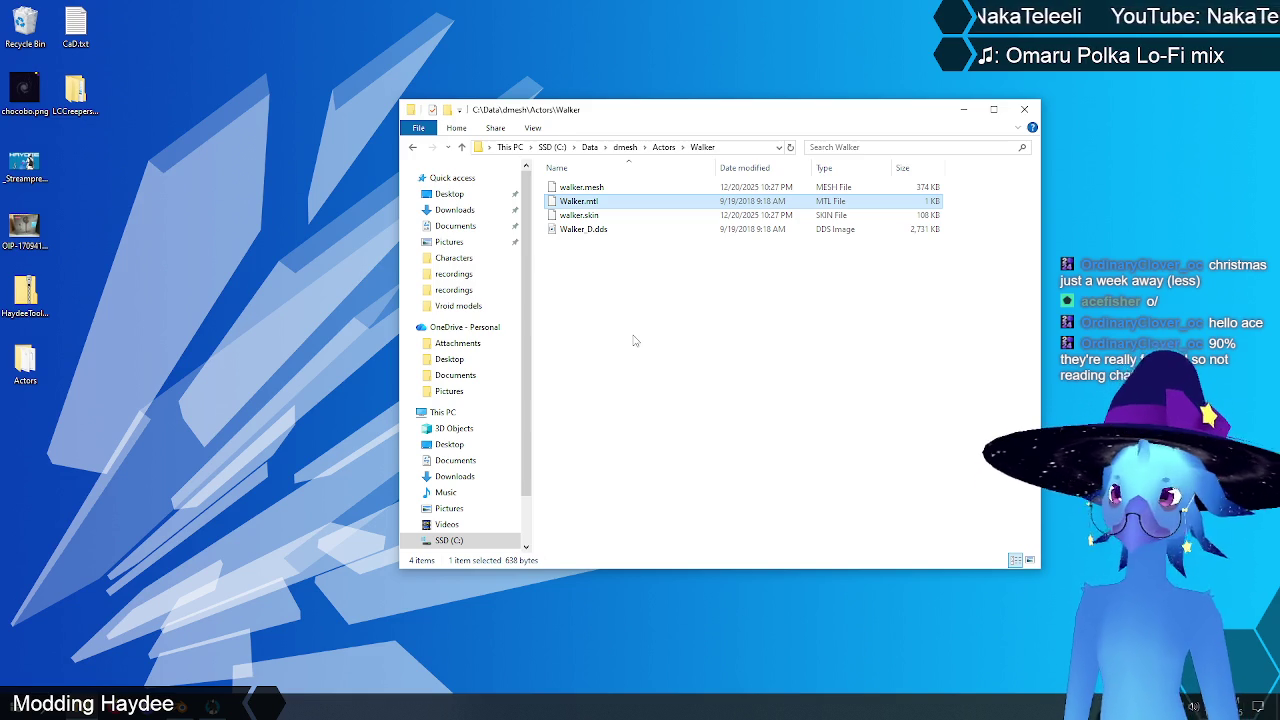
{"action": "left_click", "coordinate": [633, 341]}
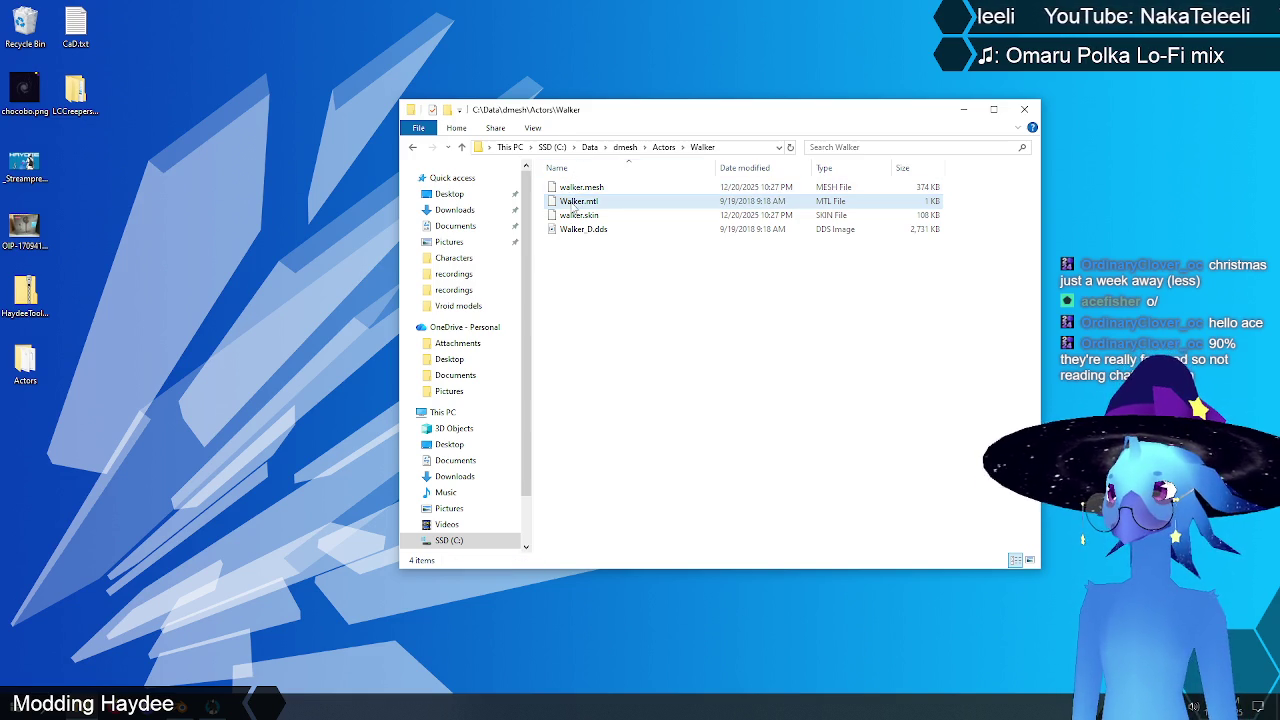
{"action": "left_click", "coordinate": [463, 147]}
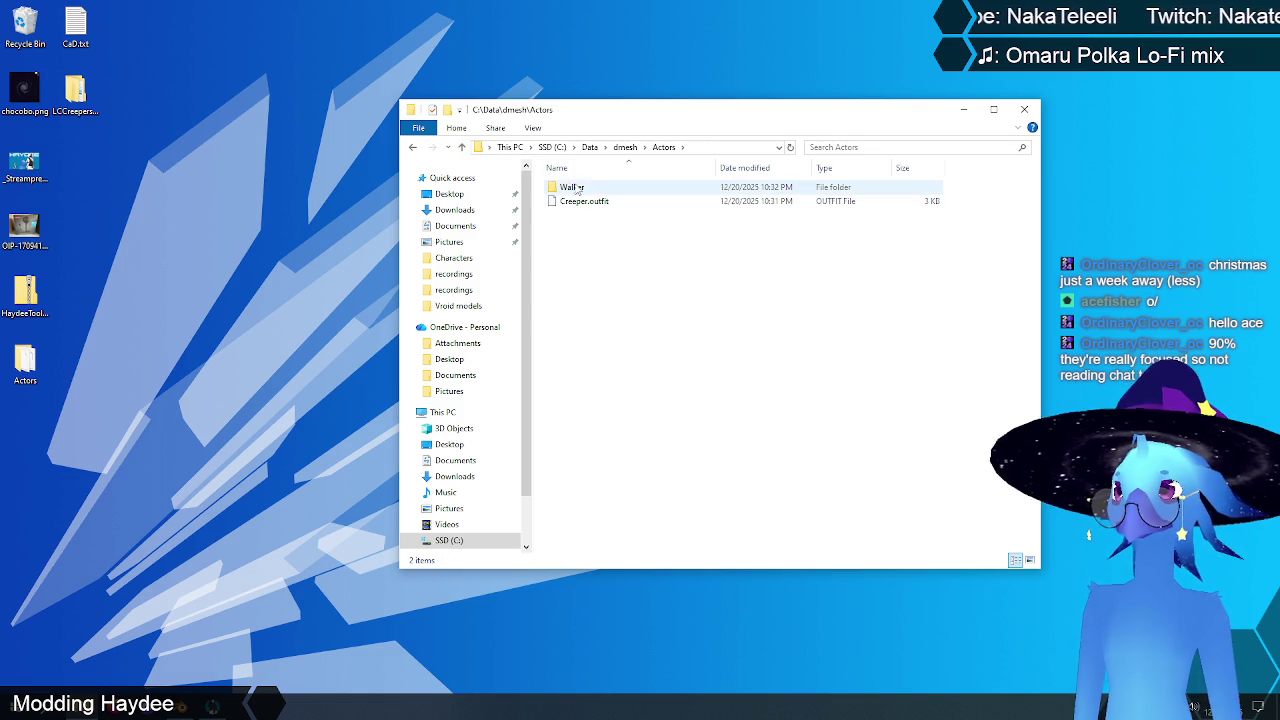
{"action": "left_click", "coordinate": [463, 147]}
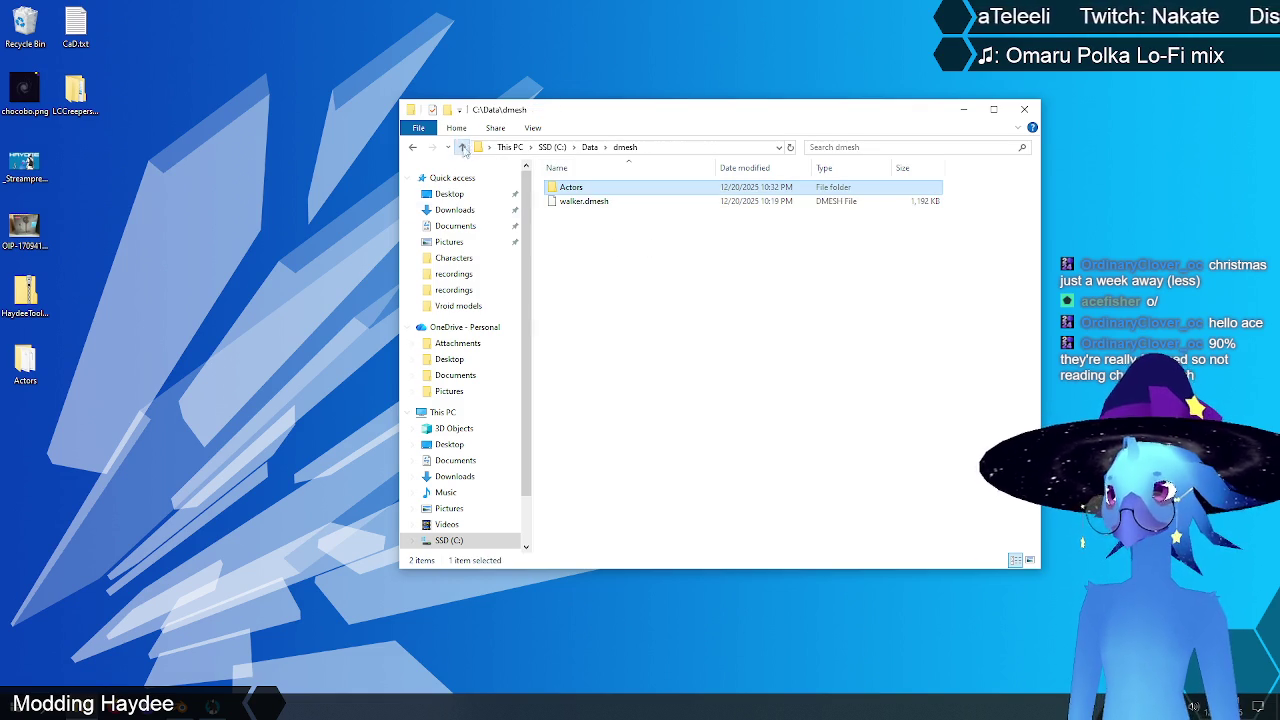
Step: Compress the Actors folder into Actors.zip with 7-Zip
{"action": "left_click", "coordinate": [600, 263]}
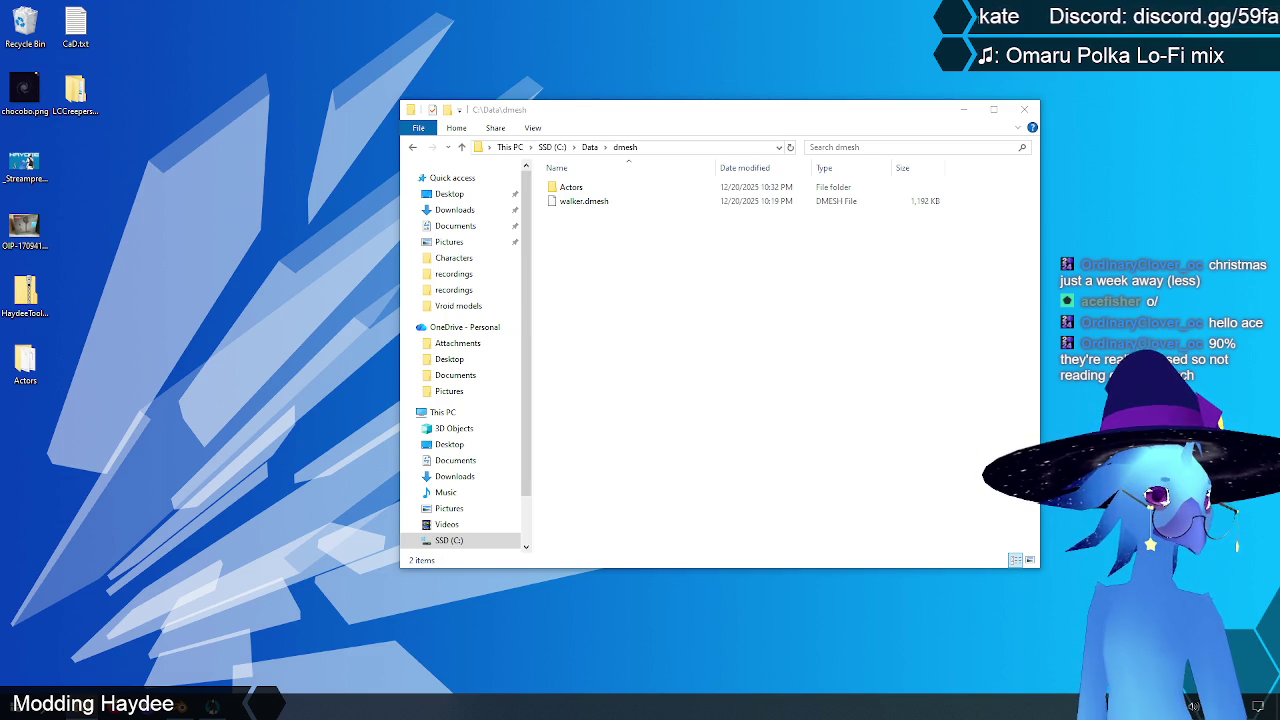
{"action": "left_click", "coordinate": [666, 329]}
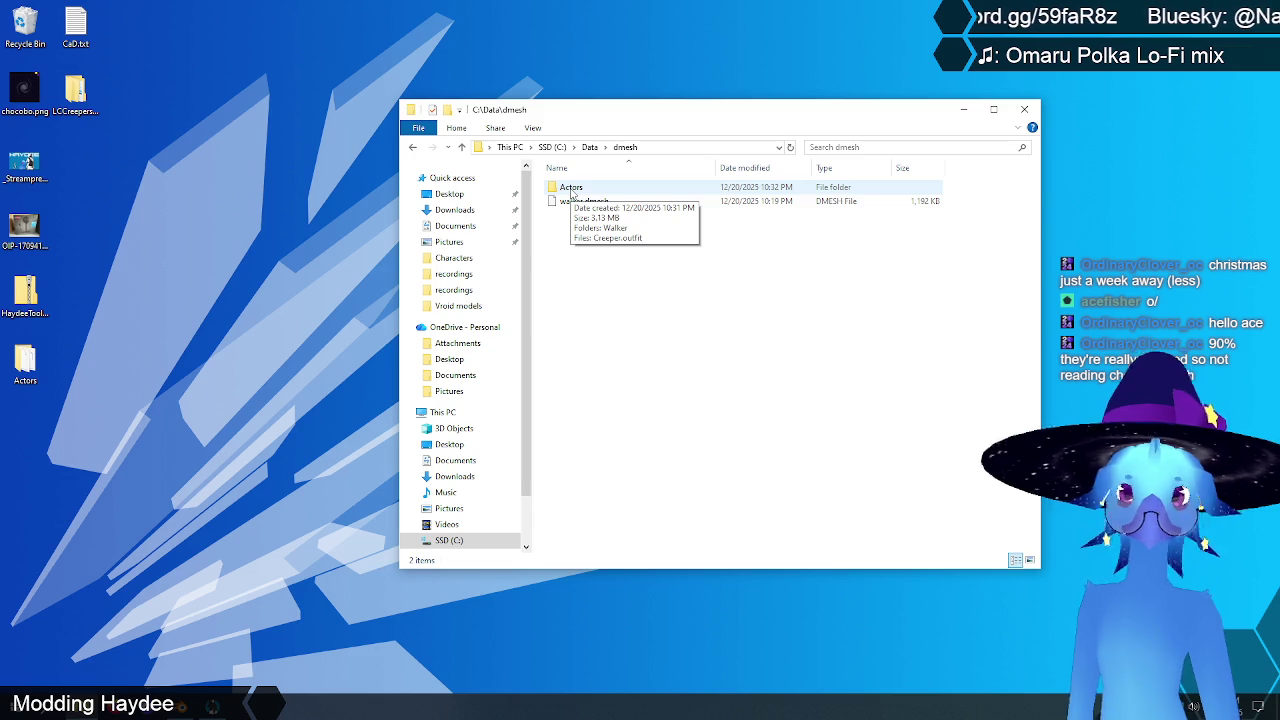
{"action": "right_click_drag", "start_coordinate": [572, 193], "coordinate": [637, 282]}
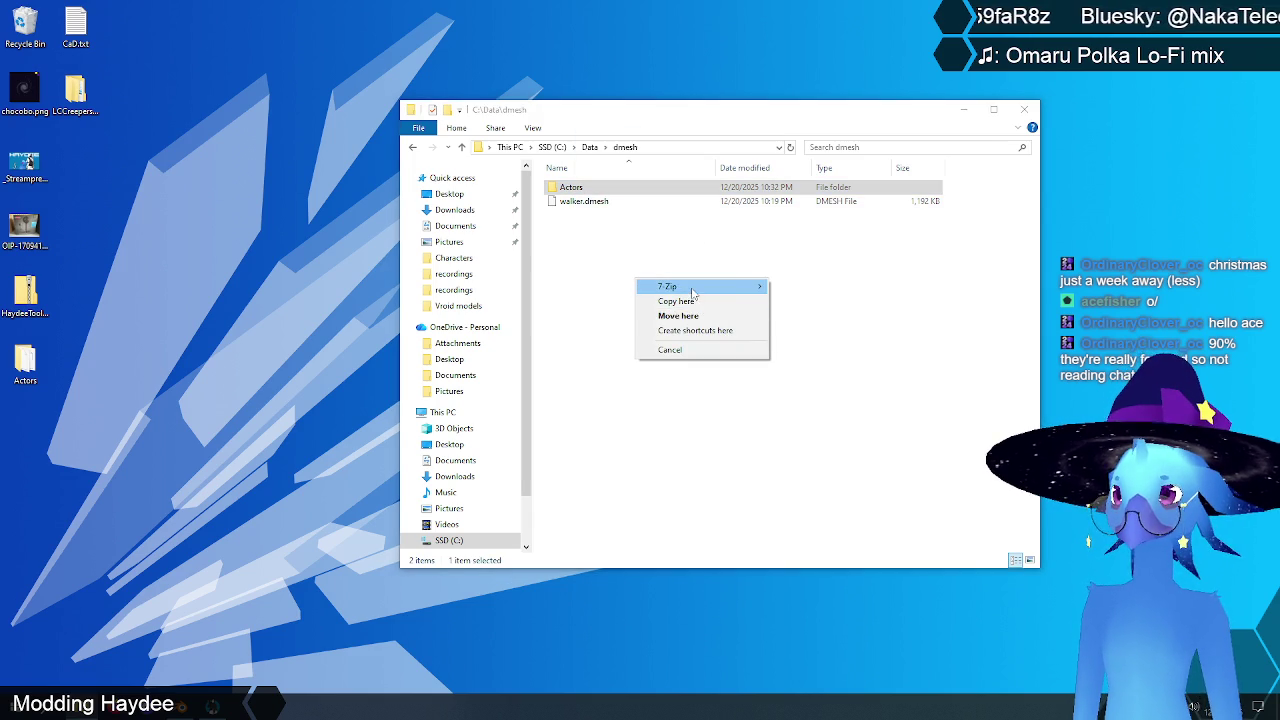
{"action": "mouse_move", "coordinate": [698, 287]}
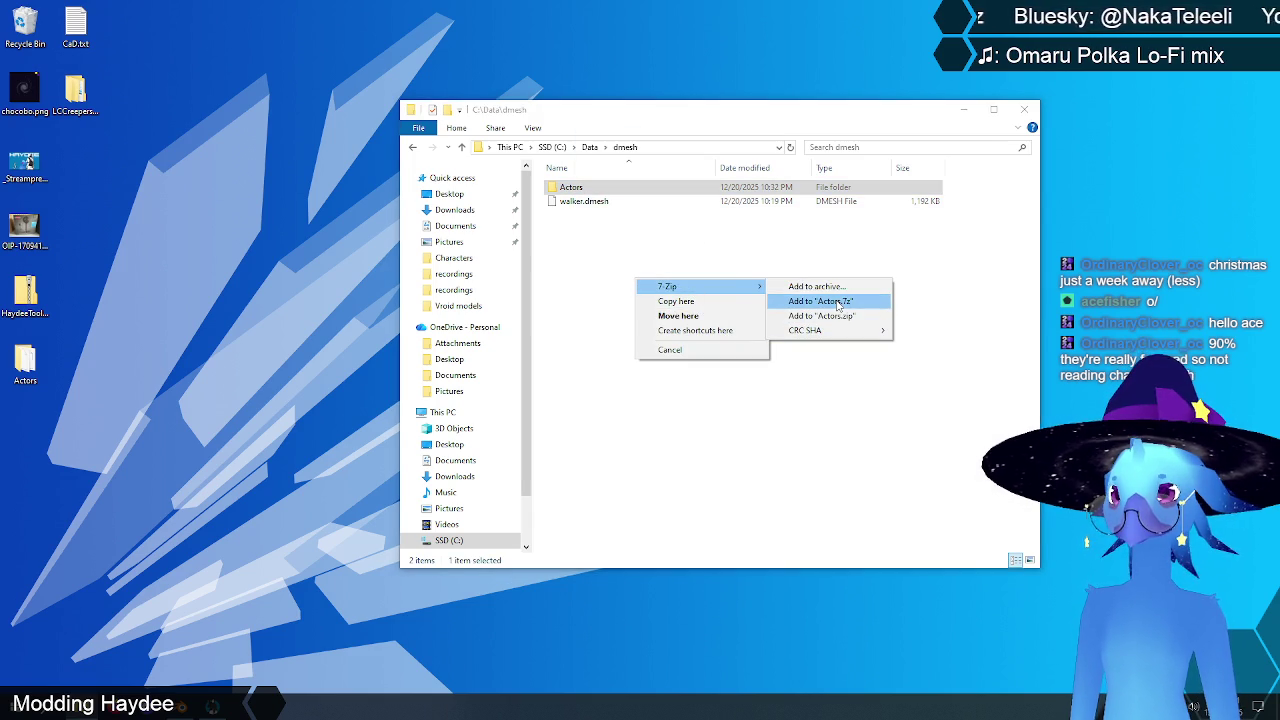
{"action": "left_click", "coordinate": [840, 318]}
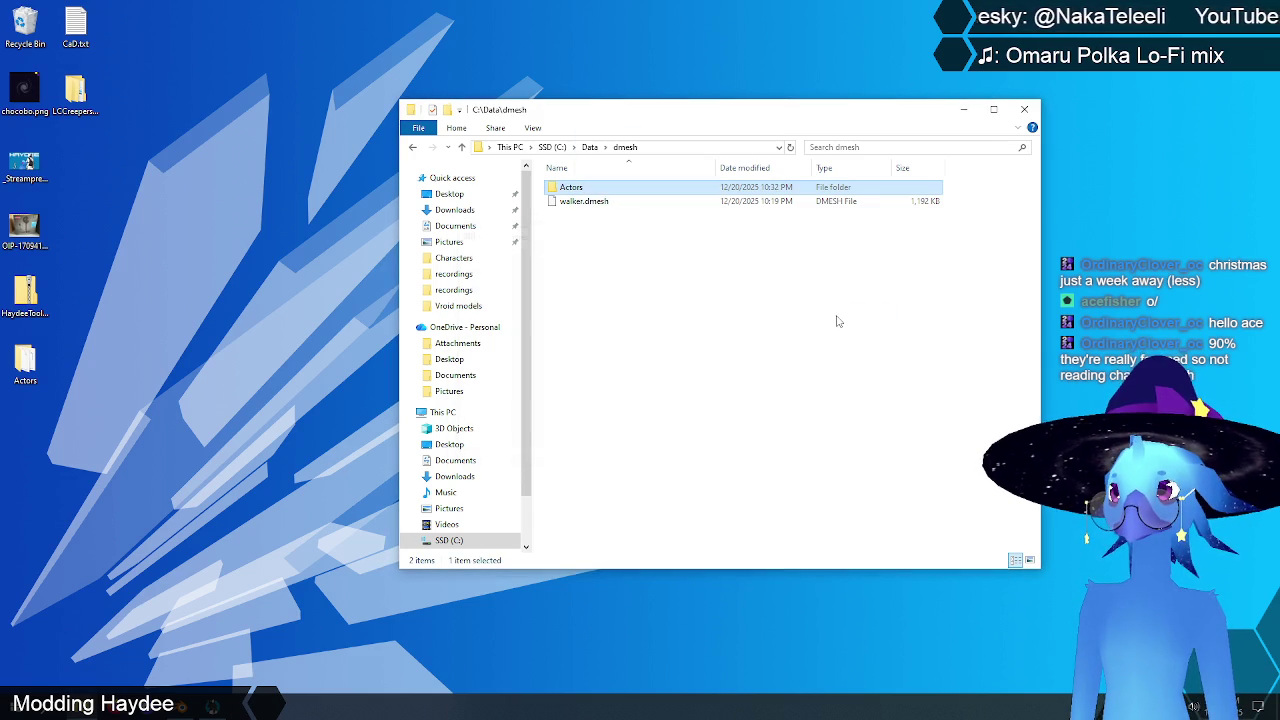
Step: Rename the new Actors.zip archive to Walker.zip
{"action": "left_click", "coordinate": [576, 203]}
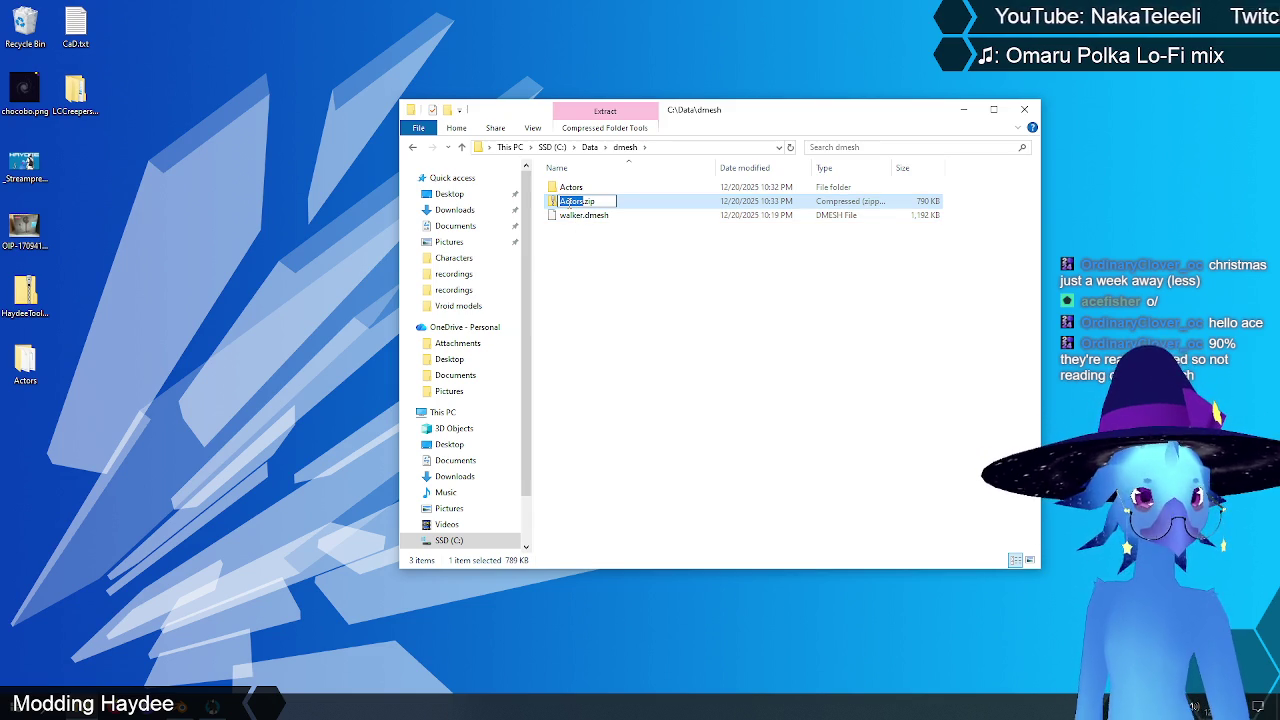
{"action": "type", "text": "Walker"}
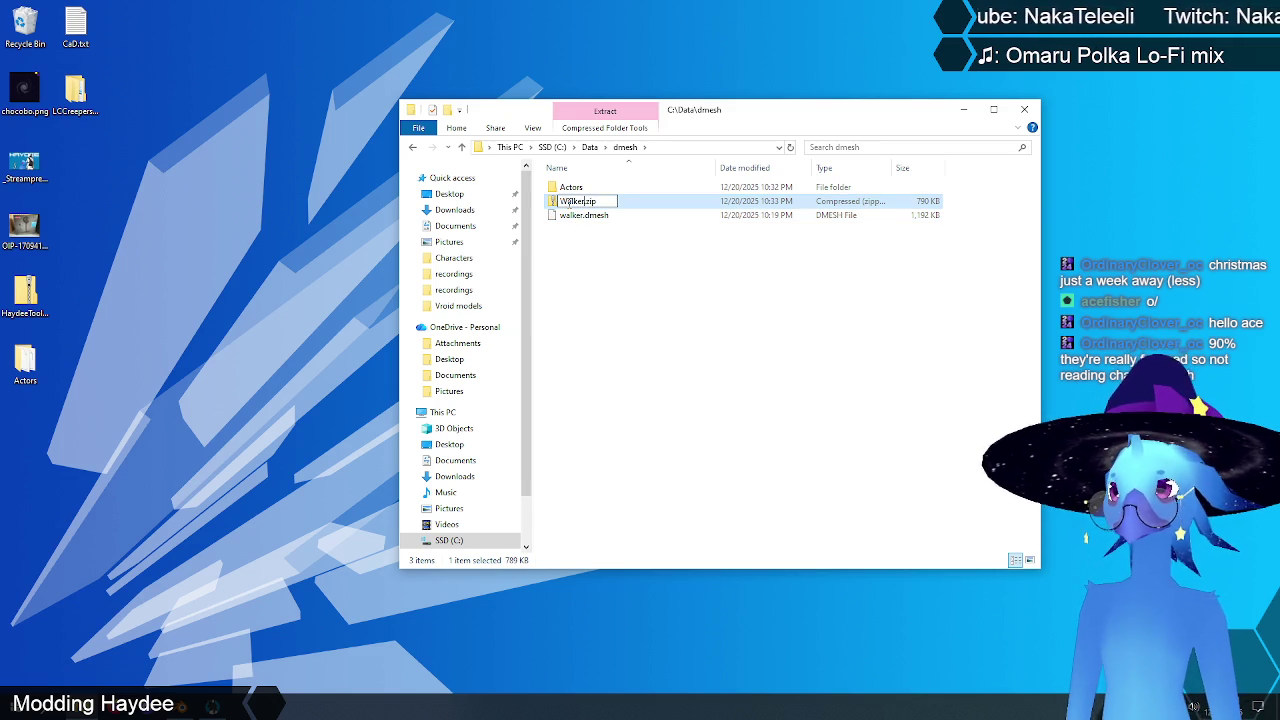
{"action": "key", "text": "Return"}
{"action": "left_click", "coordinate": [640, 290]}
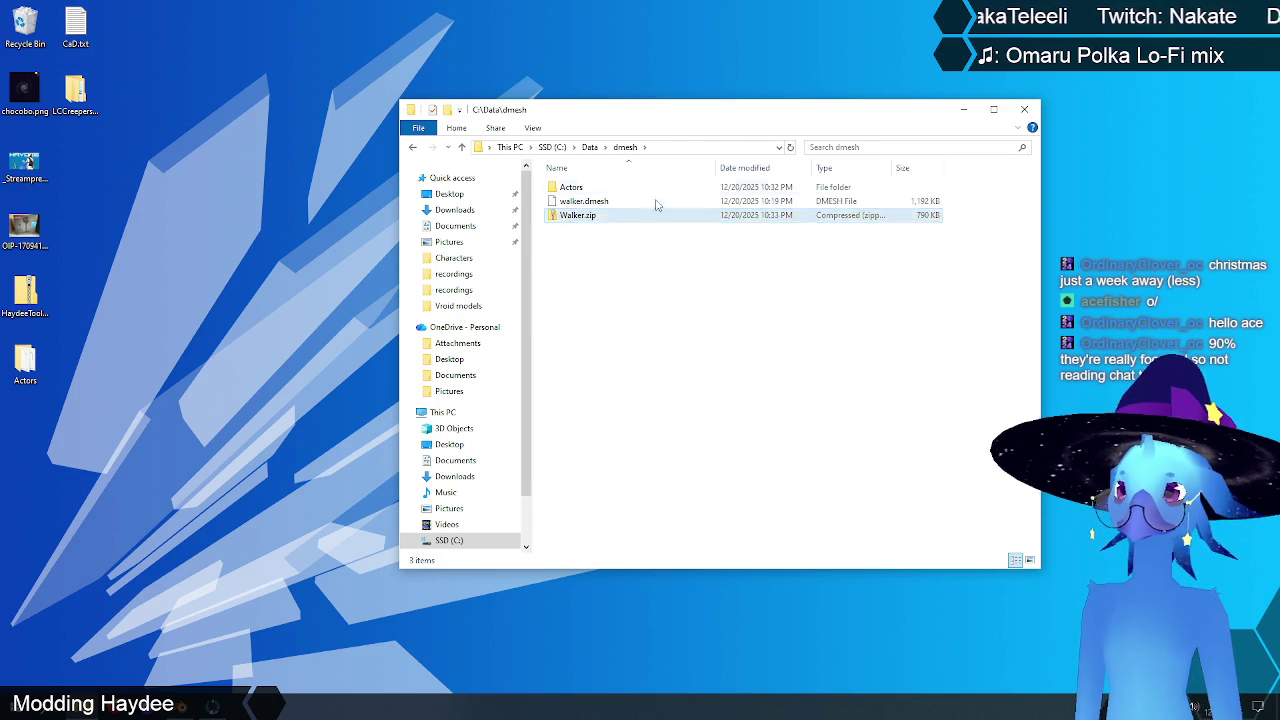
{"action": "left_click_drag", "start_coordinate": [895, 115], "coordinate": [742, 114]}
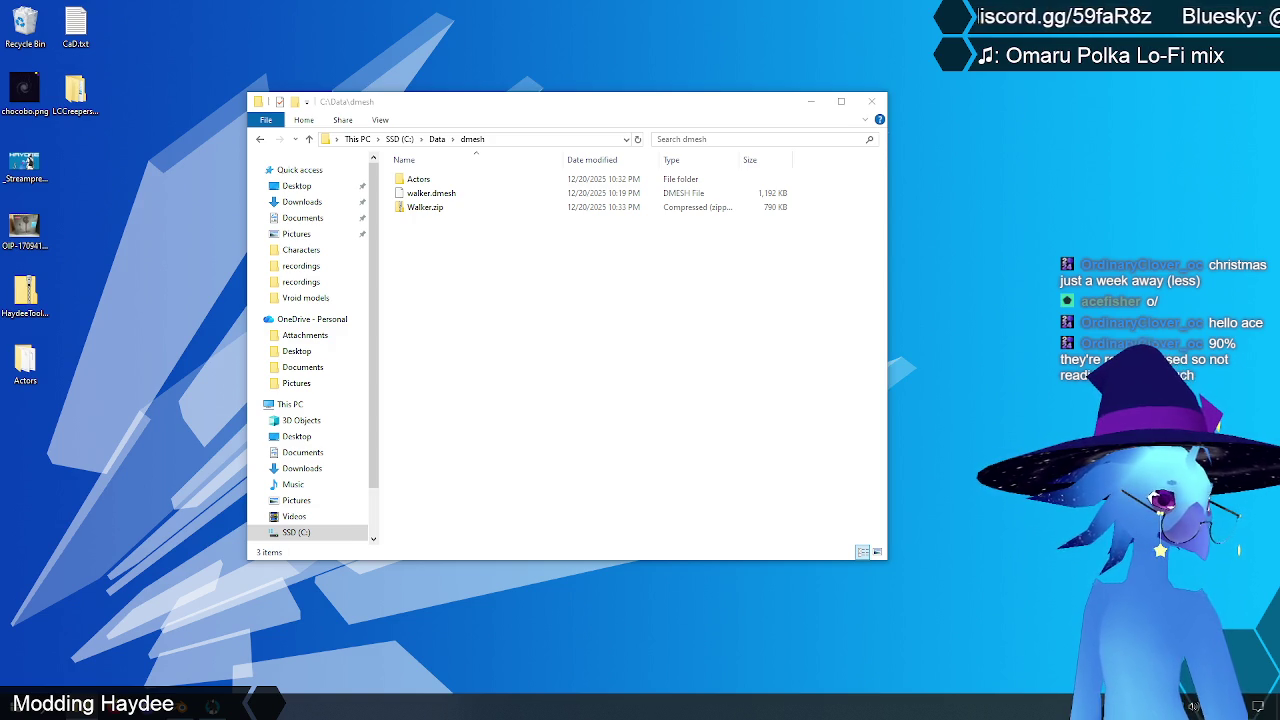
Step: Drag Walker.zip out of the dmesh folder to its destination
{"action": "left_click", "coordinate": [500, 320]}
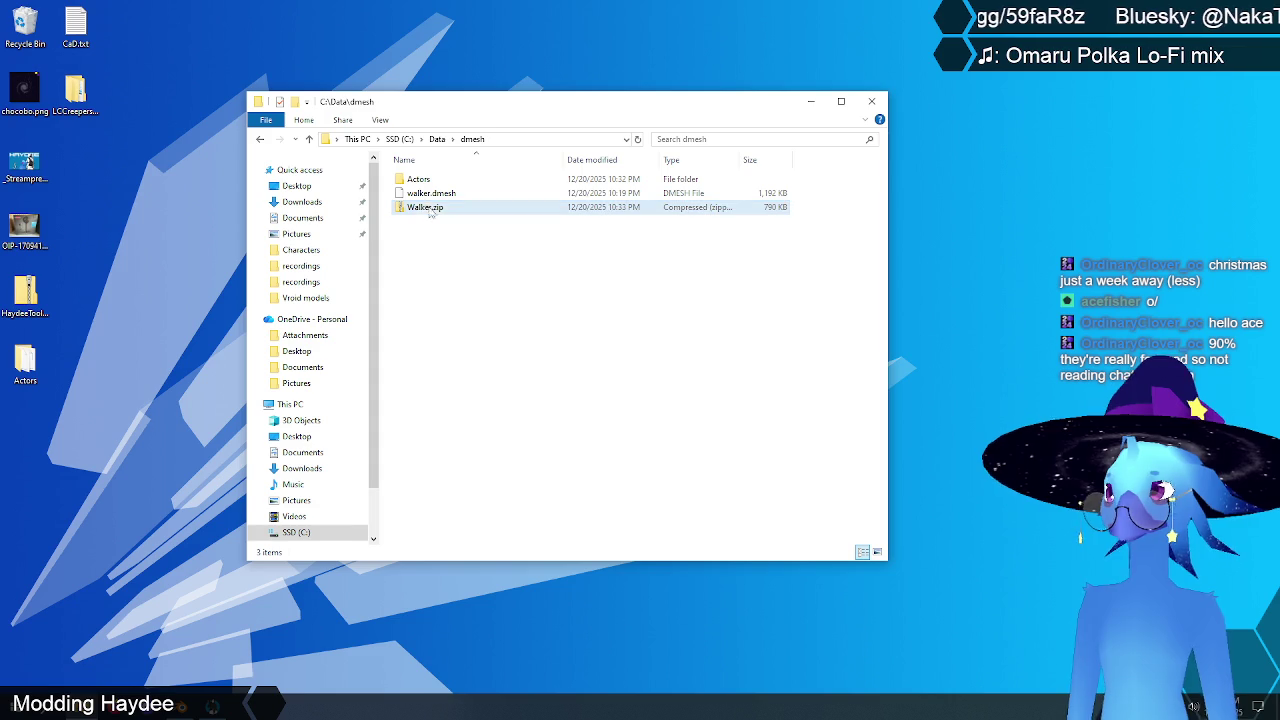
{"action": "left_click_drag", "start_coordinate": [430, 208], "coordinate": [28, 162]}
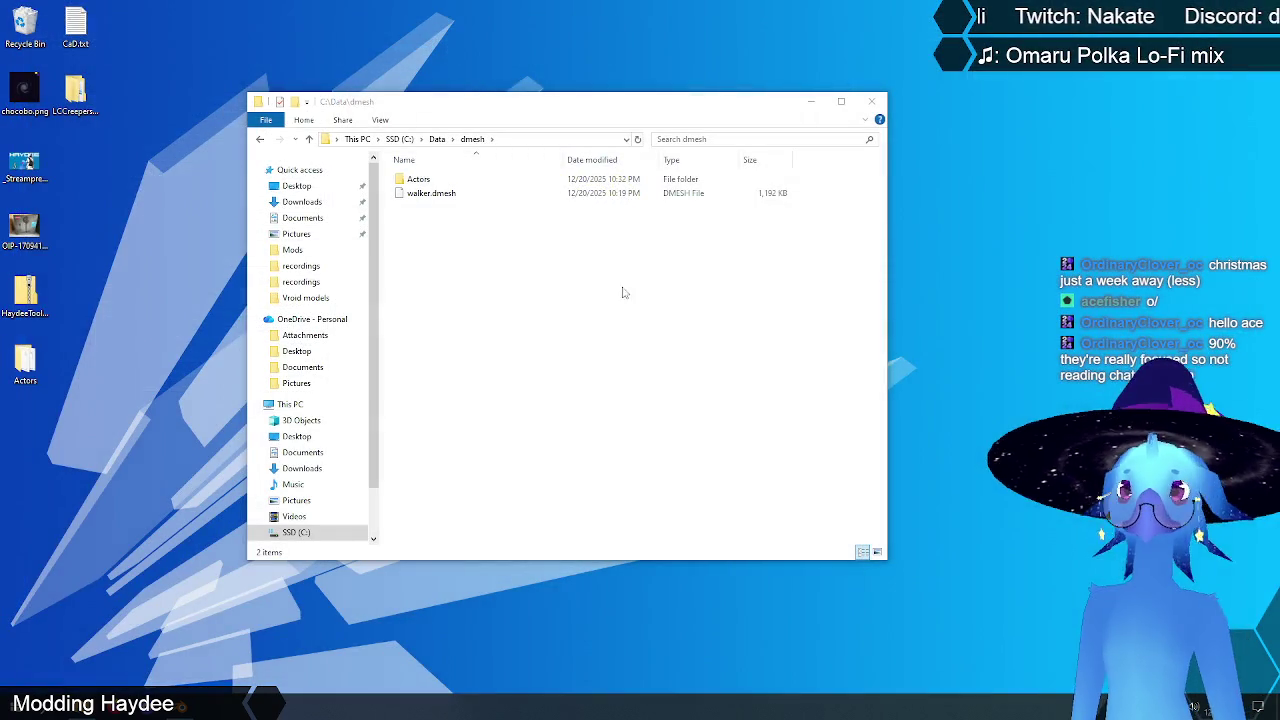
Step: Bring the dmesh File Explorer window back into focus
{"action": "left_click", "coordinate": [600, 330]}
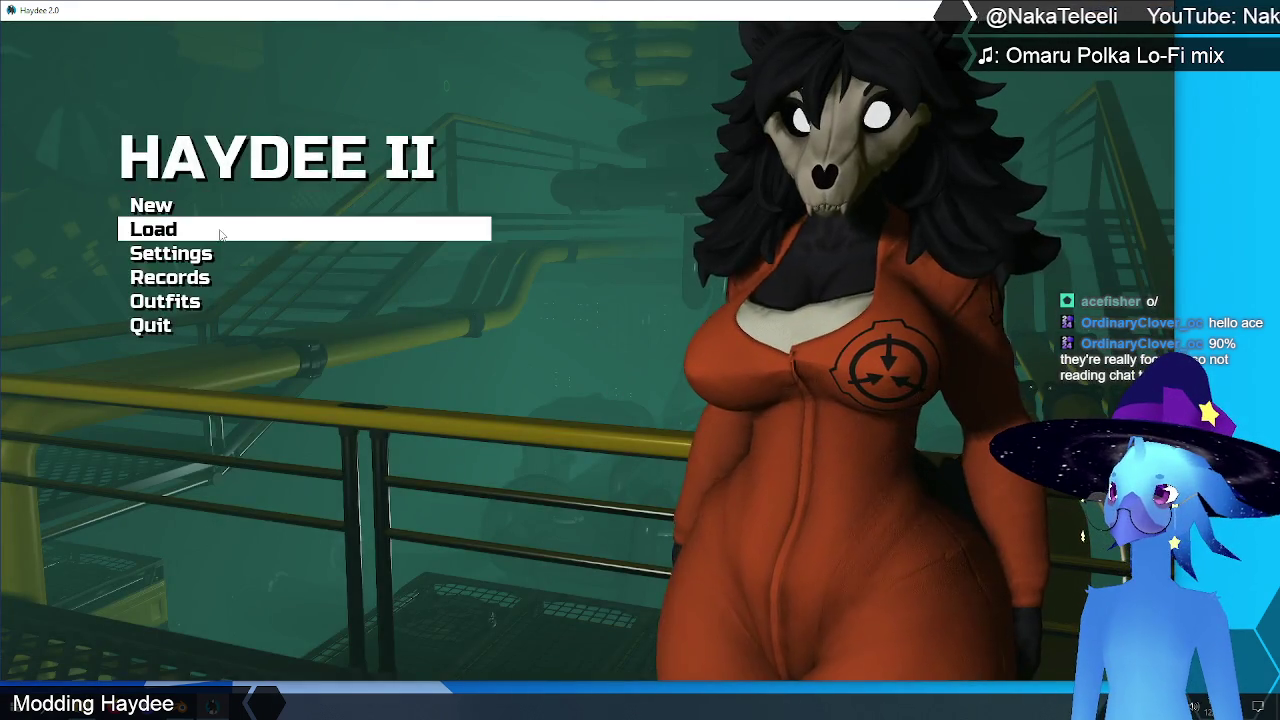
Step: Load the saved game and walk down the corridor into the stairwell
{"action": "left_click", "coordinate": [222, 232]}
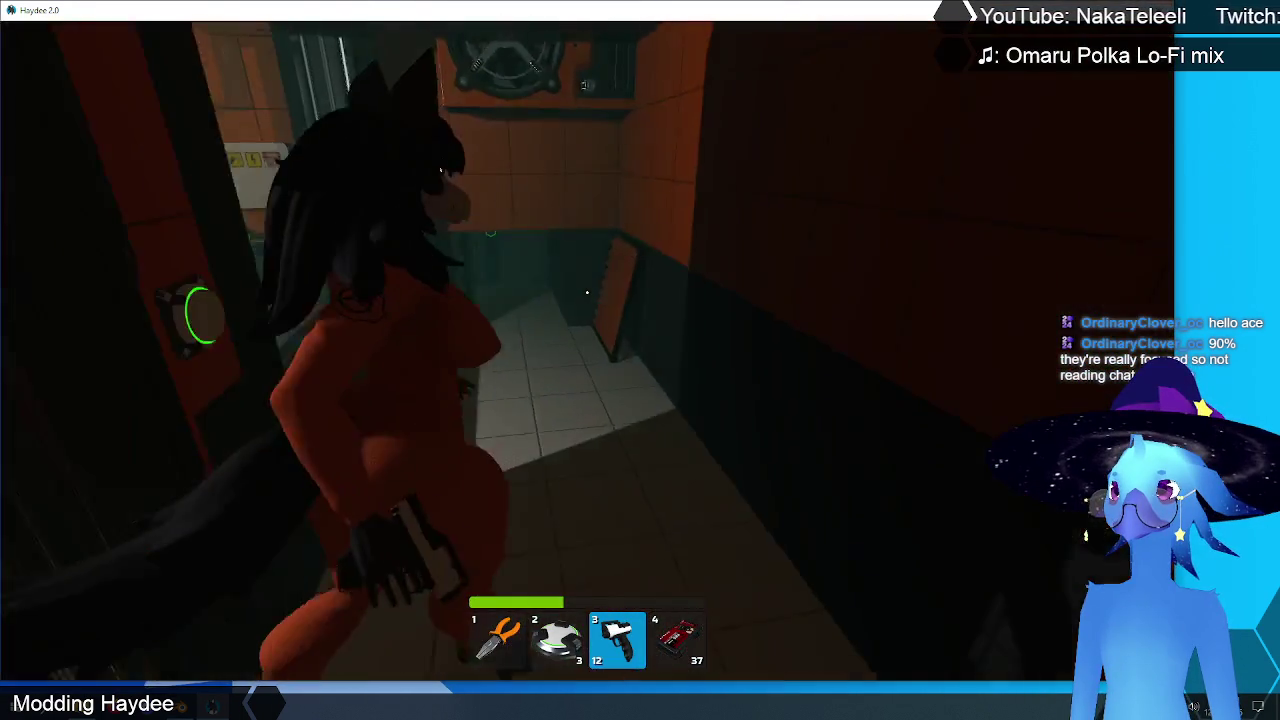
{"action": "key", "text": "w"}
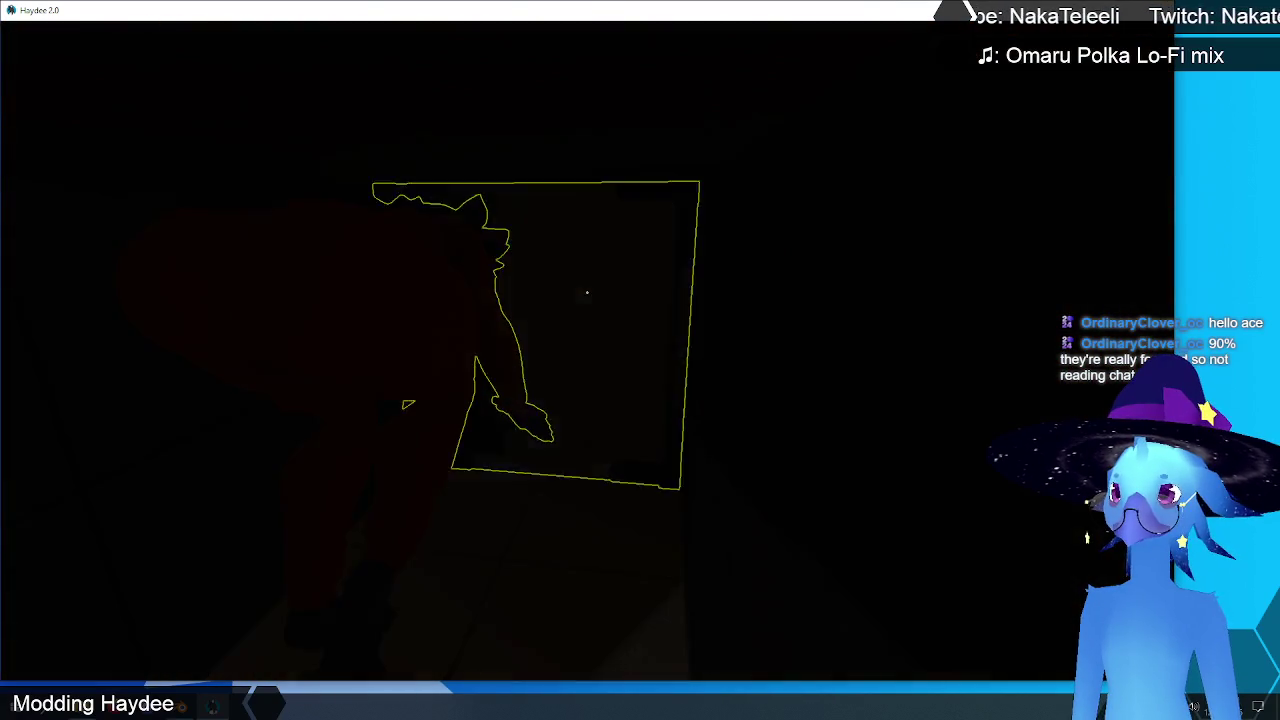
{"action": "key", "text": "w"}
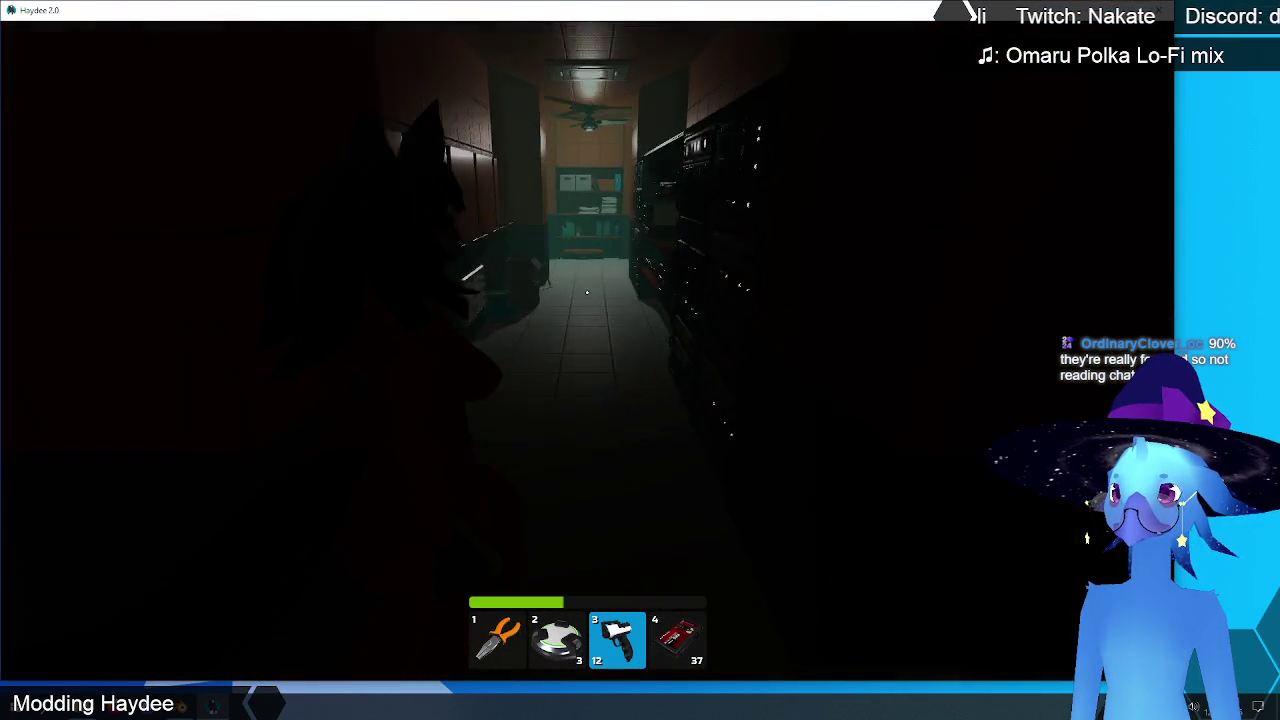
{"action": "key", "text": "w"}
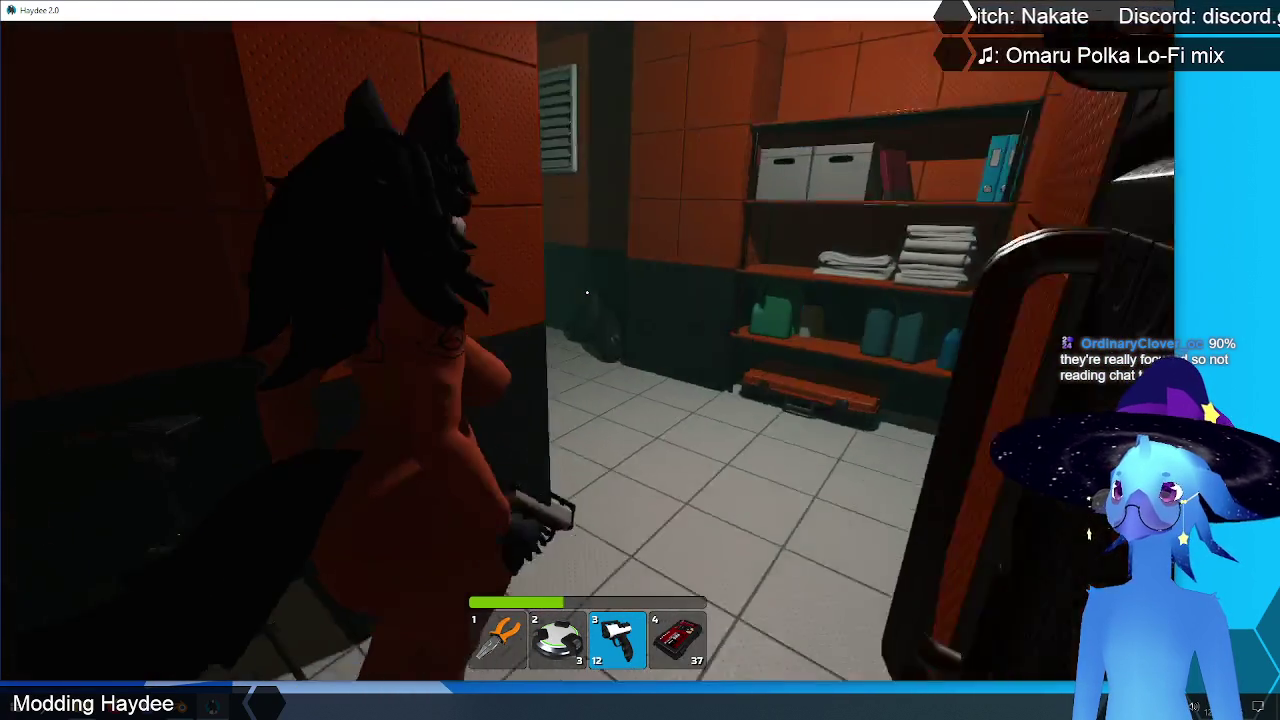
{"action": "key", "text": "e"}
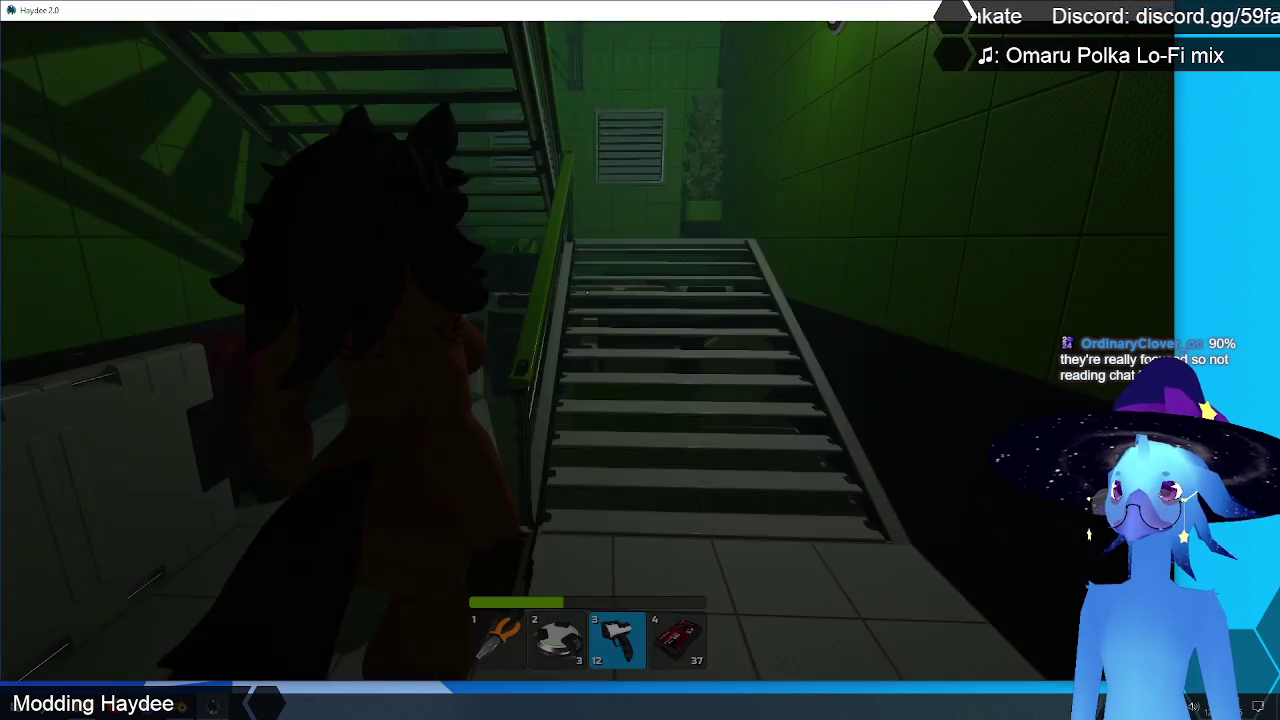
Step: Climb the stairwell past the ADMINISTRATIVE doorway and through the green room door
{"action": "key", "text": "w"}
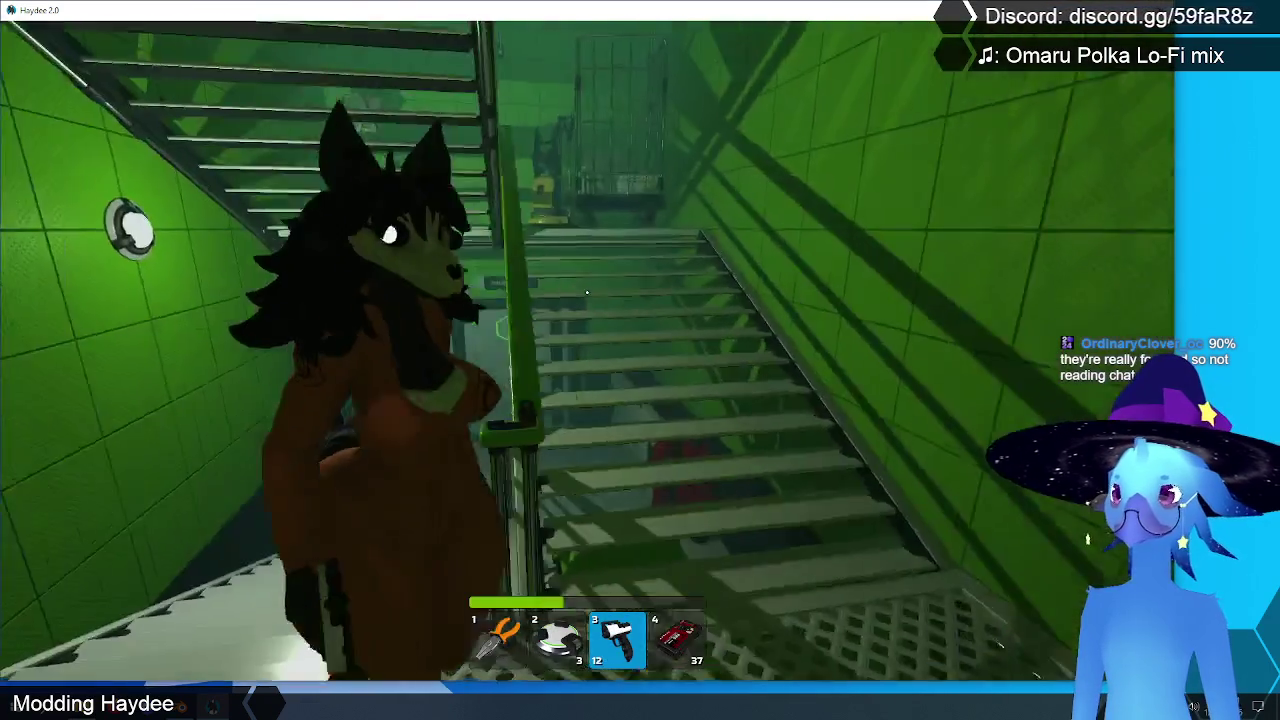
{"action": "key", "text": "w"}
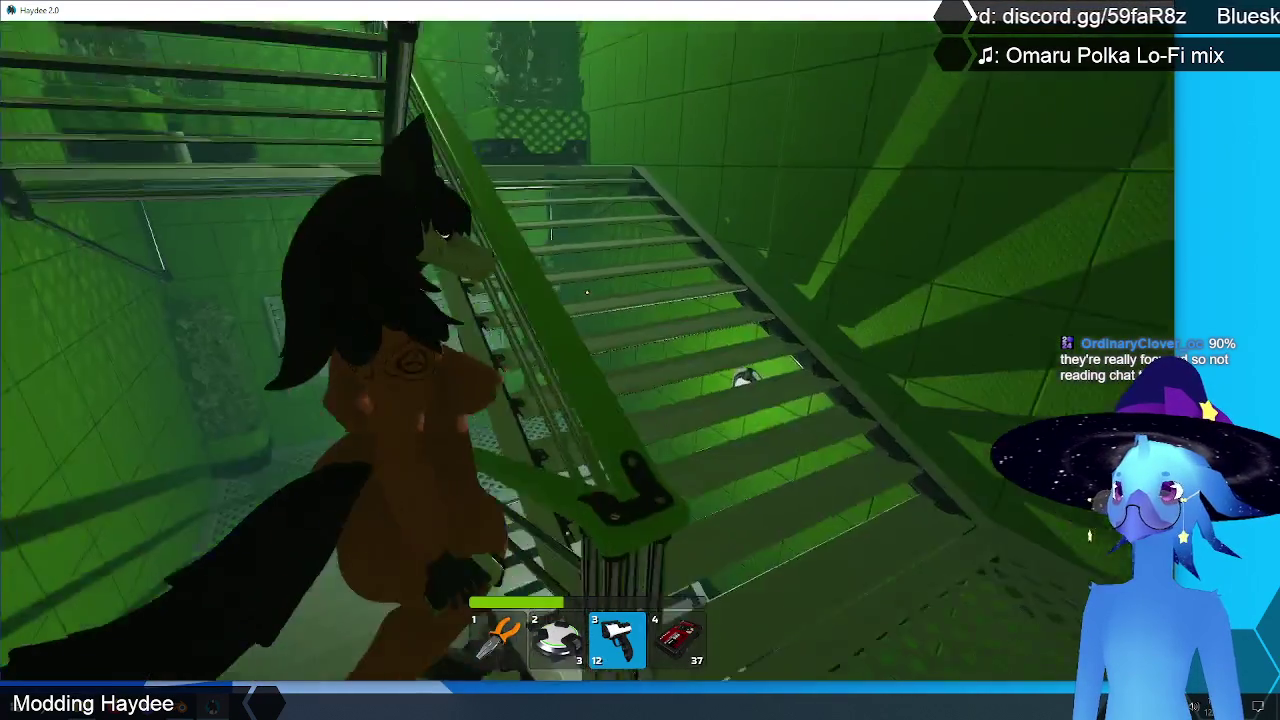
{"action": "key", "text": "w"}
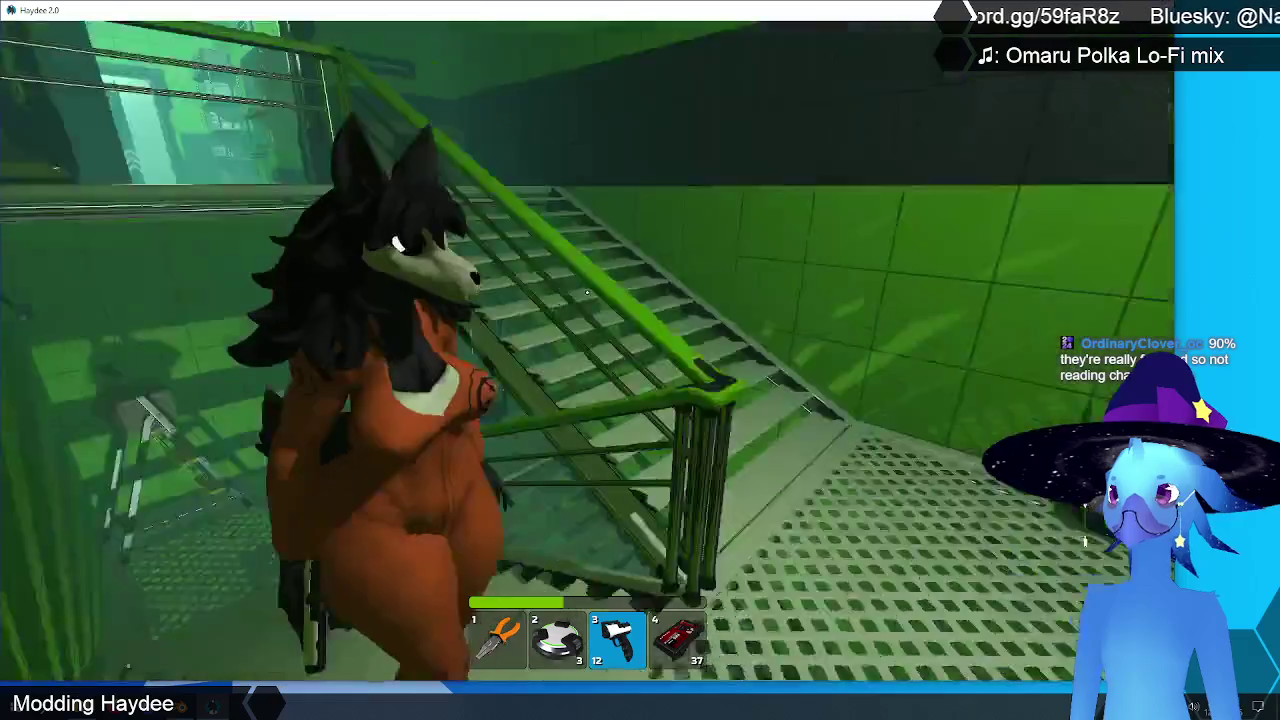
{"action": "key", "text": "w"}
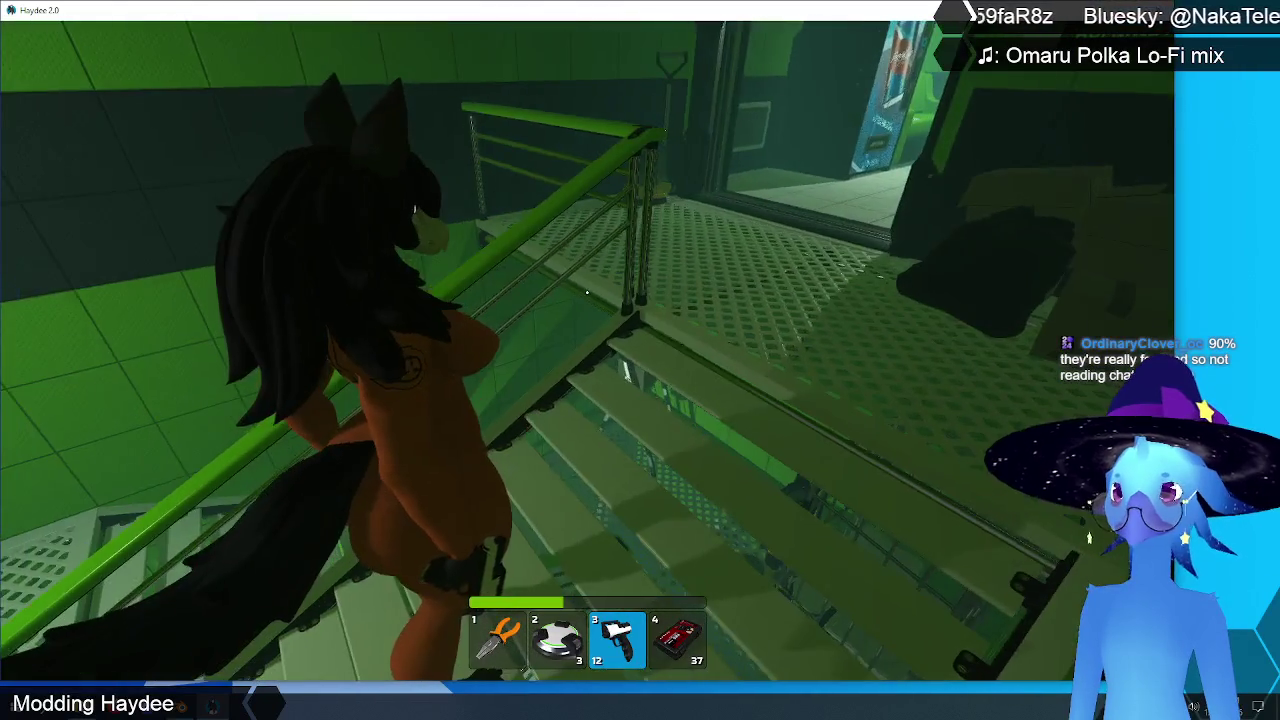
{"action": "key", "text": "w"}
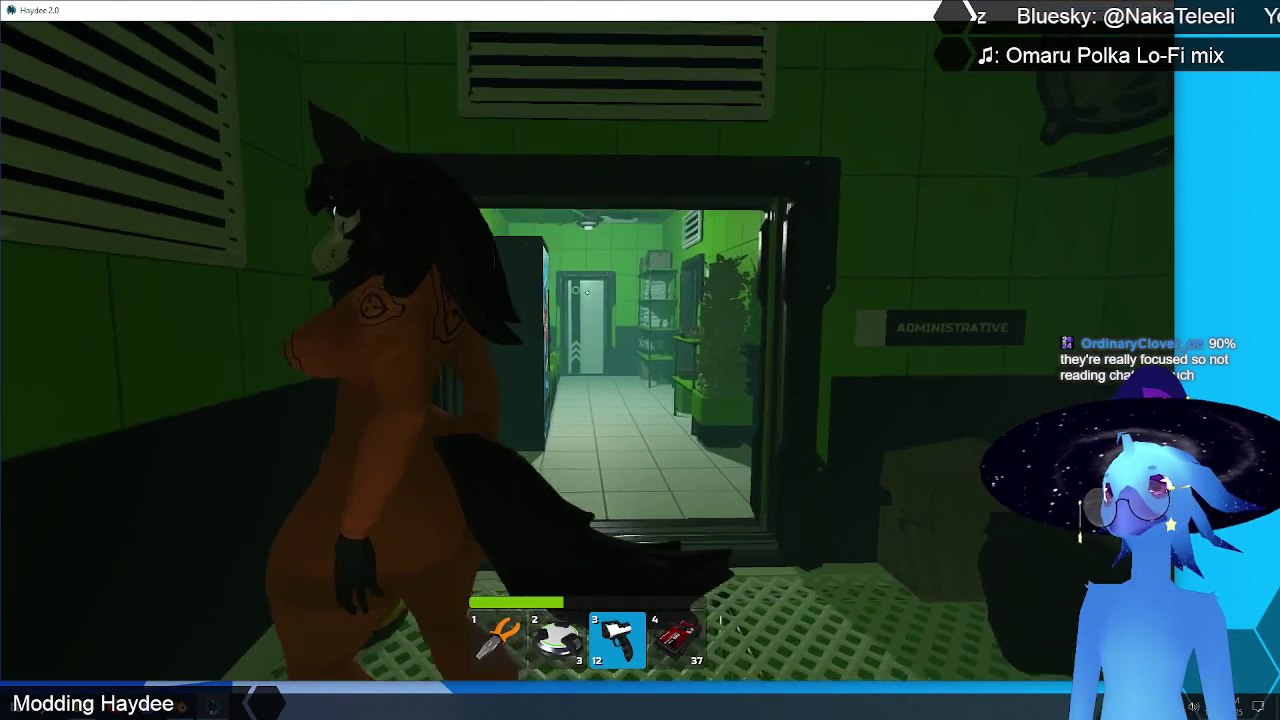
{"action": "key", "text": "w"}
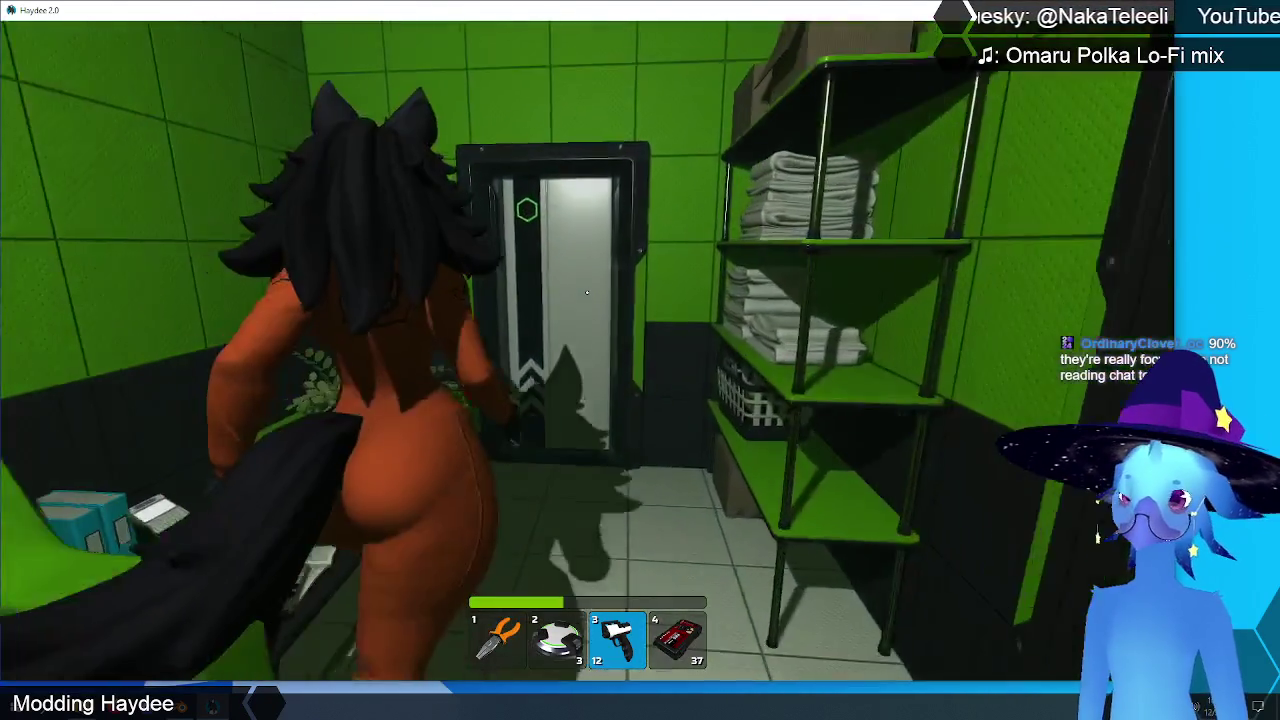
{"action": "key", "text": "e"}
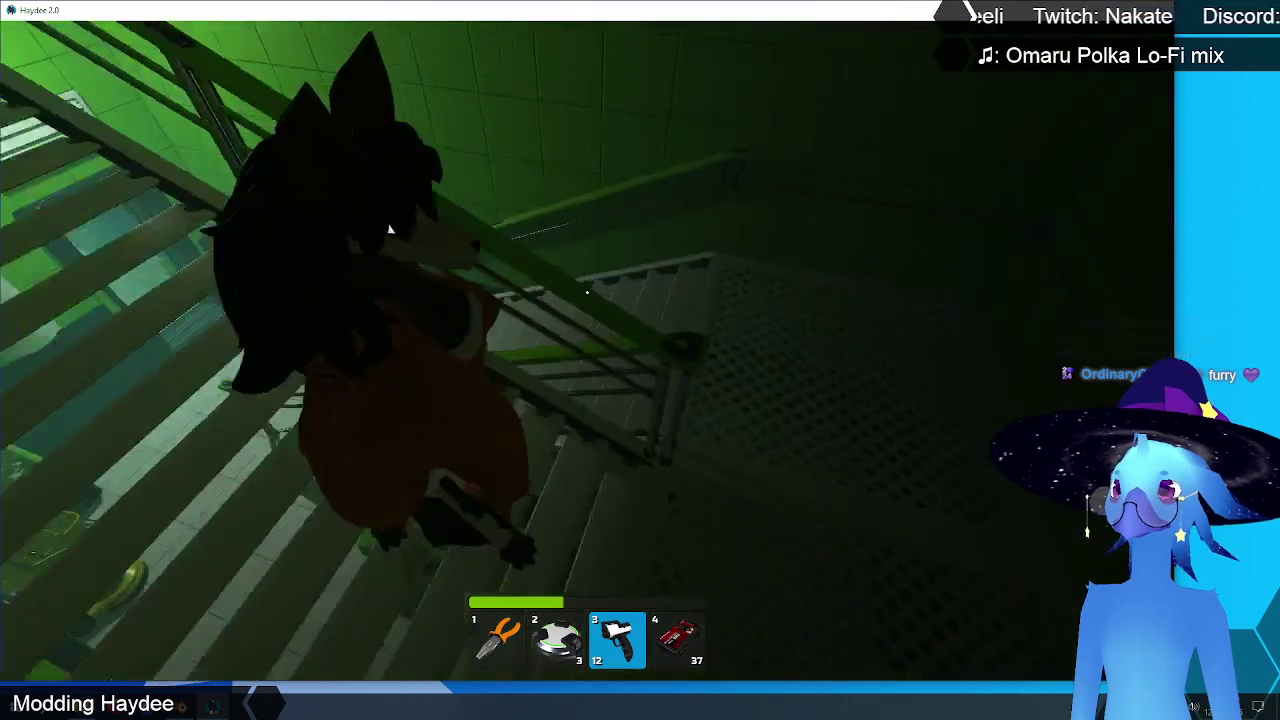
Step: Walk down into the break room, then quit the game to the desktop
{"action": "key", "text": "w"}
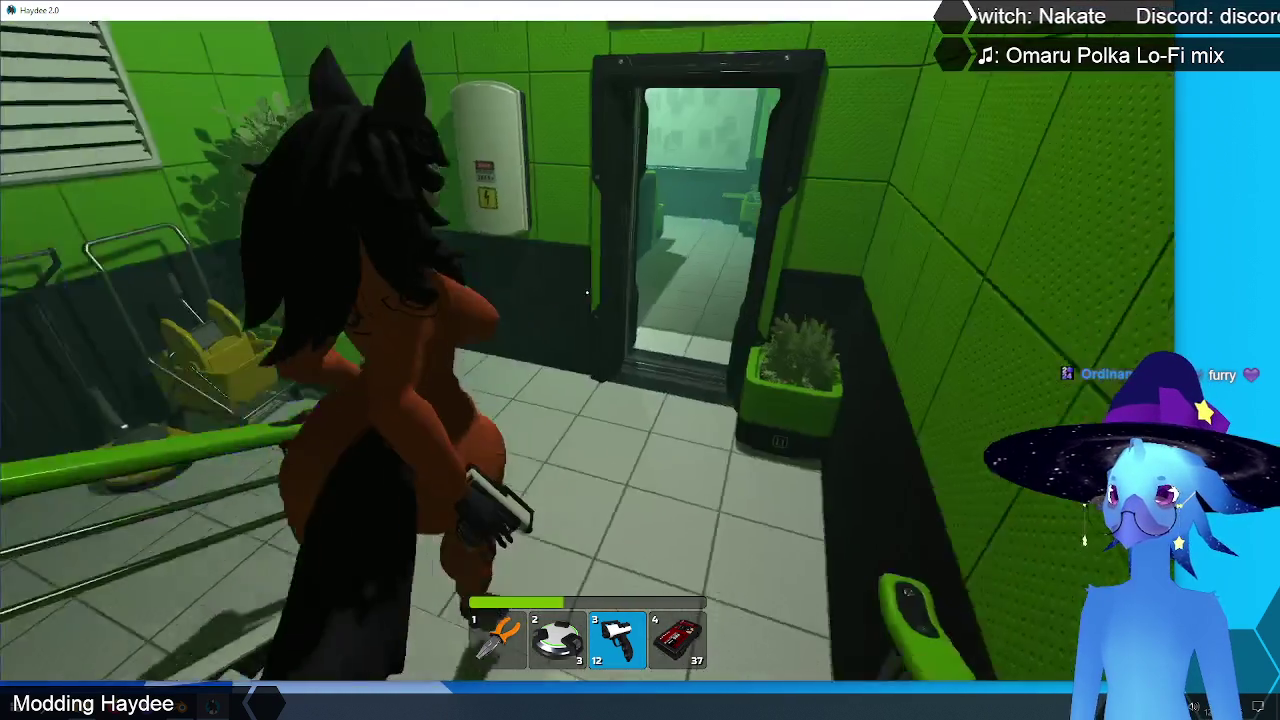
{"action": "key", "text": "w"}
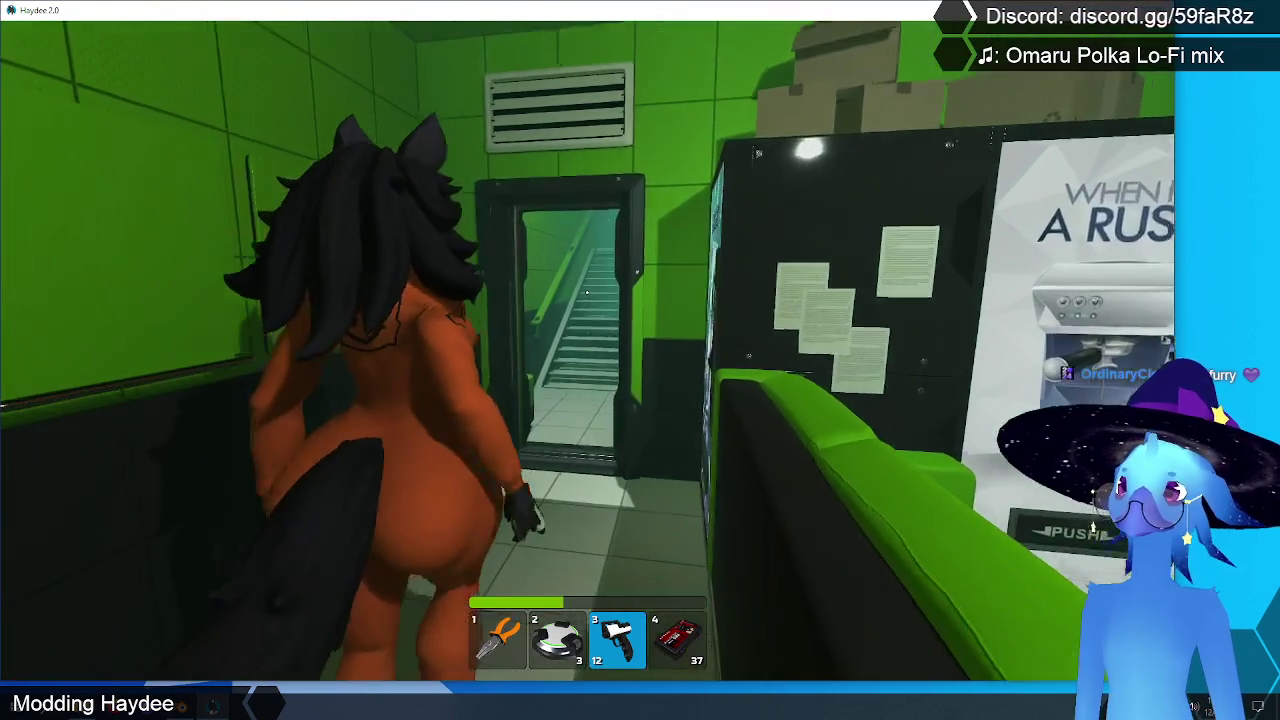
{"action": "key", "text": "Escape"}
{"action": "left_click", "coordinate": [166, 325]}
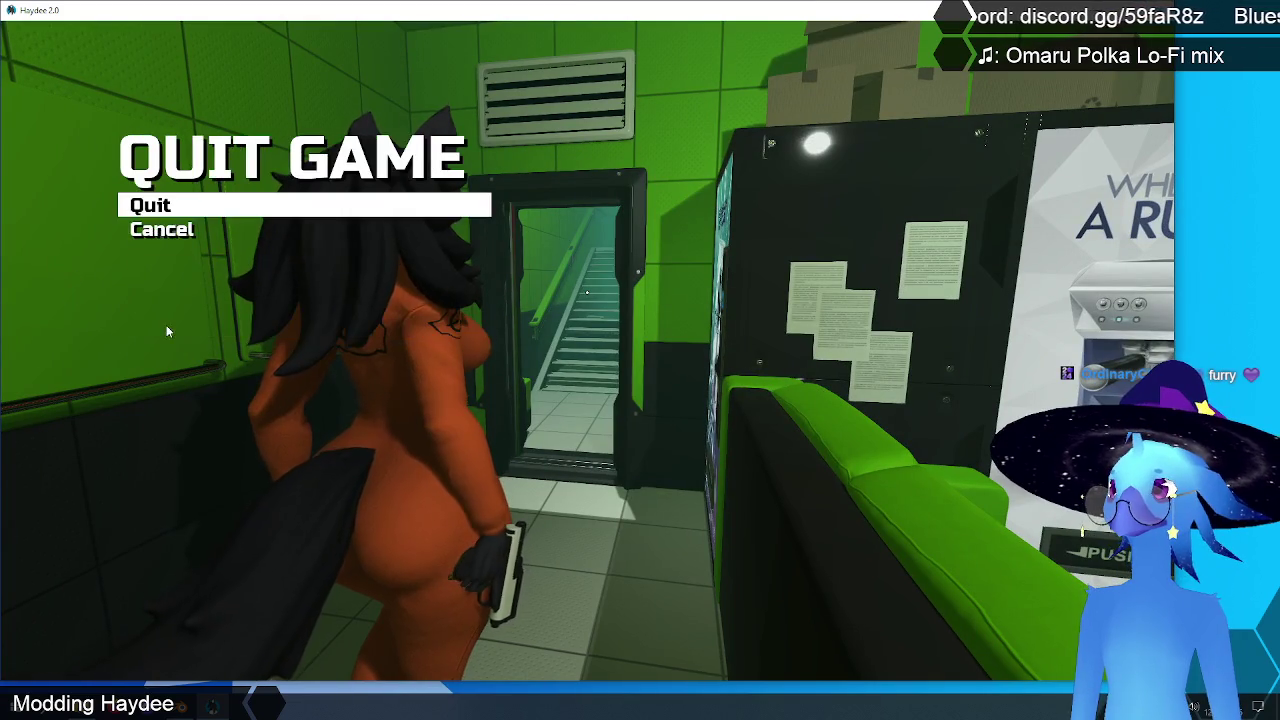
{"action": "left_click", "coordinate": [184, 208]}
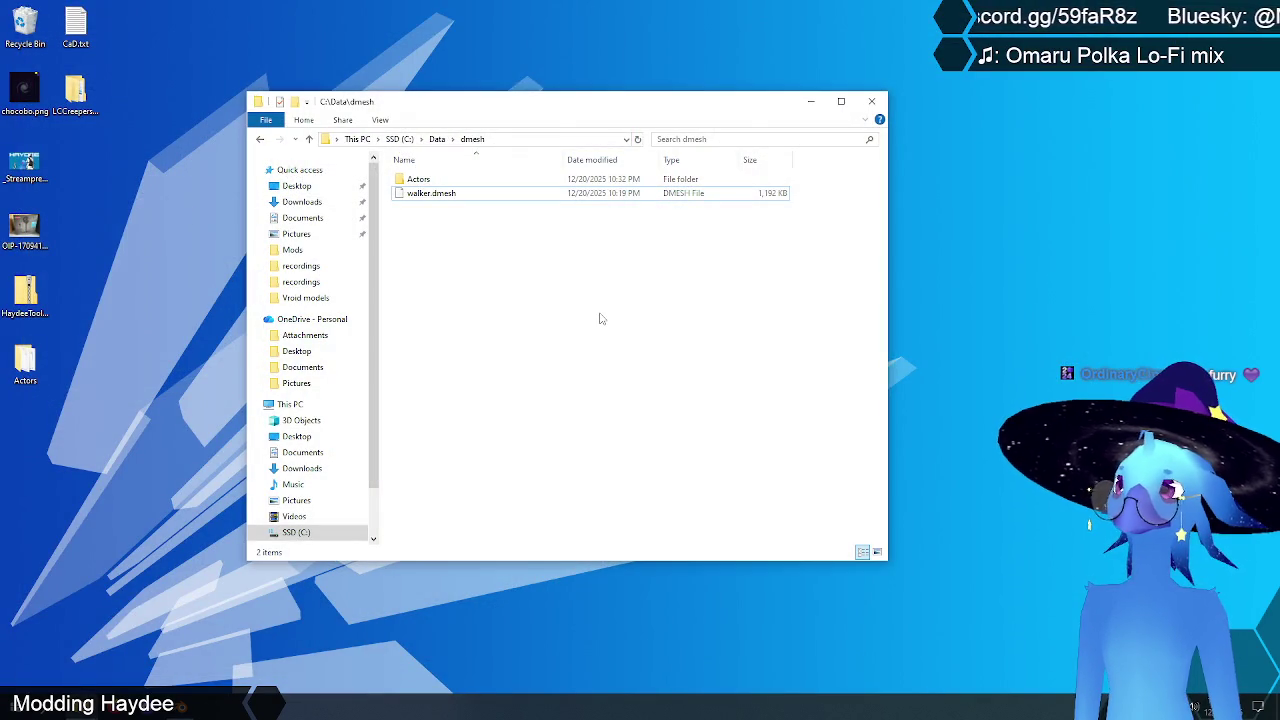
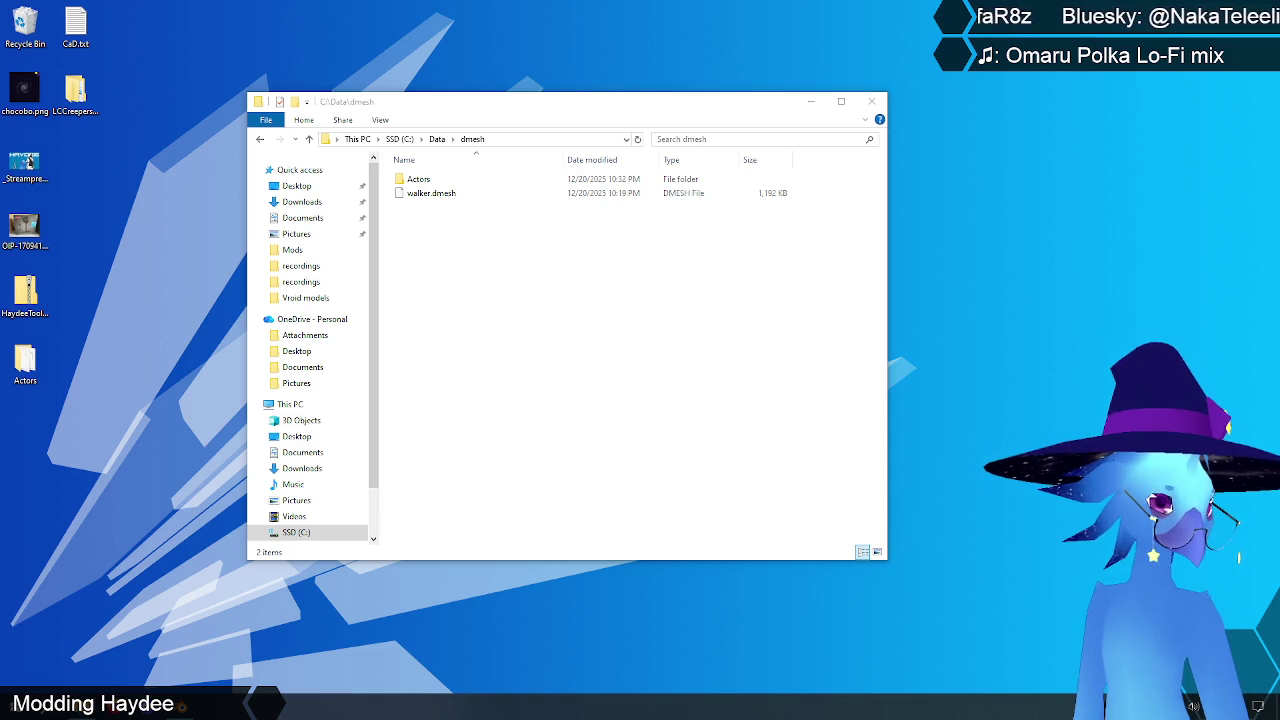
Step: Select walker.dmesh in the C:\Data\dmesh folder
{"action": "left_click", "coordinate": [657, 394]}
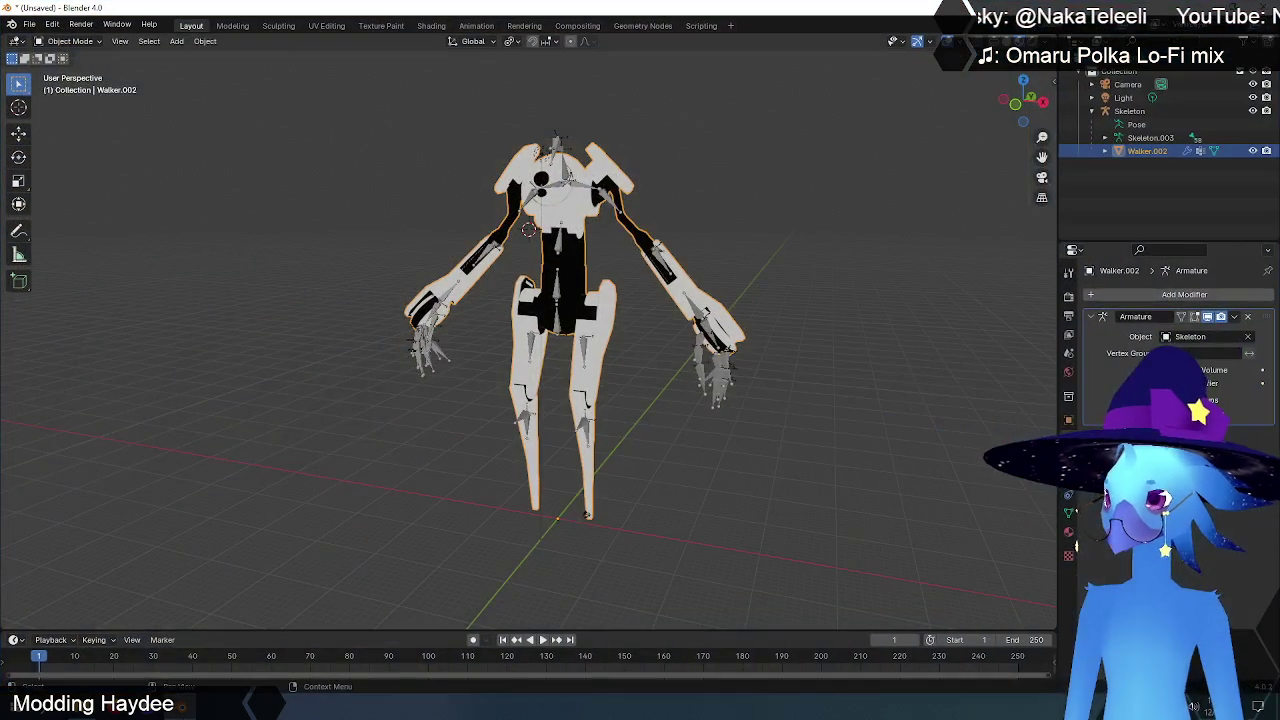
Step: Orbit the Walker model, then switch to the UV Editing workspace with a wider UV editor
{"action": "scroll", "coordinate": [680, 410], "scroll_direction": "up", "scroll_amount": 5}
{"action": "mouse_move", "coordinate": [712, 429]}
{"action": "middle_mouse_down"}
{"action": "mouse_move", "coordinate": [477, 416]}
{"action": "mouse_move", "coordinate": [607, 466]}
{"action": "mouse_move", "coordinate": [746, 449]}
{"action": "middle_mouse_up"}
{"action": "scroll", "coordinate": [730, 425], "scroll_direction": "down", "scroll_amount": 3}
{"action": "scroll", "coordinate": [660, 385], "scroll_direction": "down", "scroll_amount": 3}
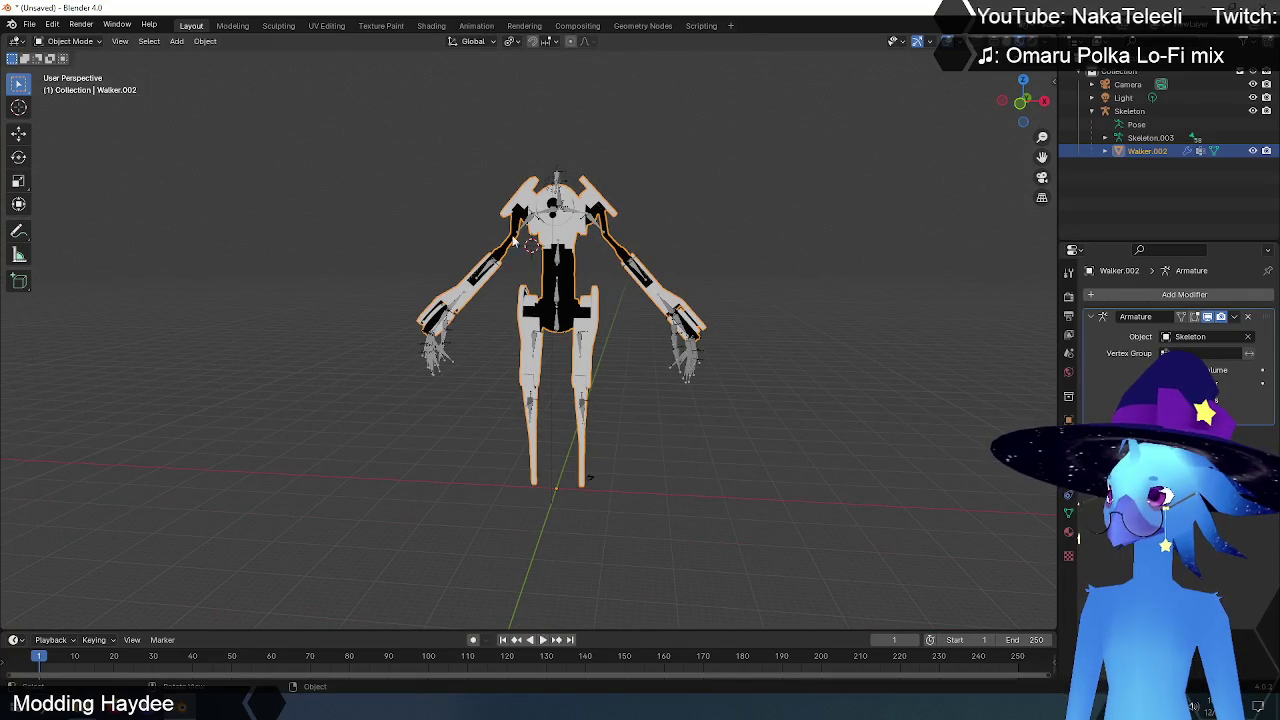
{"action": "left_click", "coordinate": [326, 25]}
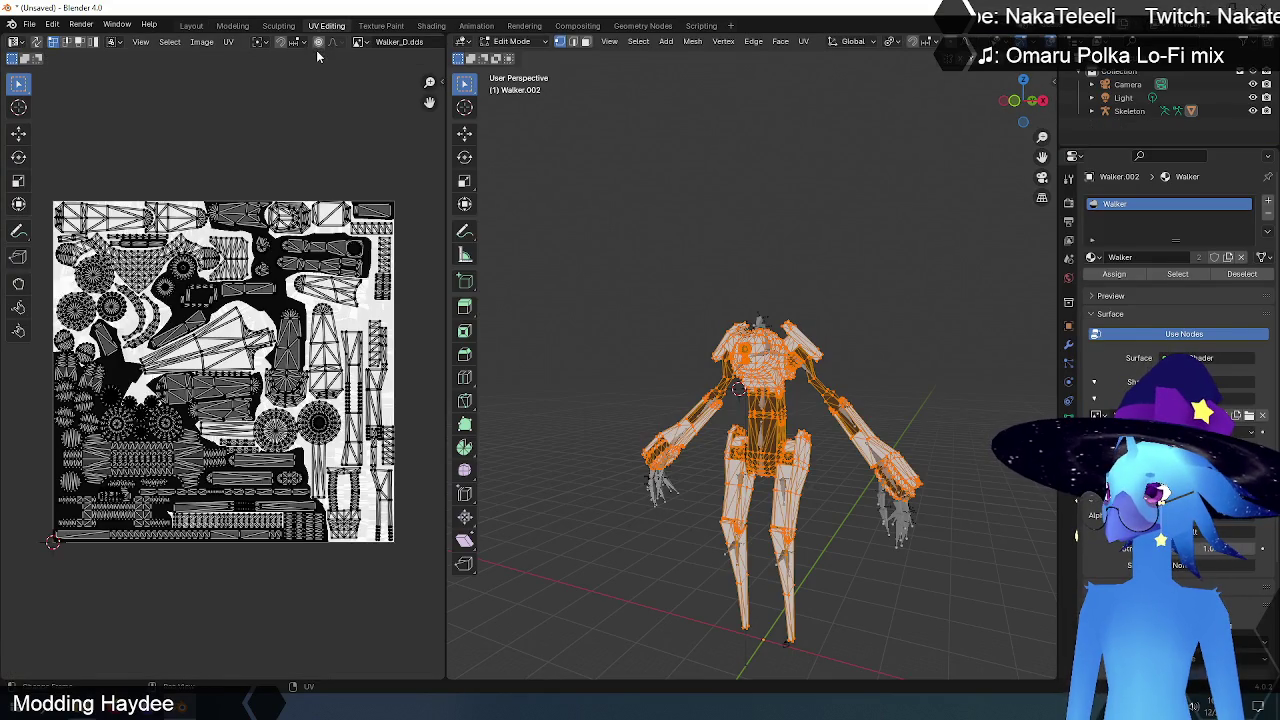
{"action": "left_click_drag", "start_coordinate": [446, 101], "coordinate": [574, 95]}
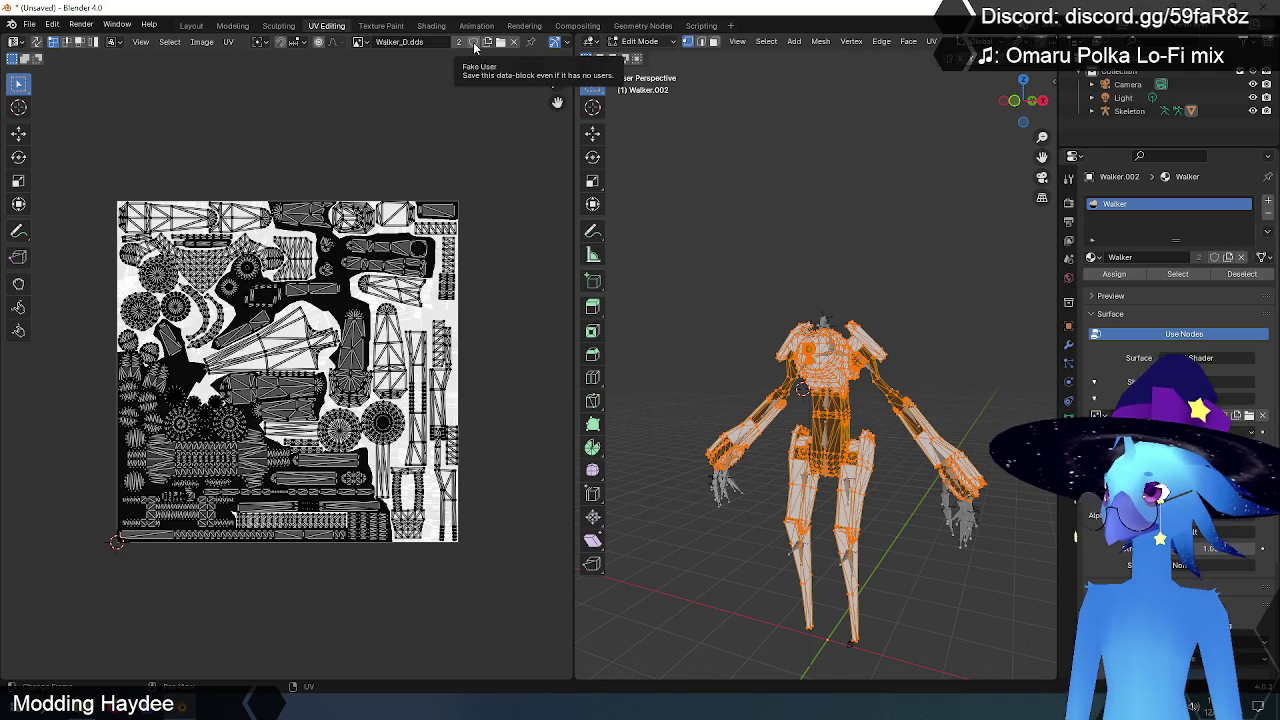
Step: Check the loaded images, keeping Walker_D.dds, and cancel loading a new image
{"action": "left_click", "coordinate": [362, 43]}
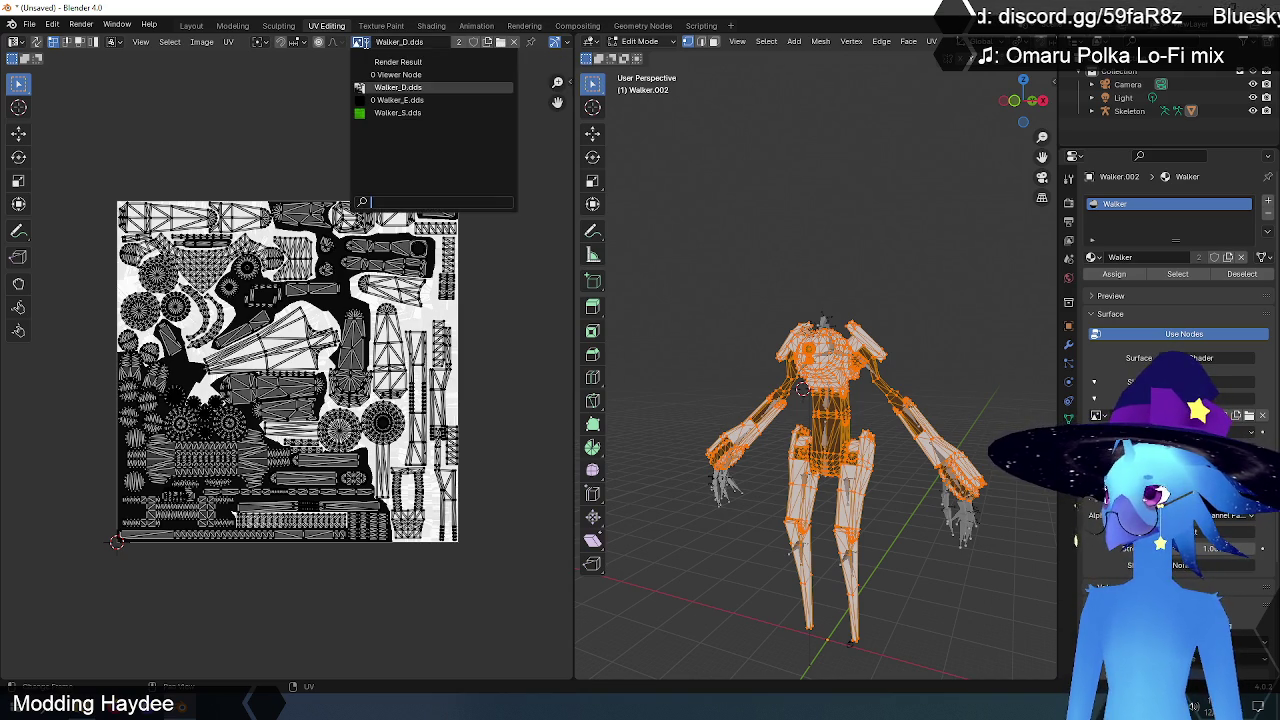
{"action": "left_click", "coordinate": [398, 87]}
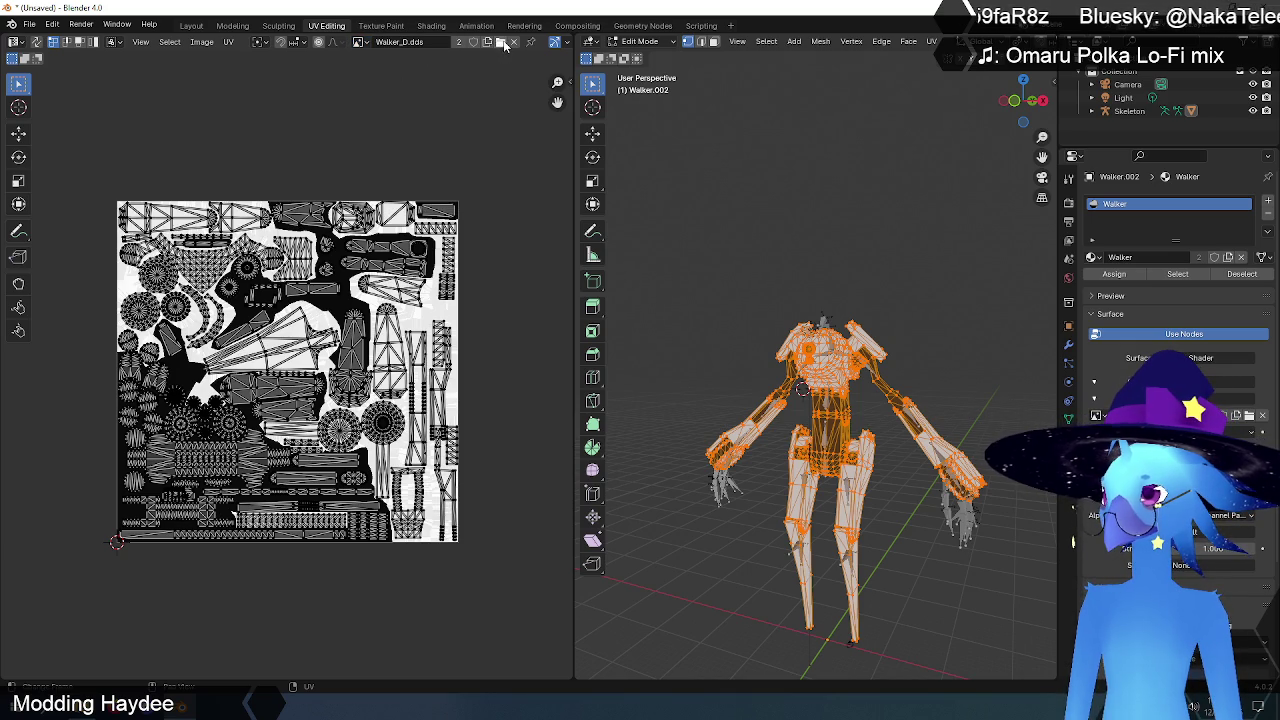
{"action": "left_click", "coordinate": [501, 42]}
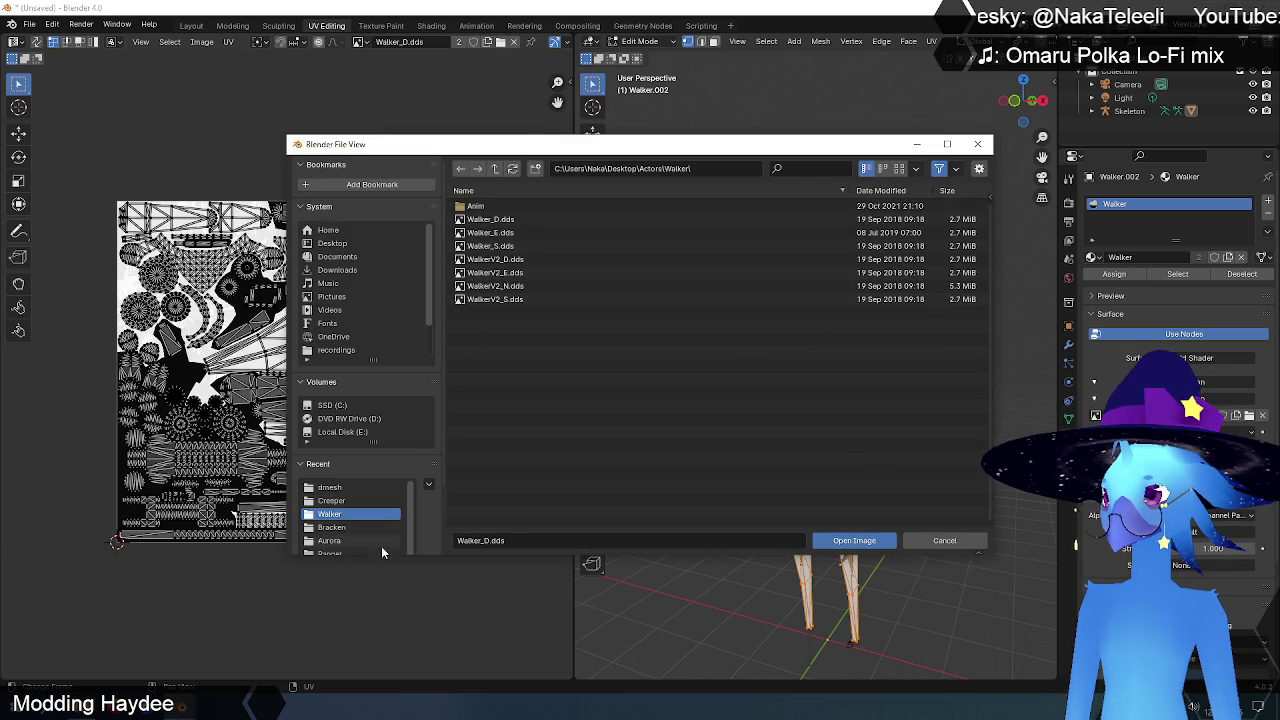
{"action": "left_click", "coordinate": [945, 541]}
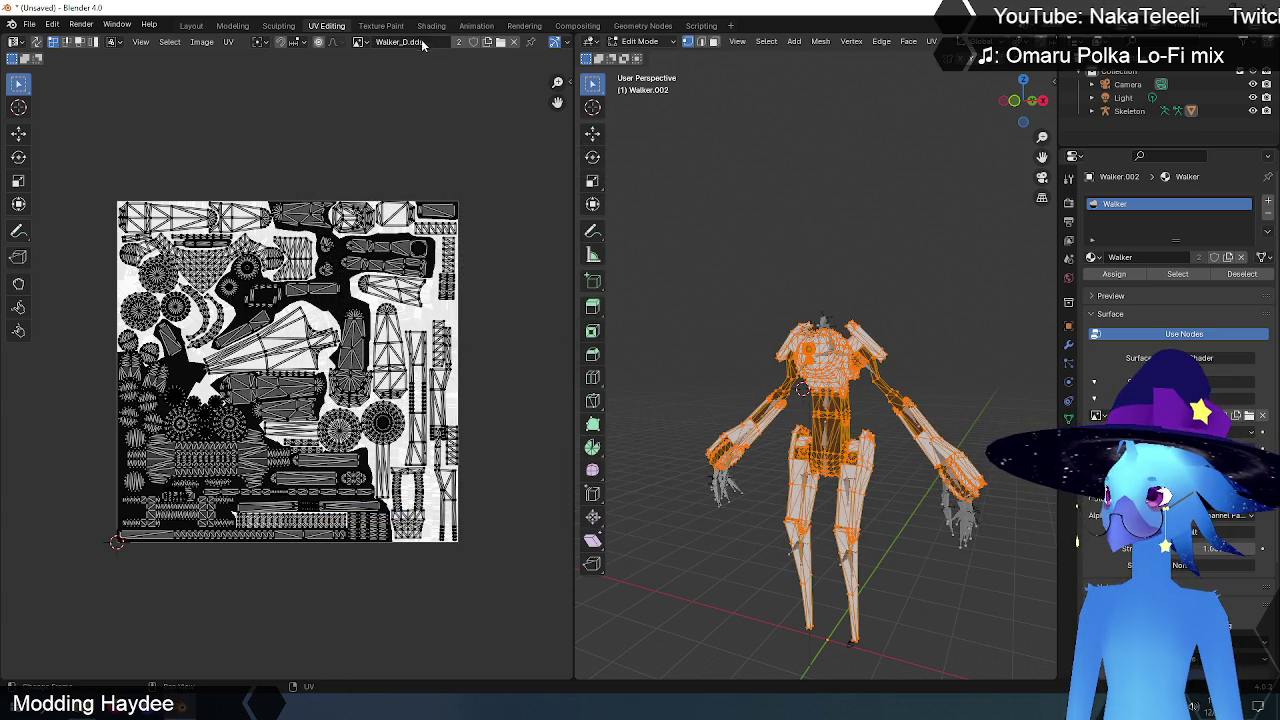
Step: Unwrap the Walker mesh UVs, keep Walker_D.dds, and widen the UV editor further
{"action": "key", "text": "u"}
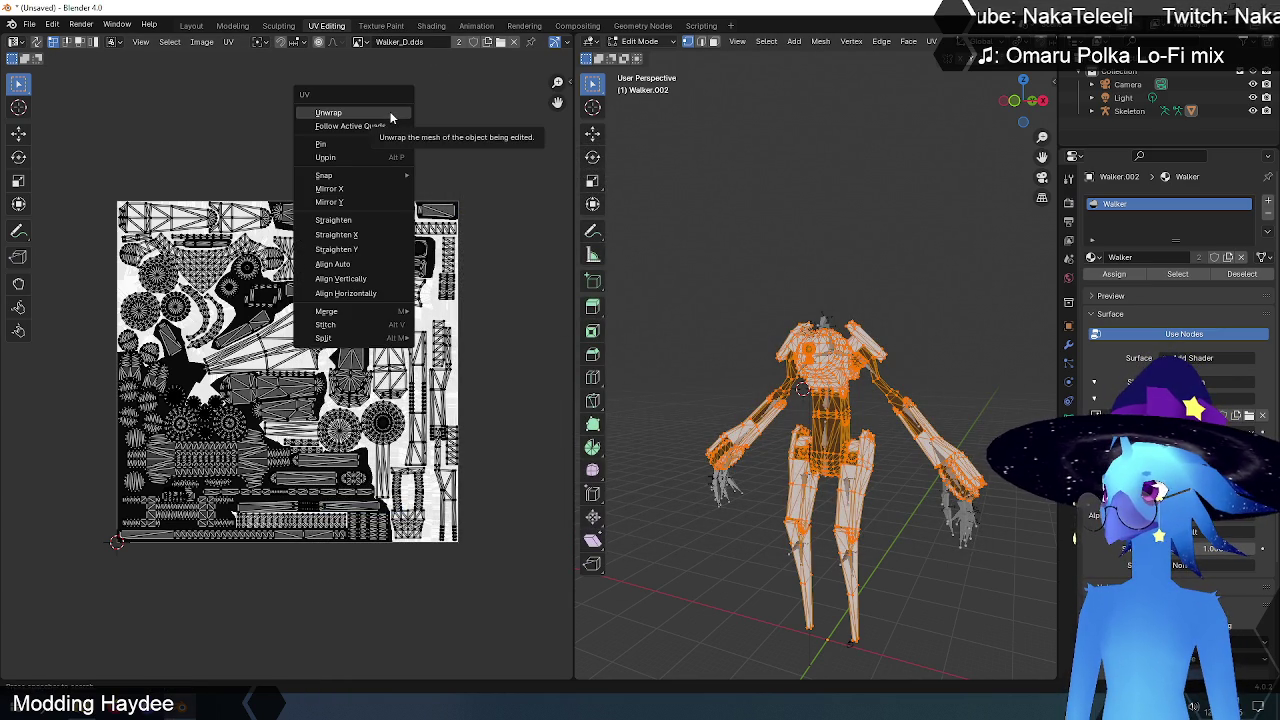
{"action": "left_click", "coordinate": [391, 116]}
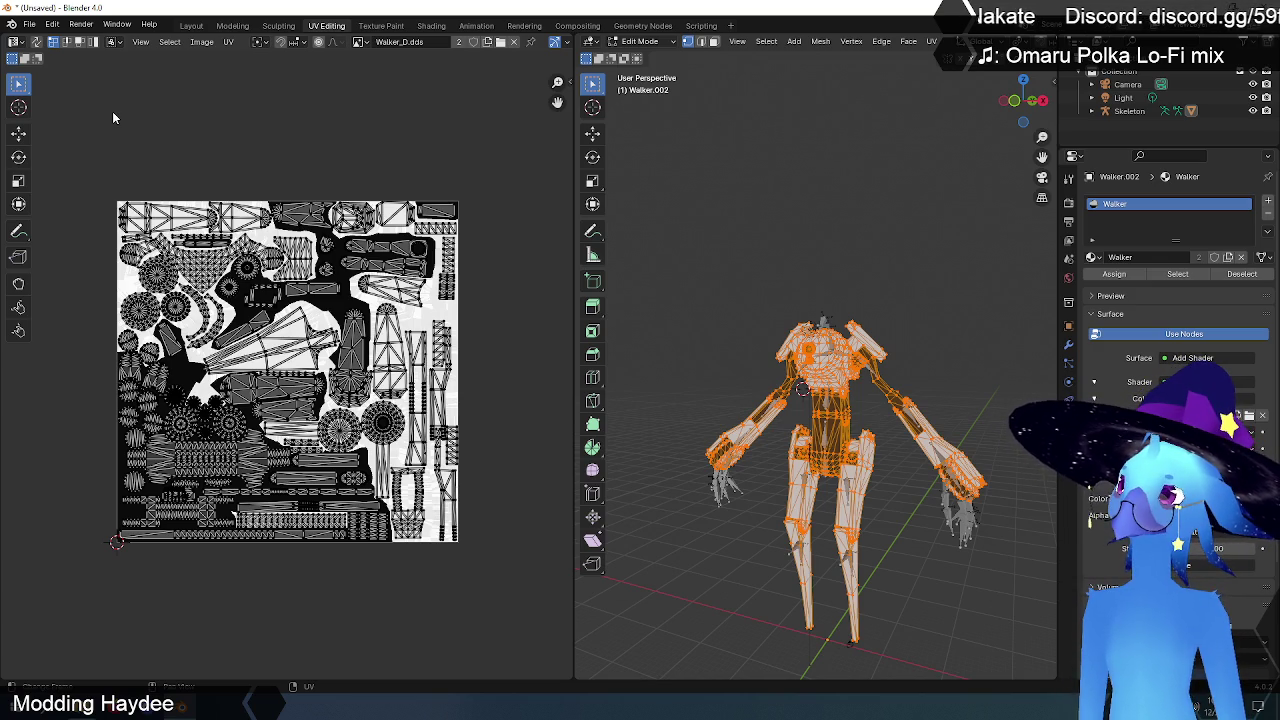
{"action": "left_click", "coordinate": [362, 43]}
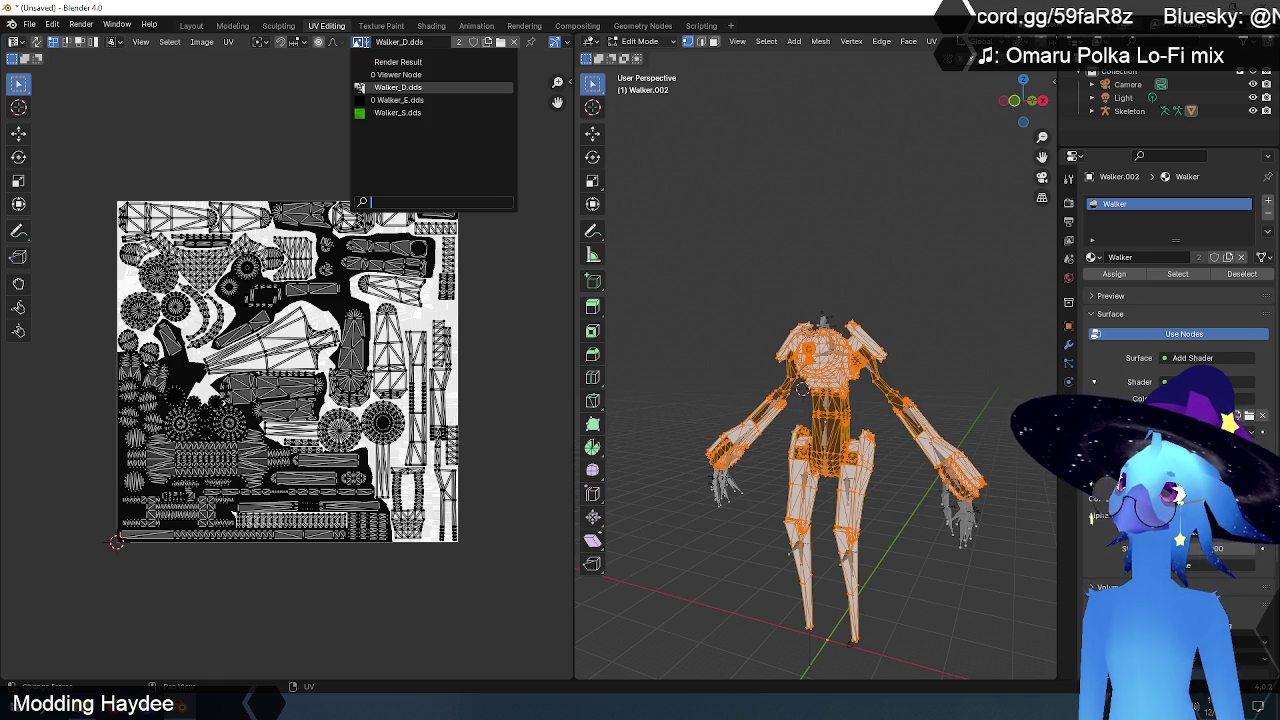
{"action": "left_click", "coordinate": [397, 87]}
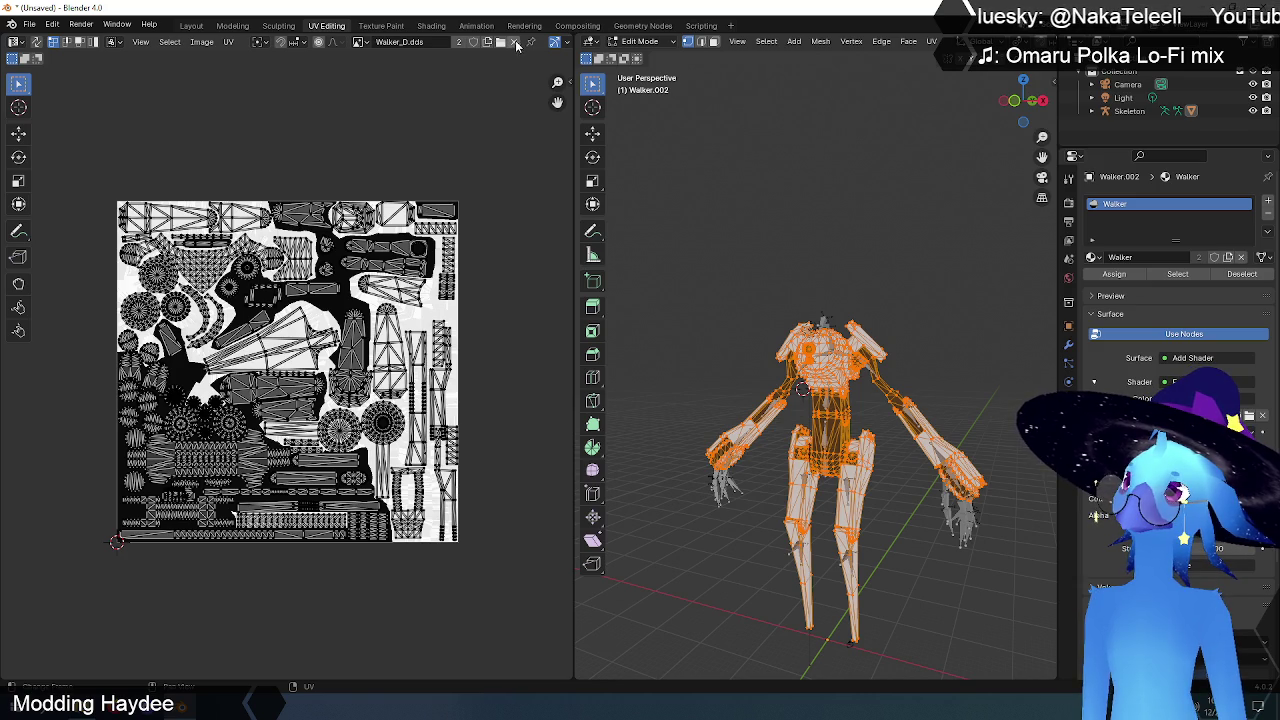
{"action": "mouse_move", "coordinate": [575, 67]}
{"action": "left_mouse_down"}
{"action": "mouse_move", "coordinate": [802, 68]}
{"action": "mouse_move", "coordinate": [772, 68]}
{"action": "left_mouse_up"}
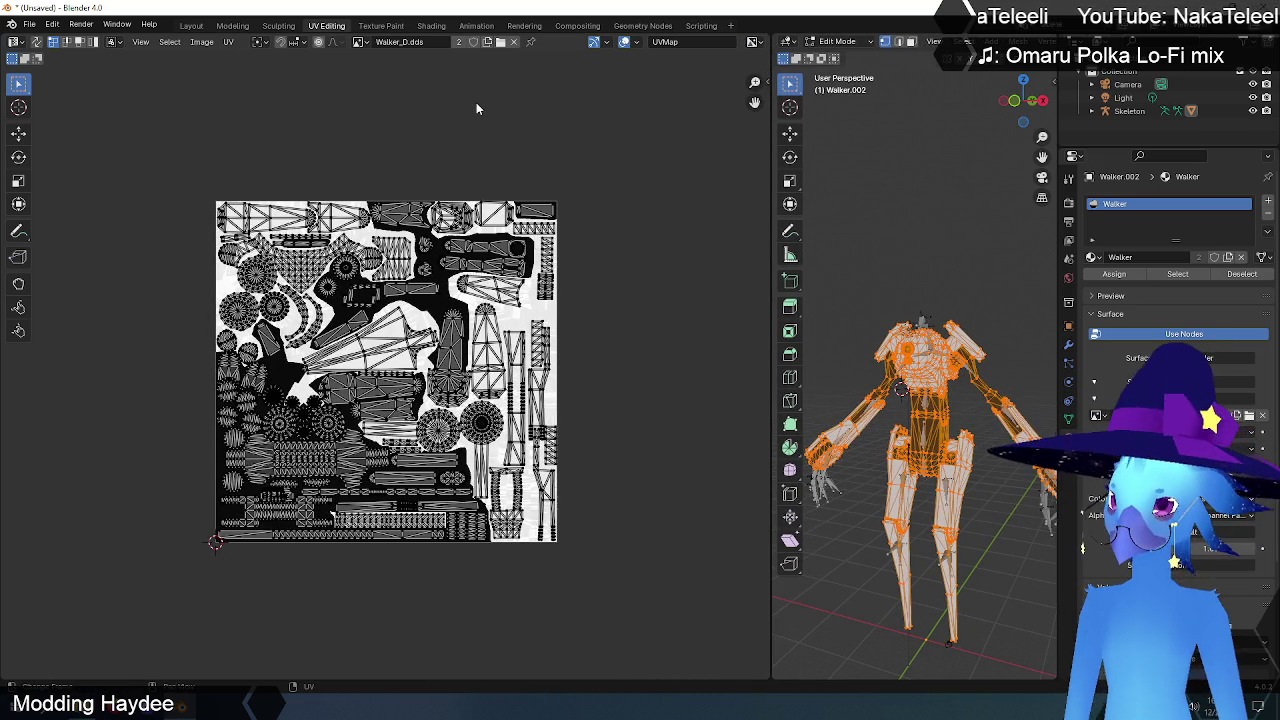
Step: Unwrap the UVs a second time and cancel the Open Image file browser
{"action": "key", "text": "u"}
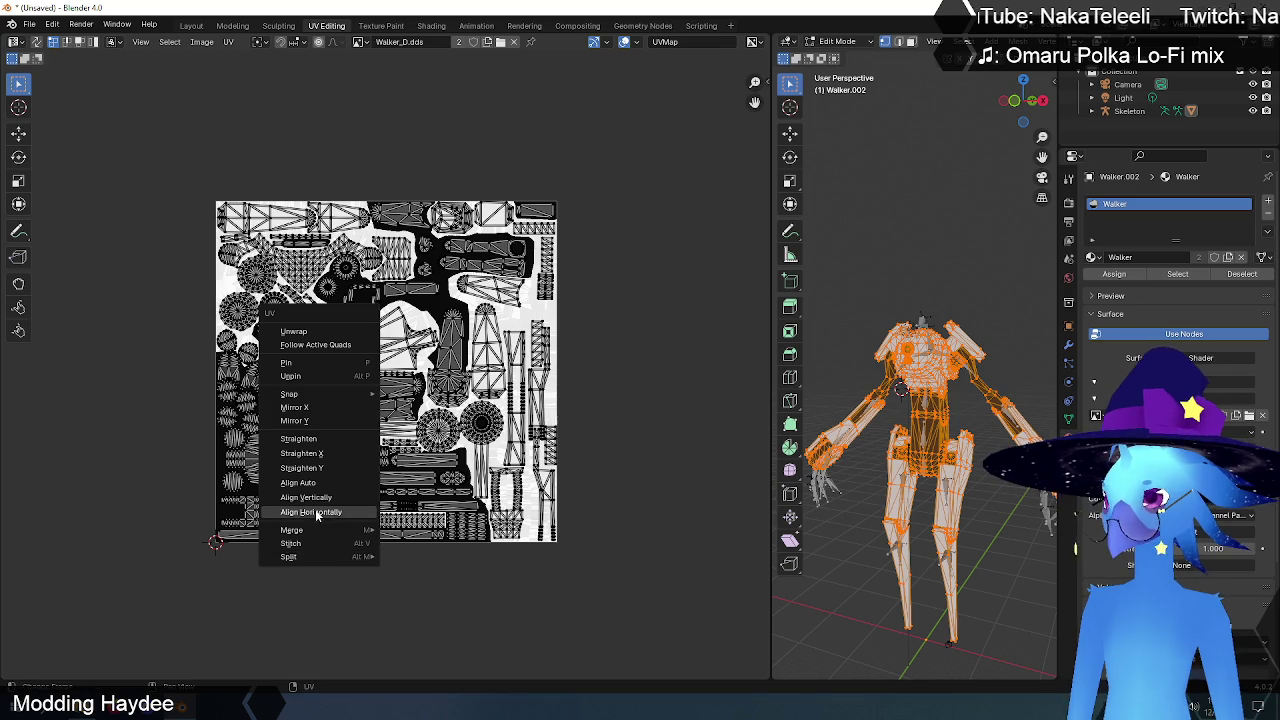
{"action": "left_click", "coordinate": [313, 333]}
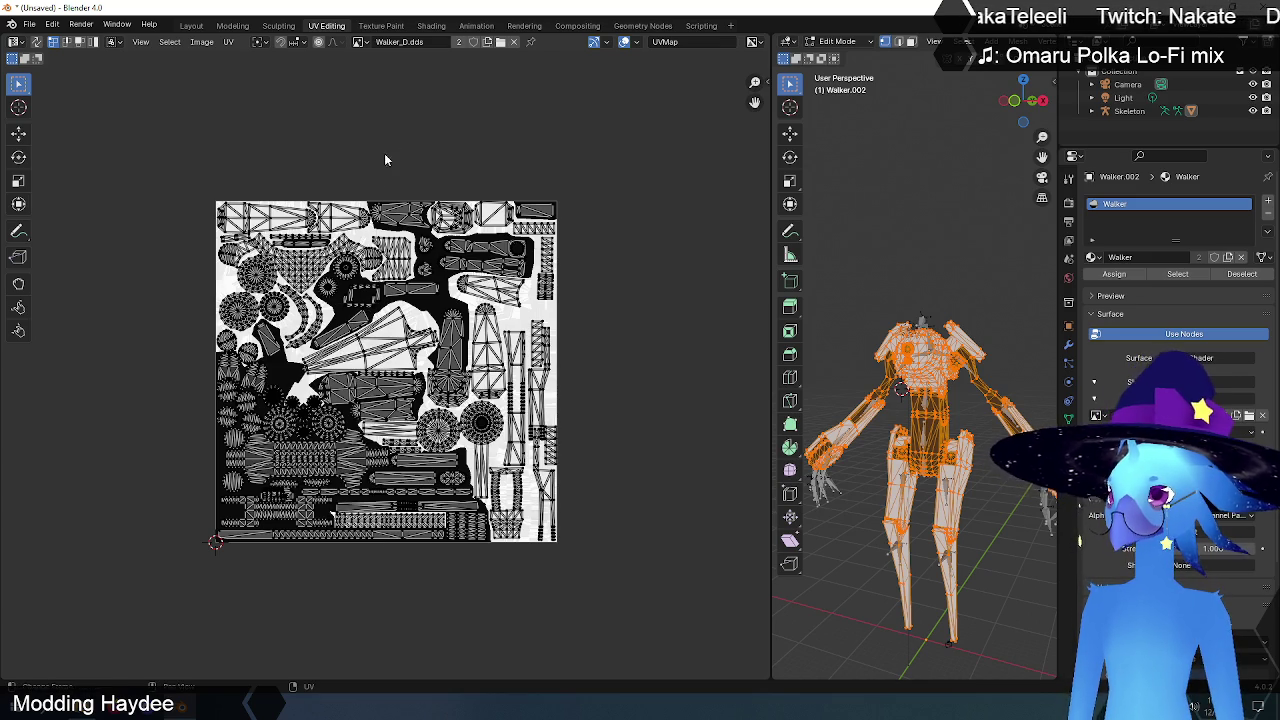
{"action": "left_click", "coordinate": [502, 42]}
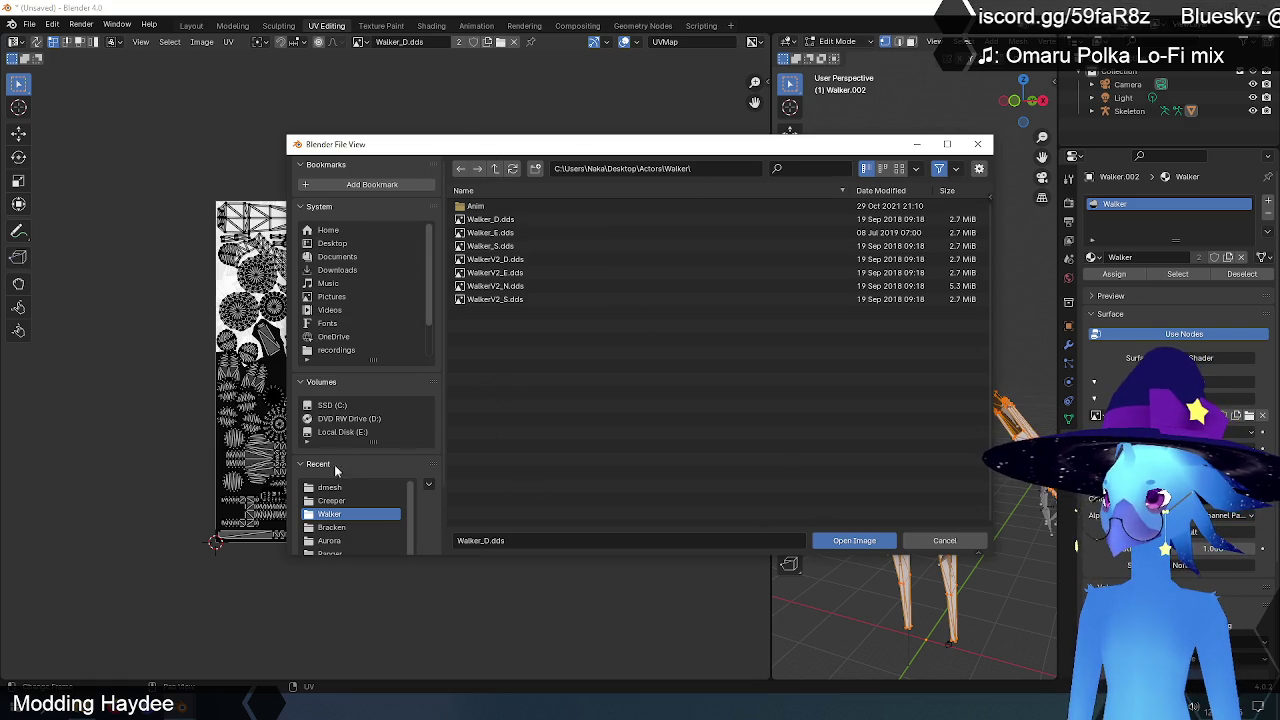
{"action": "left_click", "coordinate": [944, 540]}
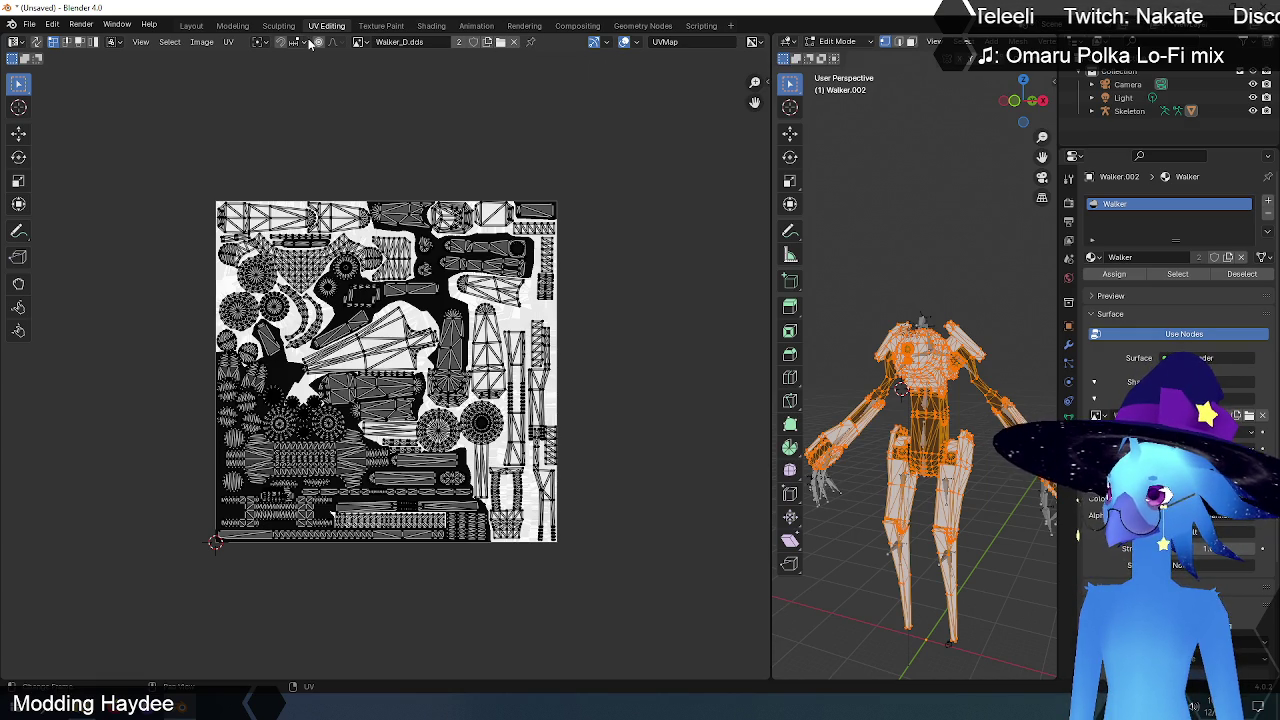
Step: Save the Walker_D.dds texture as a new image file in the Desktop folder
{"action": "left_click", "coordinate": [196, 42]}
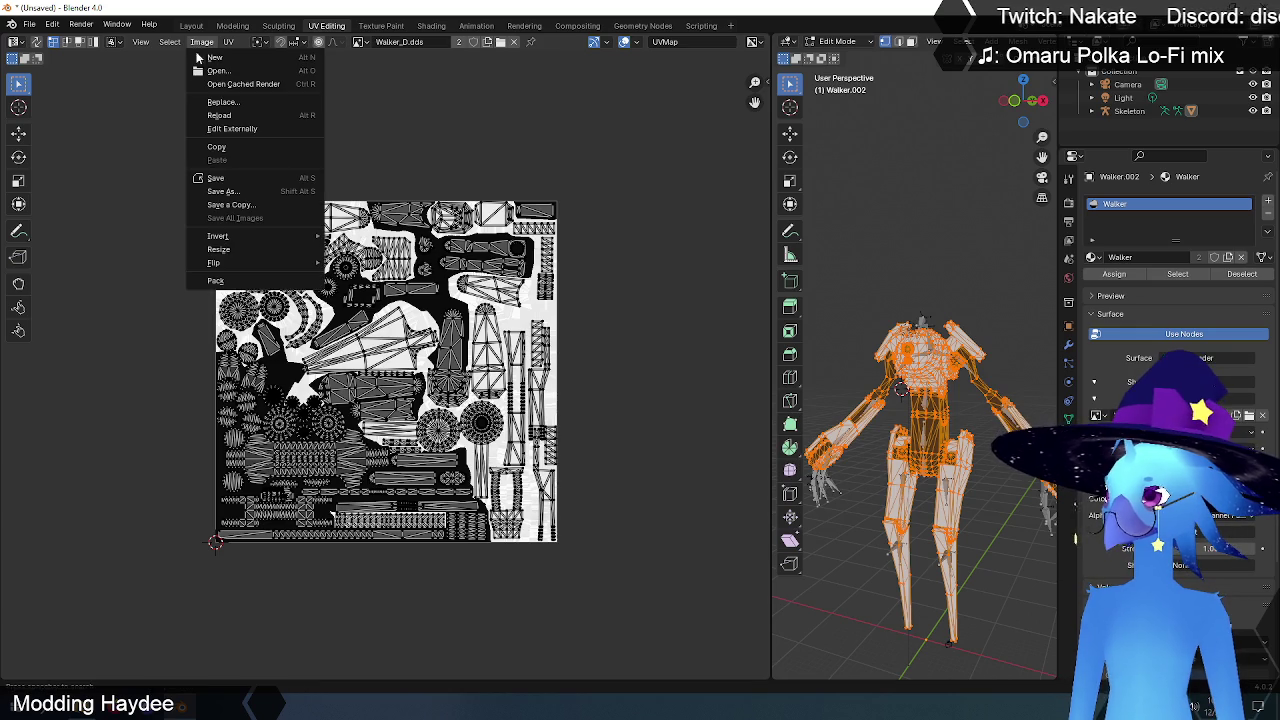
{"action": "left_click", "coordinate": [231, 191]}
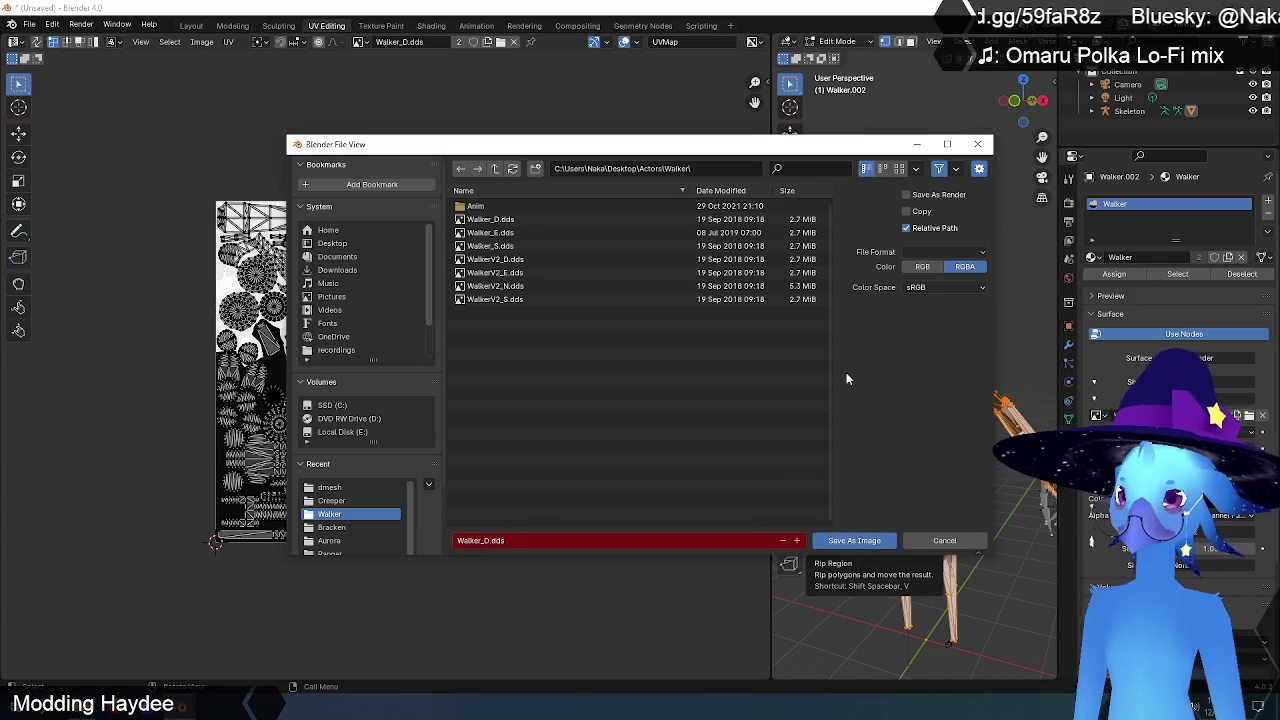
{"action": "left_click", "coordinate": [339, 244]}
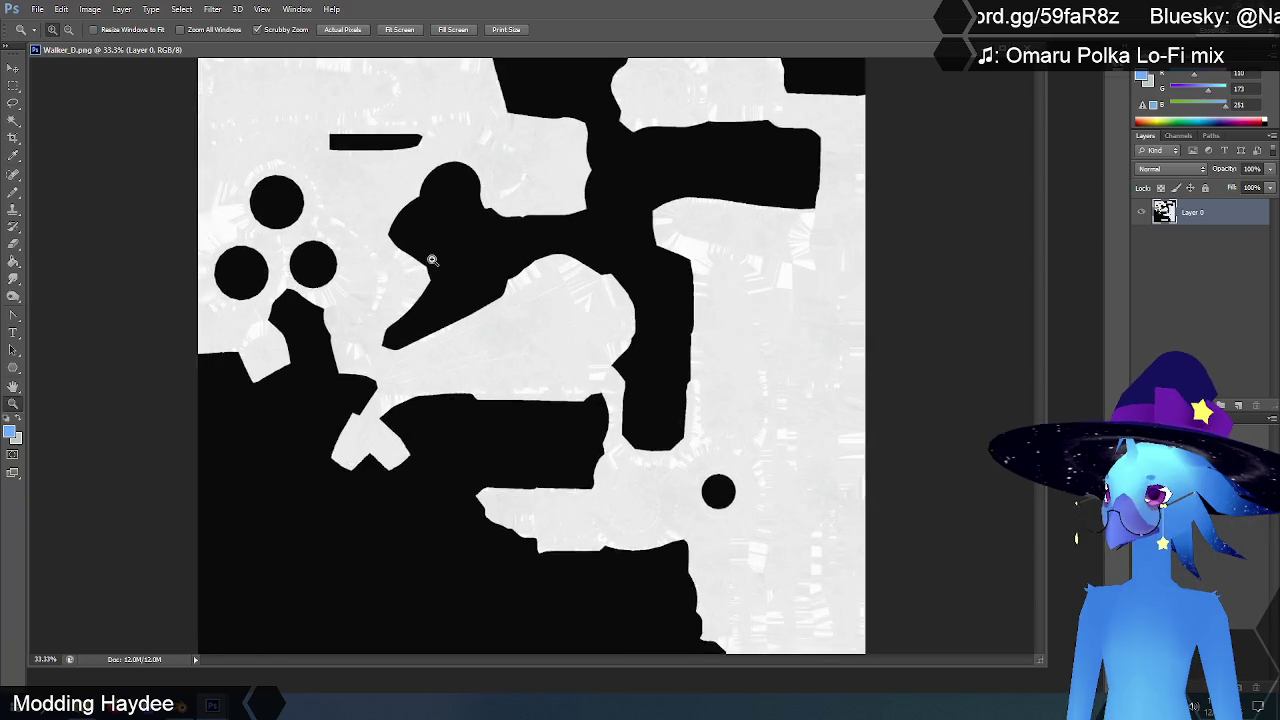
Step: Zoom the Walker_D texture canvas to 100% with the black circles in view
{"action": "left_click_drag", "start_coordinate": [432, 260], "coordinate": [432, 260]}
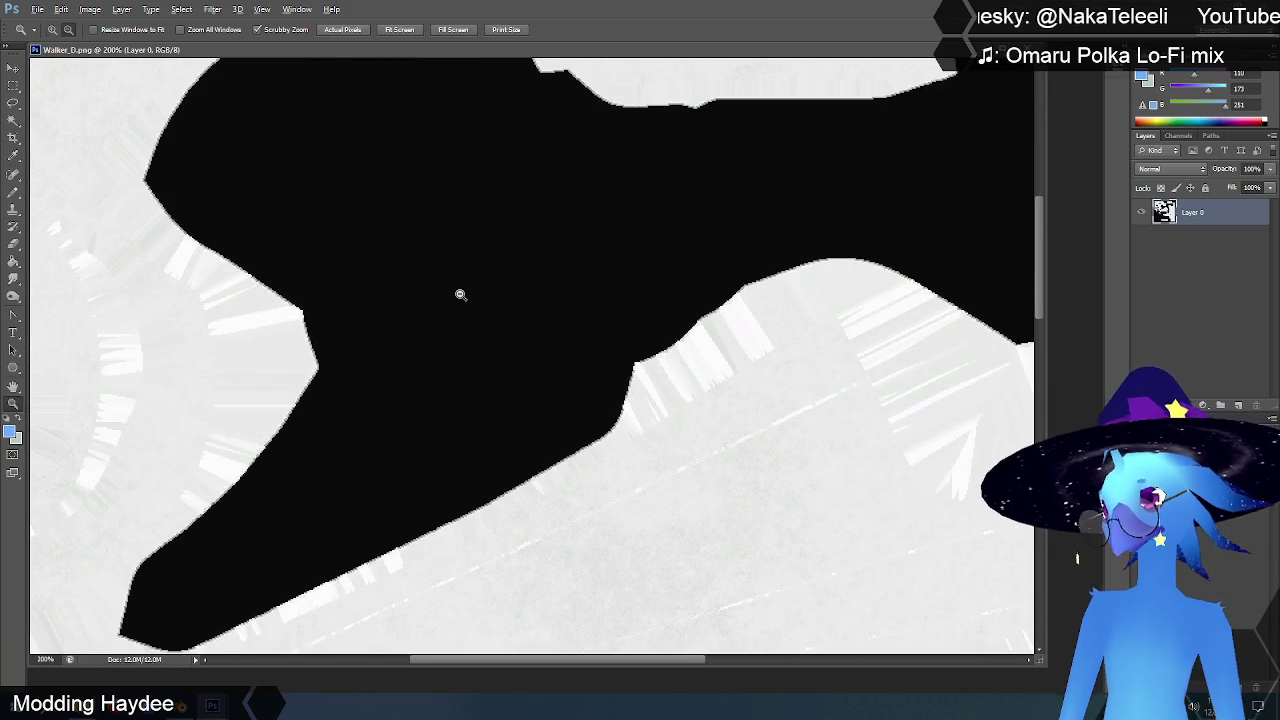
{"action": "left_click", "coordinate": [460, 294], "text": "alt"}
{"action": "left_click", "coordinate": [460, 294], "text": "alt"}
{"action": "left_click", "coordinate": [277, 320]}
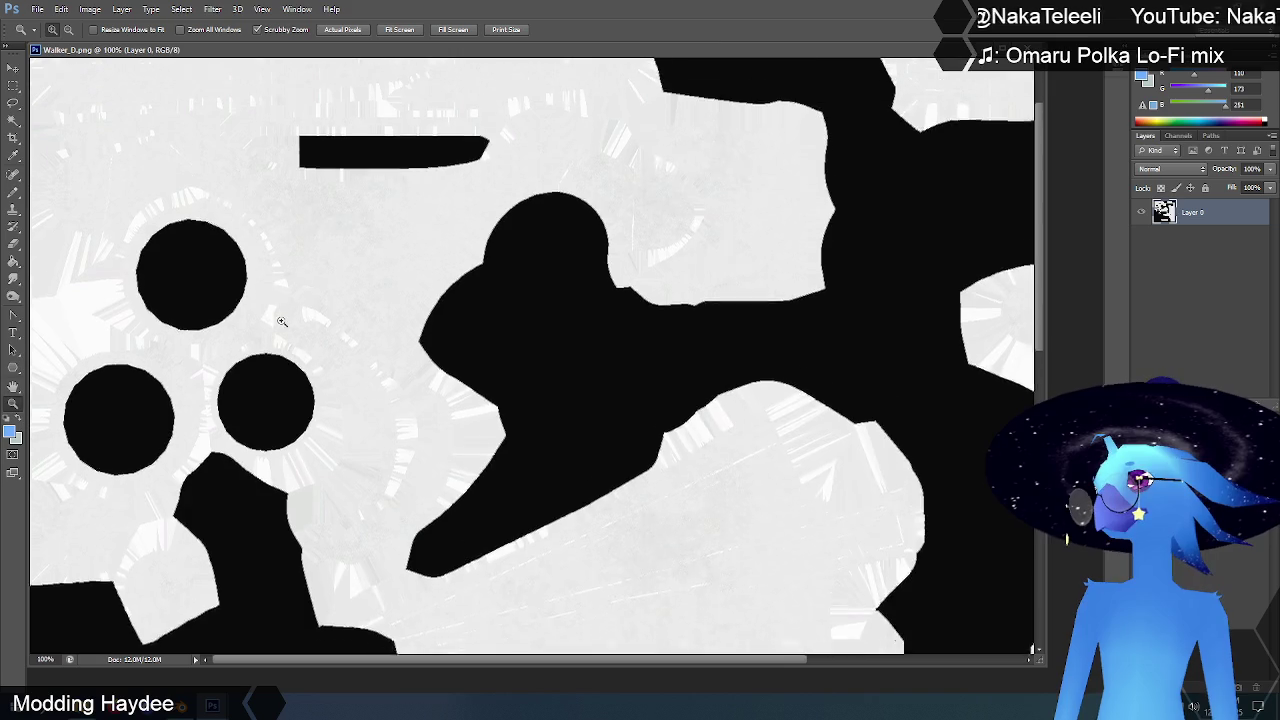
{"action": "scroll", "coordinate": [282, 318], "scroll_direction": "up", "scroll_amount": 1}
{"action": "scroll", "coordinate": [290, 310], "scroll_direction": "down", "scroll_amount": 1}
{"action": "scroll", "coordinate": [490, 444], "scroll_direction": "up", "scroll_amount": 1}
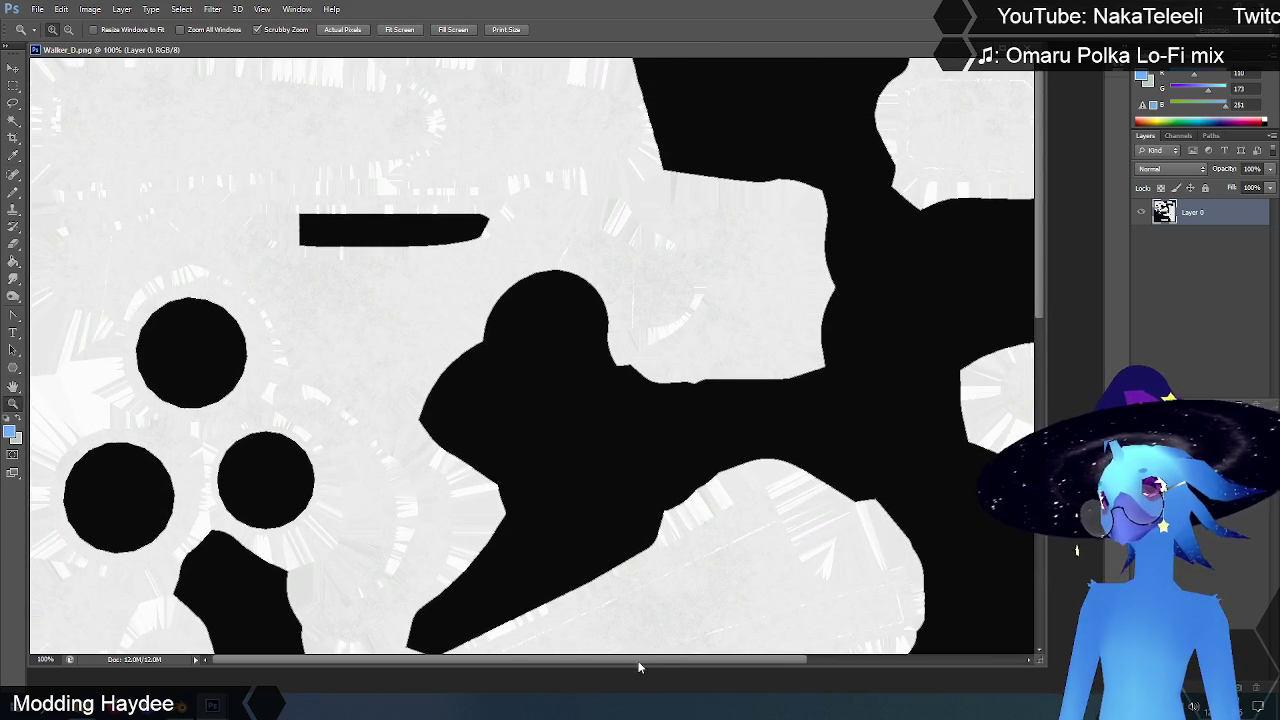
Step: Sample the texture's light grey and set up an enlarged hard round 19 brush
{"action": "left_click", "coordinate": [15, 158]}
{"action": "left_click", "coordinate": [227, 246]}
{"action": "left_click", "coordinate": [14, 191]}
{"action": "left_click", "coordinate": [70, 192]}
{"action": "right_click", "coordinate": [216, 166]}
{"action": "left_click", "coordinate": [347, 258]}
{"action": "left_click", "coordinate": [309, 199]}
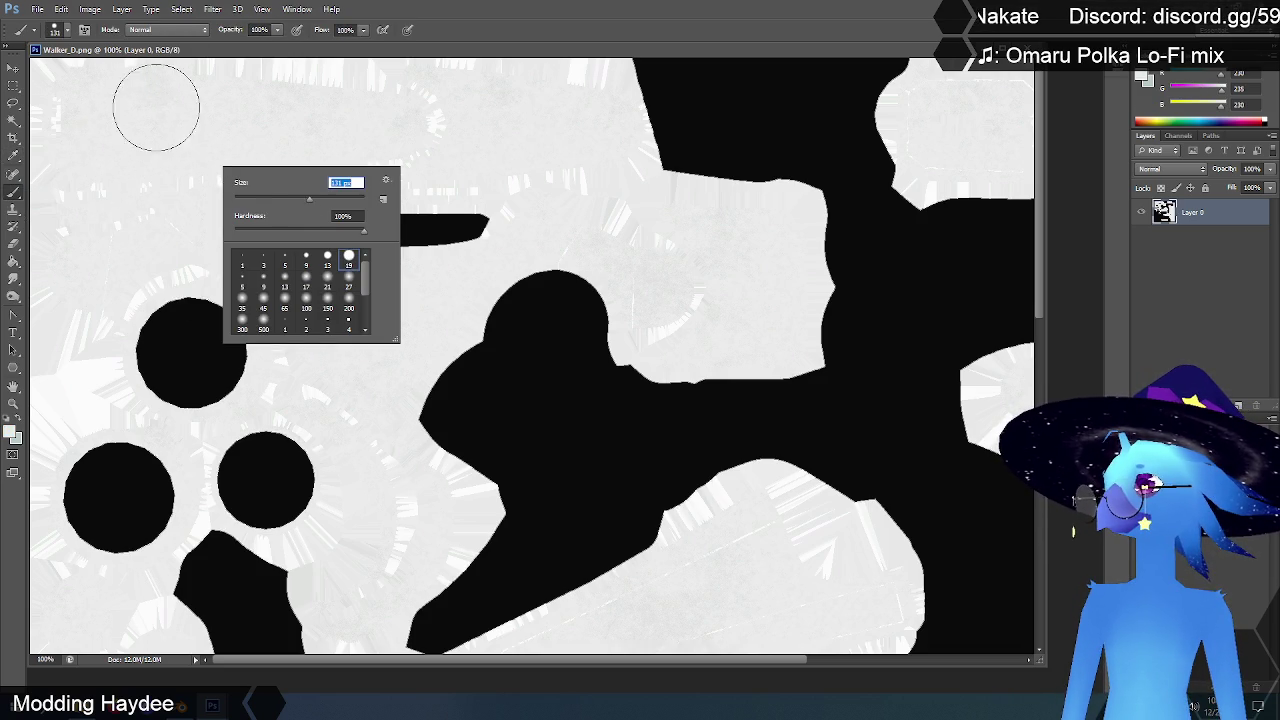
Step: Paint light grey over the top-left area and give the Smudge tool a 100 px soft brush
{"action": "key", "text": "Return"}
{"action": "left_click_drag", "start_coordinate": [77, 128], "coordinate": [189, 80]}
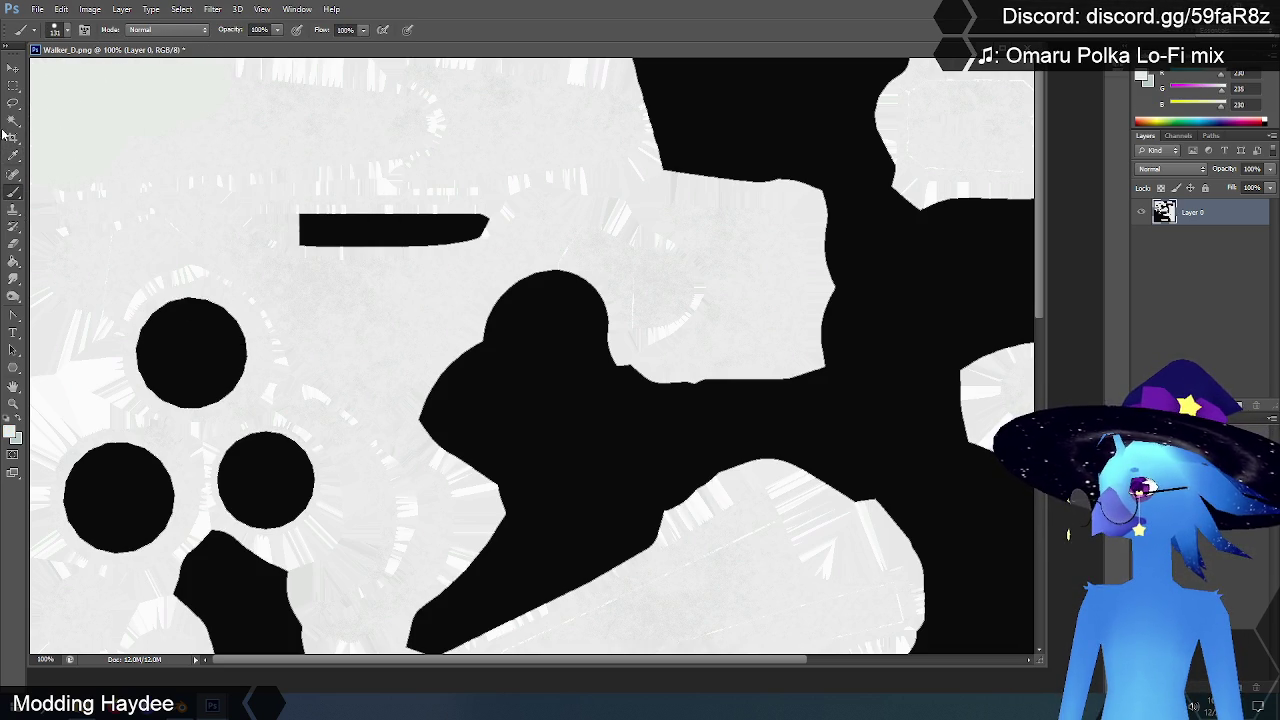
{"action": "left_click", "coordinate": [13, 278]}
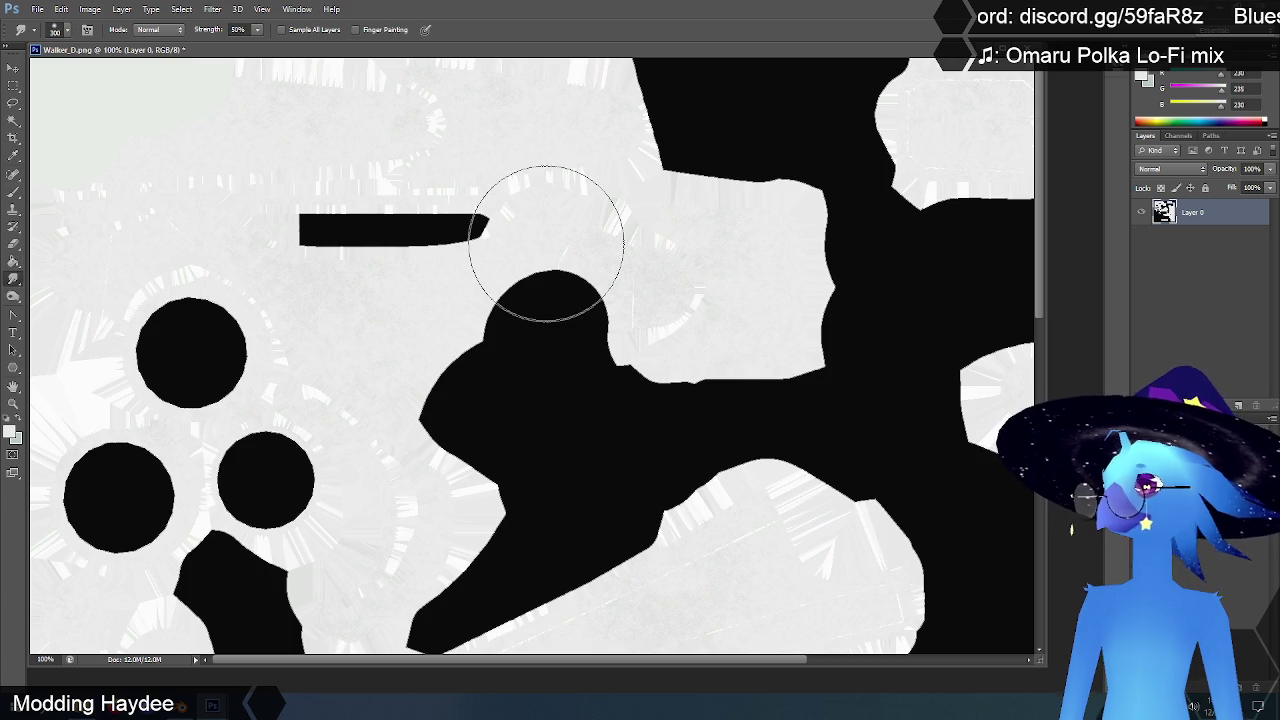
{"action": "right_click", "coordinate": [392, 324]}
{"action": "left_click", "coordinate": [476, 443]}
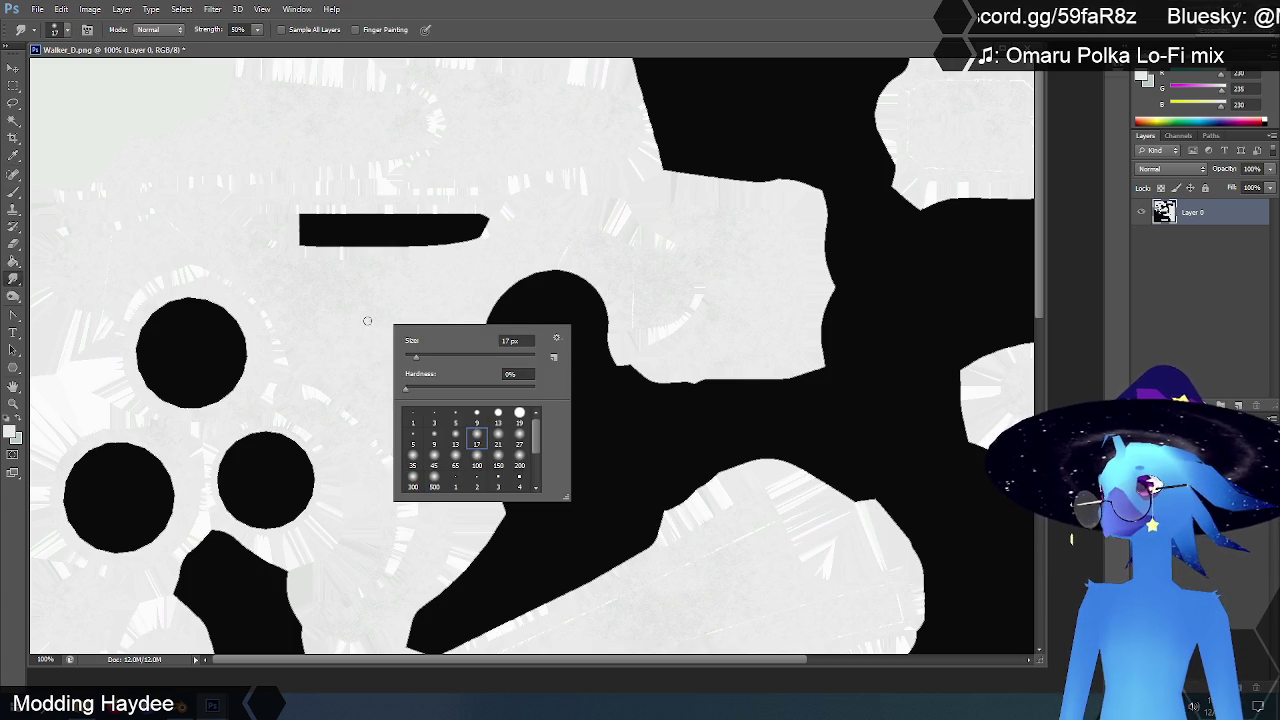
{"action": "left_click", "coordinate": [519, 443]}
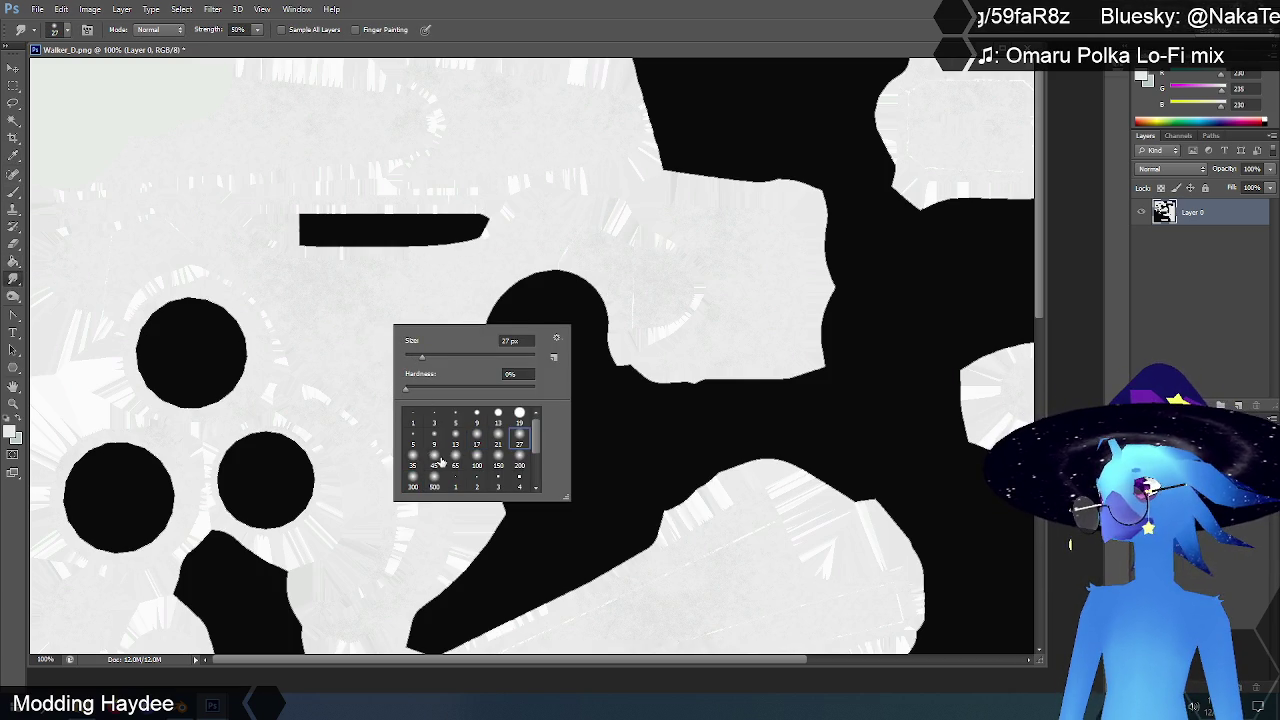
{"action": "left_click", "coordinate": [477, 465]}
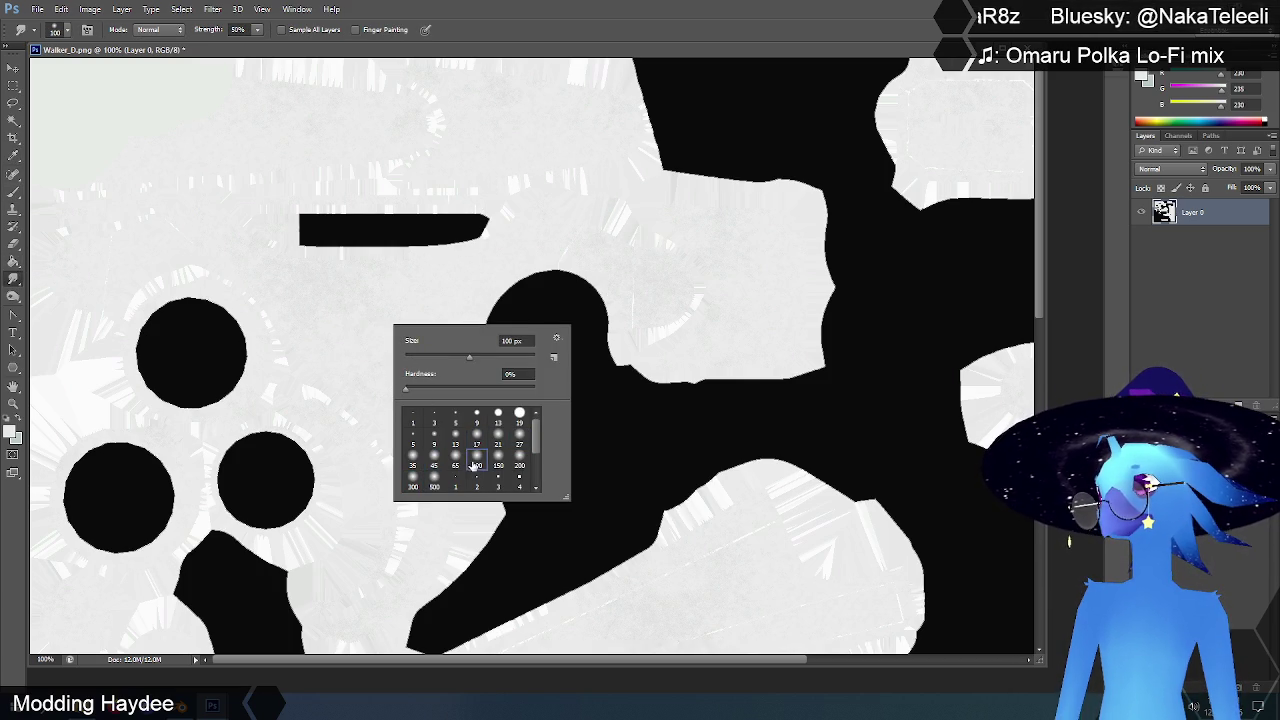
{"action": "left_click", "coordinate": [367, 311]}
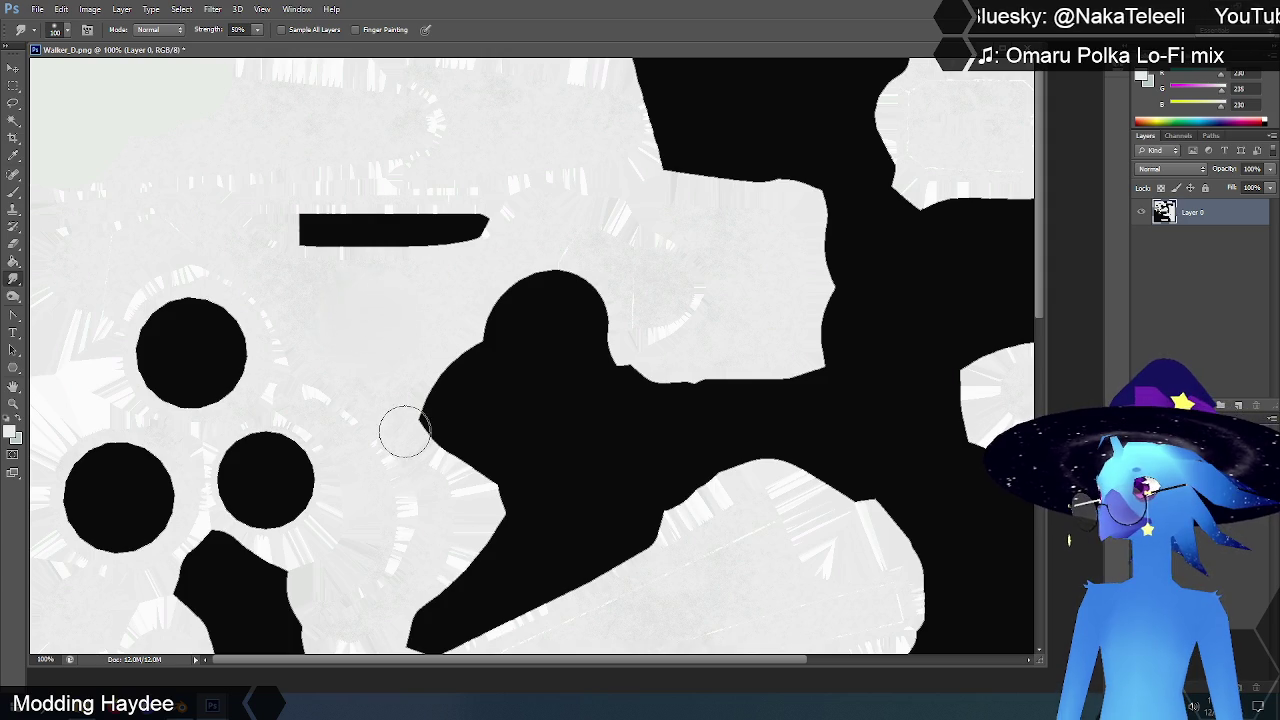
Step: Resample the light grey (R 231, G 232, B 230) as the foreground colour
{"action": "left_click", "coordinate": [14, 155]}
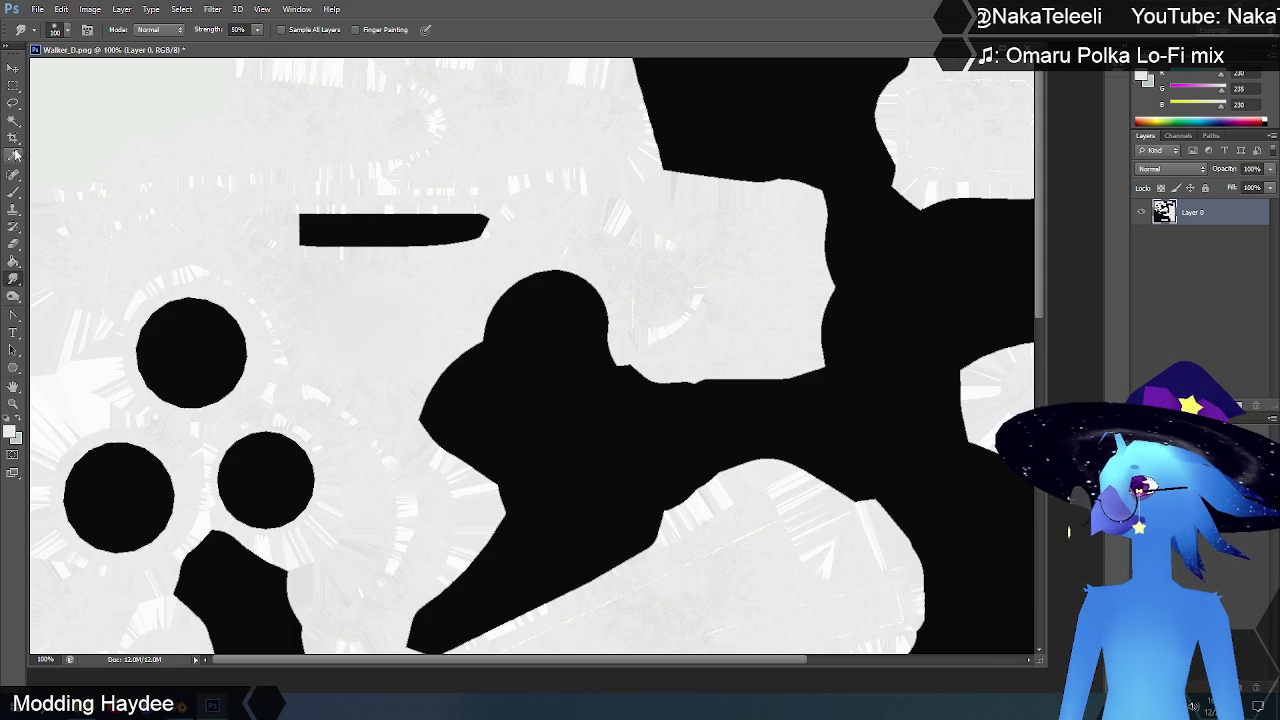
{"action": "left_click", "coordinate": [356, 323]}
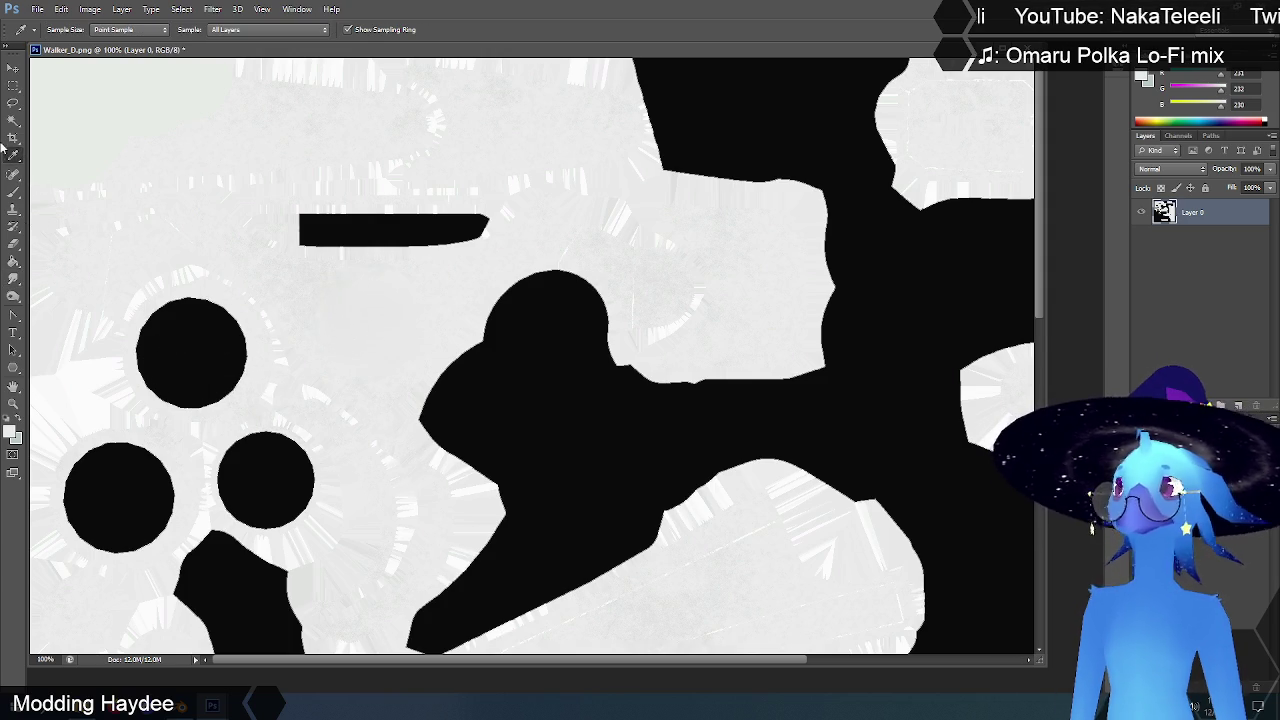
{"action": "left_click", "coordinate": [15, 193]}
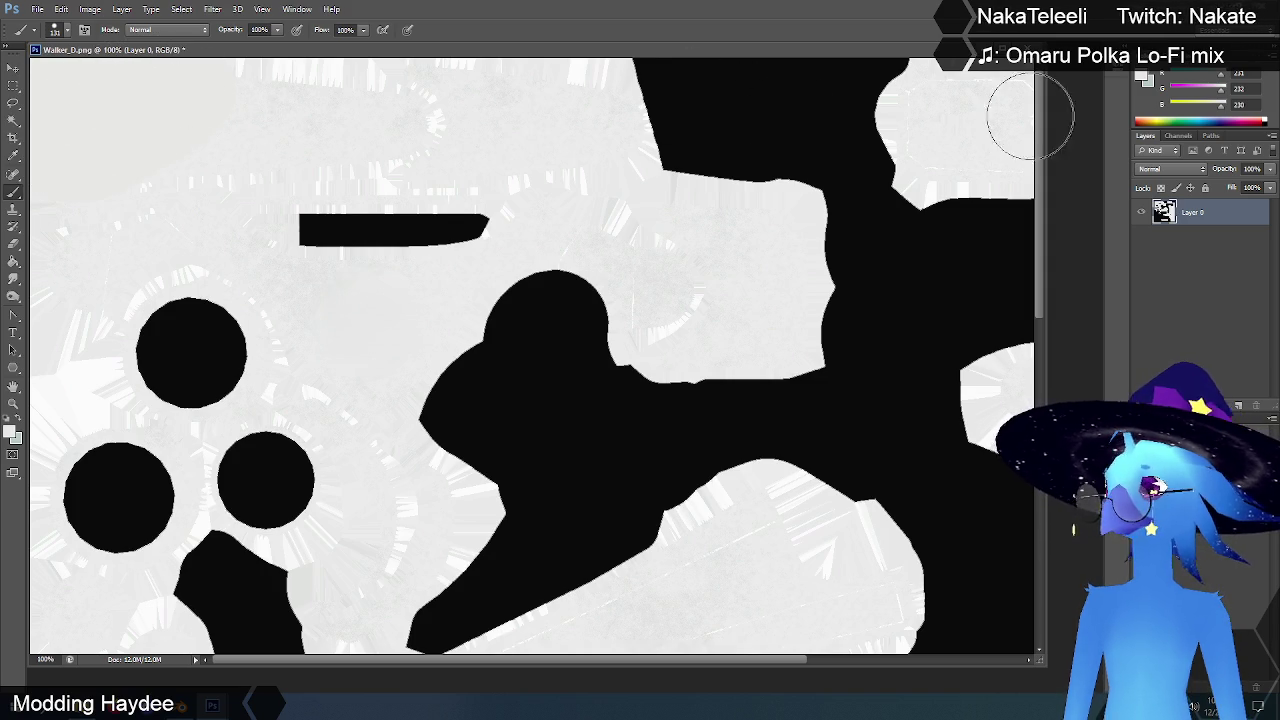
{"action": "left_click", "coordinate": [1146, 80]}
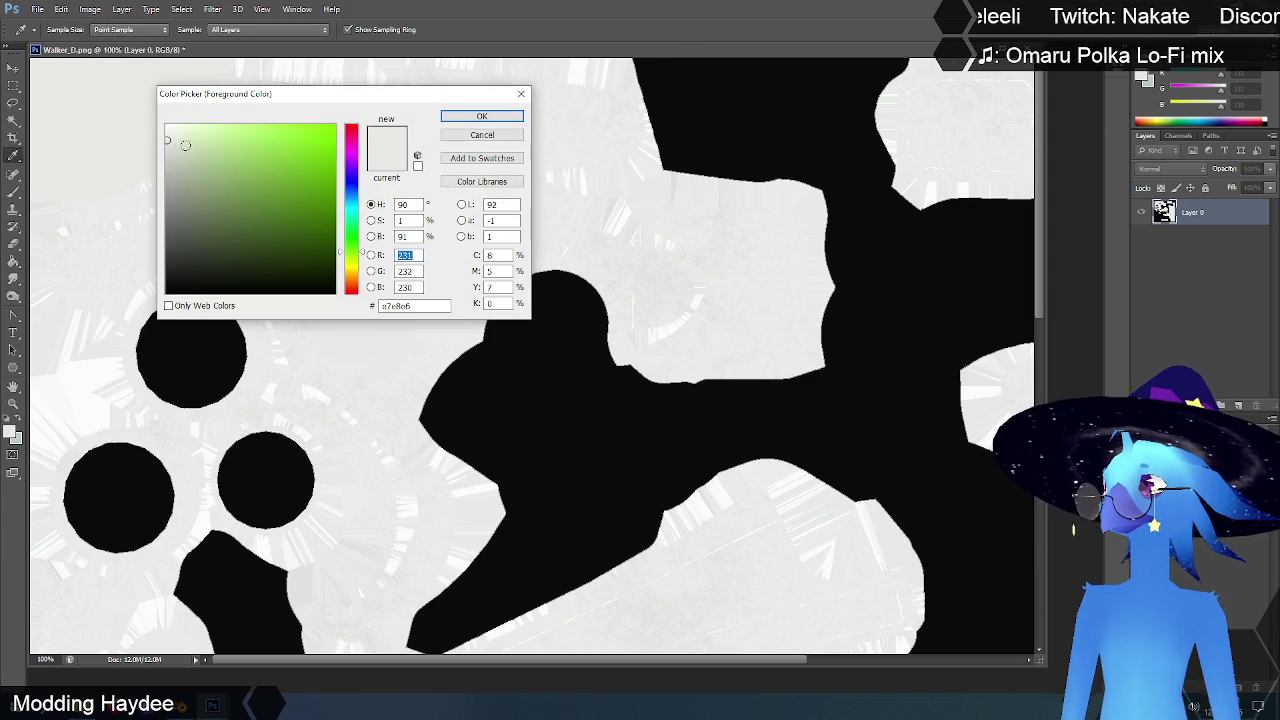
Step: Settle on a slightly lighter neutral grey as the foreground colour
{"action": "left_click", "coordinate": [149, 141]}
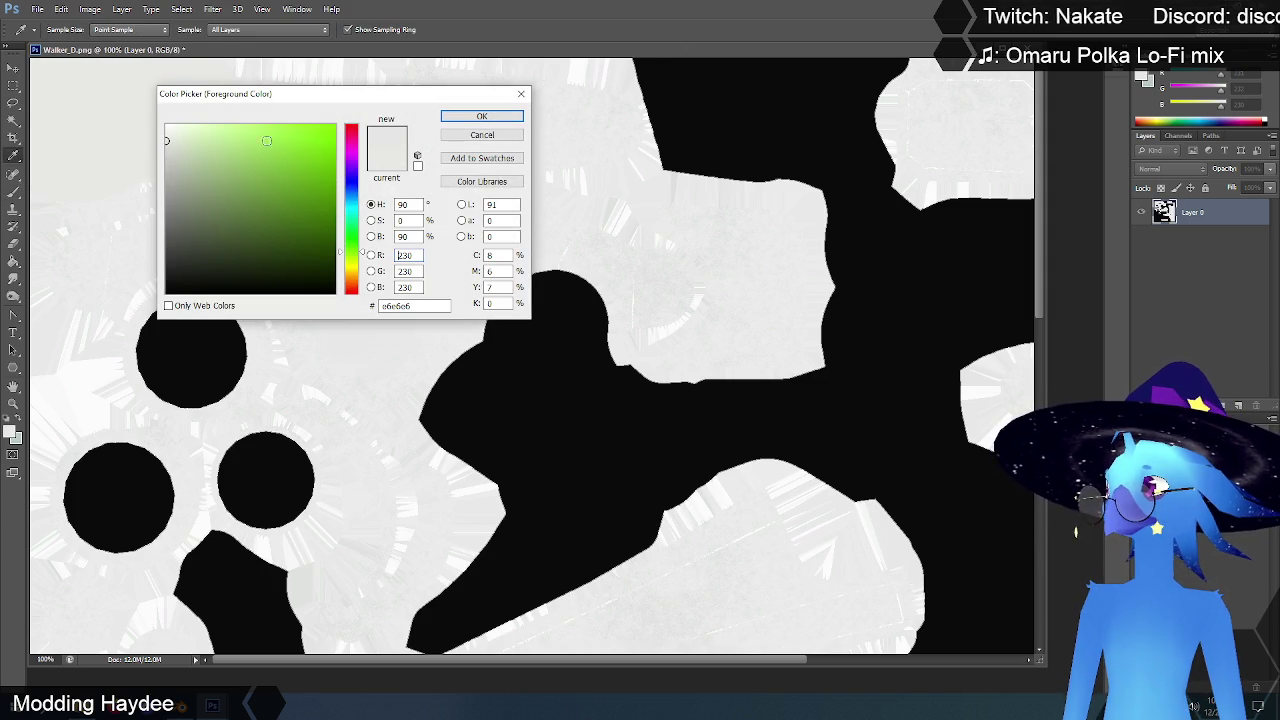
{"action": "left_click", "coordinate": [490, 122]}
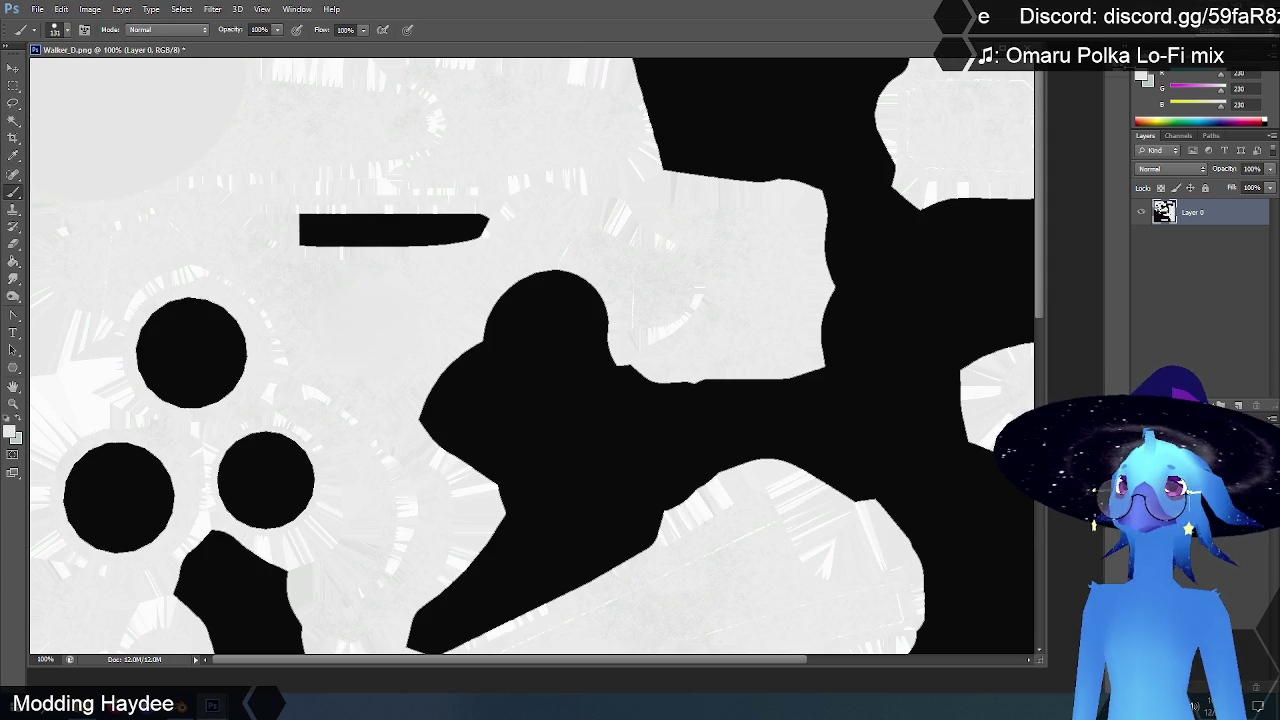
{"action": "left_click", "coordinate": [1143, 78]}
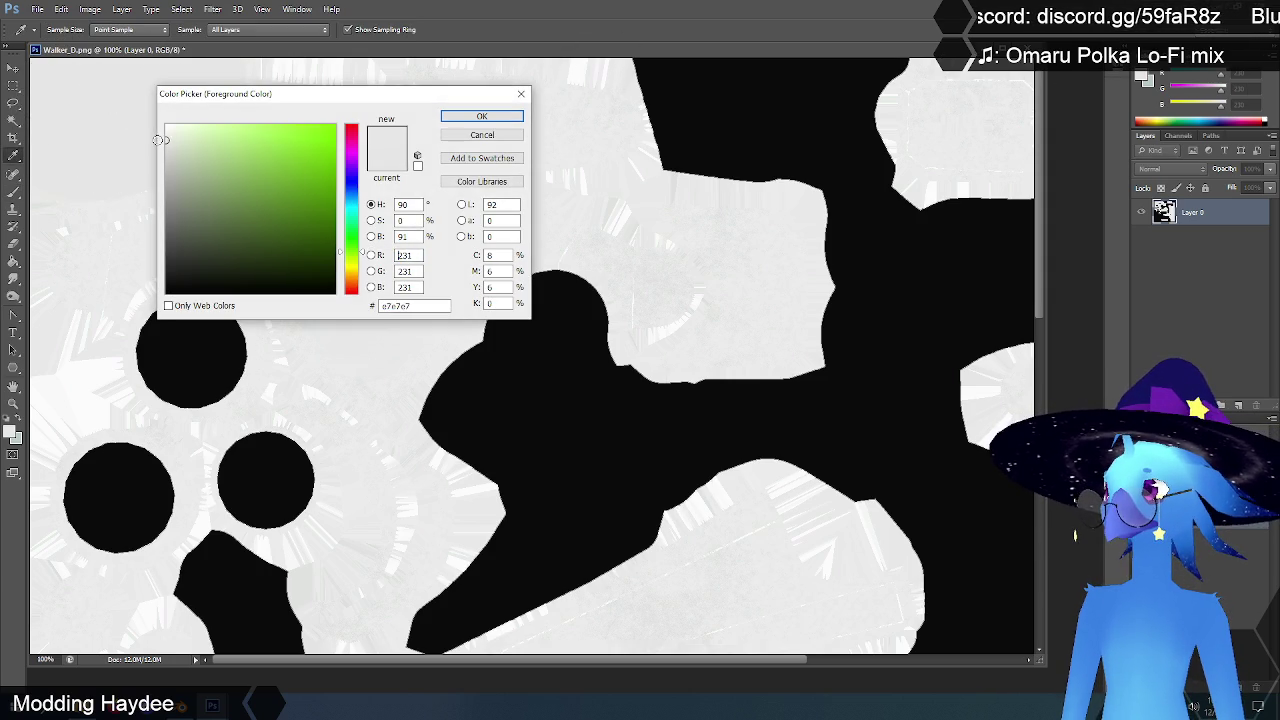
{"action": "left_click", "coordinate": [476, 122]}
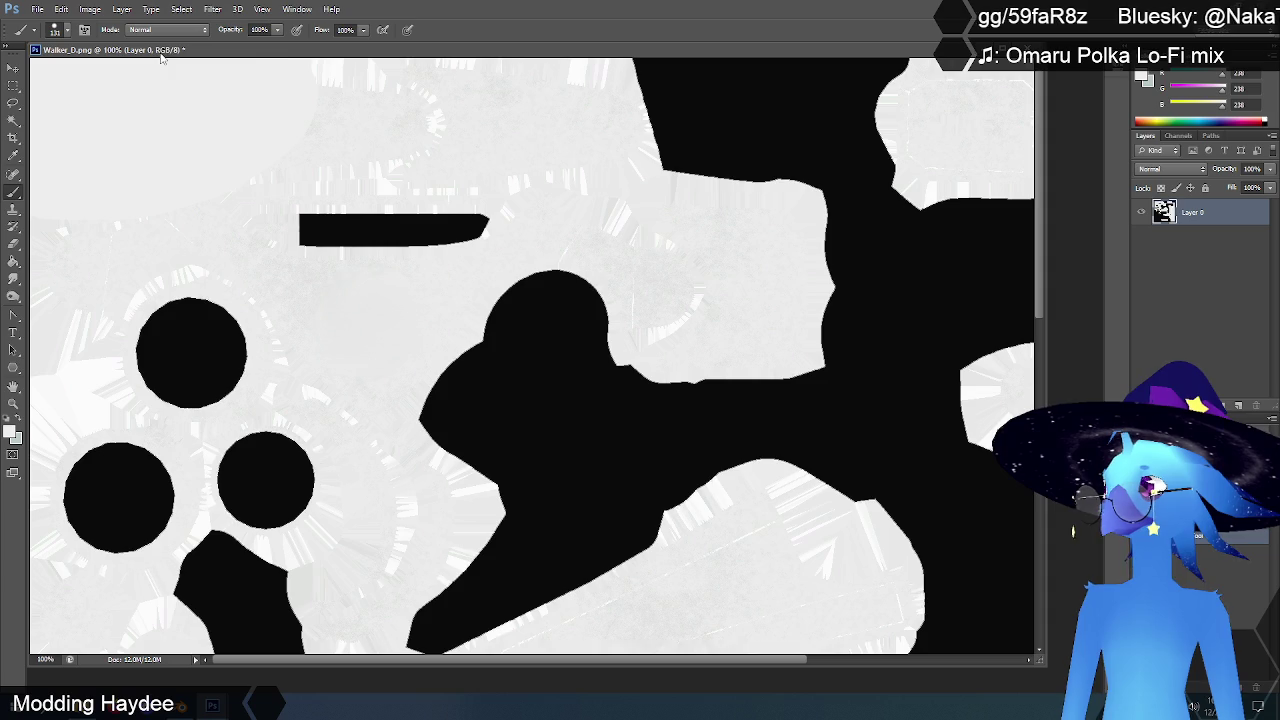
{"action": "left_click", "coordinate": [1143, 78]}
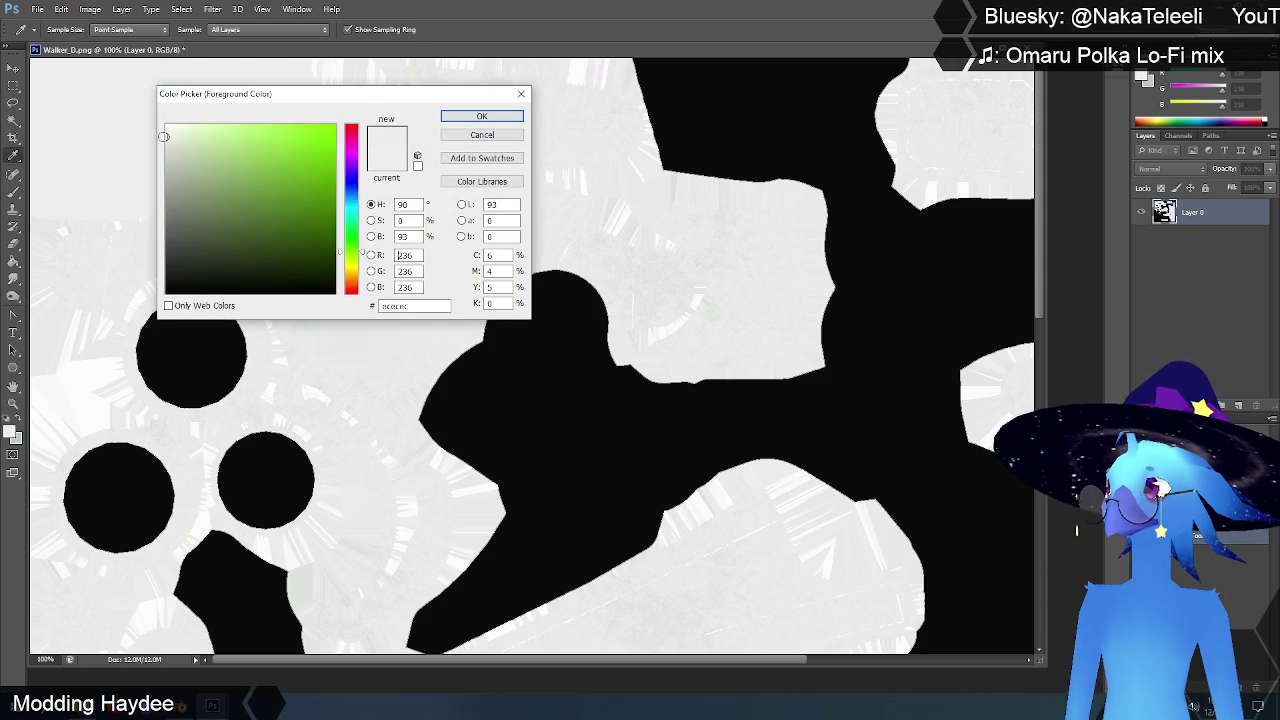
{"action": "left_click", "coordinate": [482, 117]}
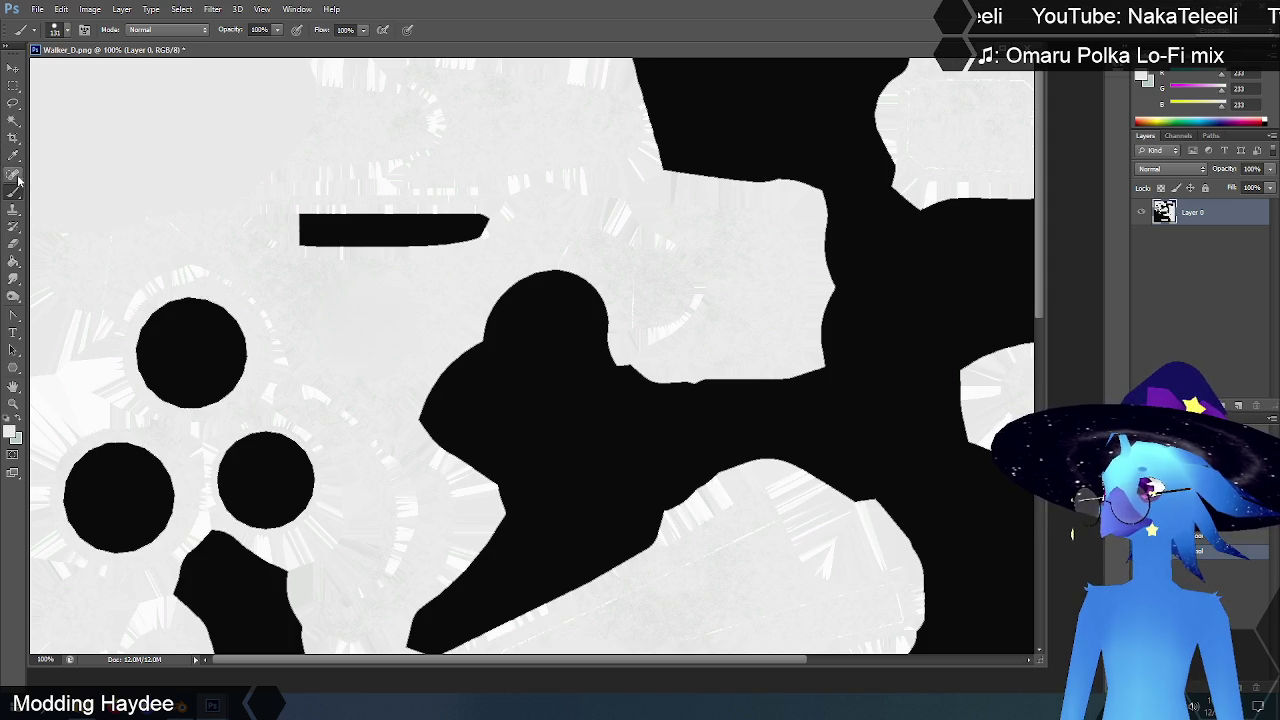
Step: Magic Wand-select all the light areas, non-contiguous, at tolerance 40
{"action": "left_click", "coordinate": [14, 120]}
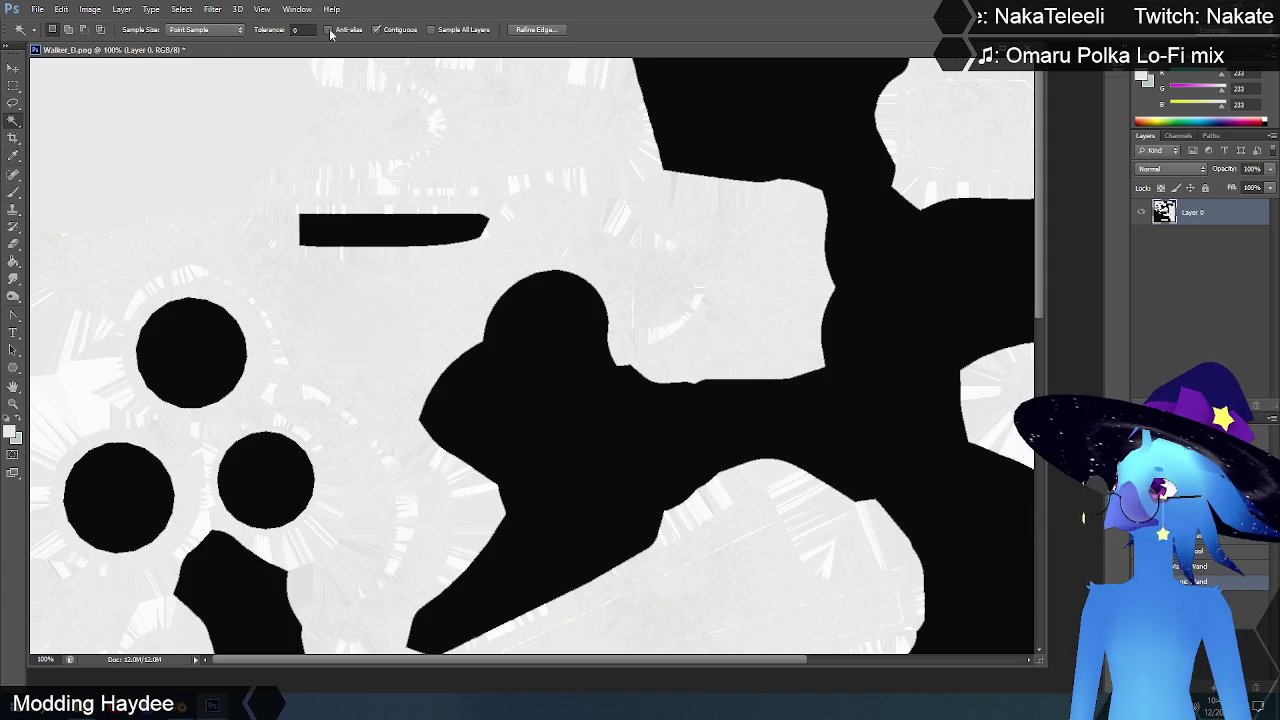
{"action": "key", "text": "Return"}
{"action": "left_click", "coordinate": [325, 158]}
{"action": "scroll", "coordinate": [352, 160], "scroll_direction": "down", "scroll_amount": 2, "text": "alt"}
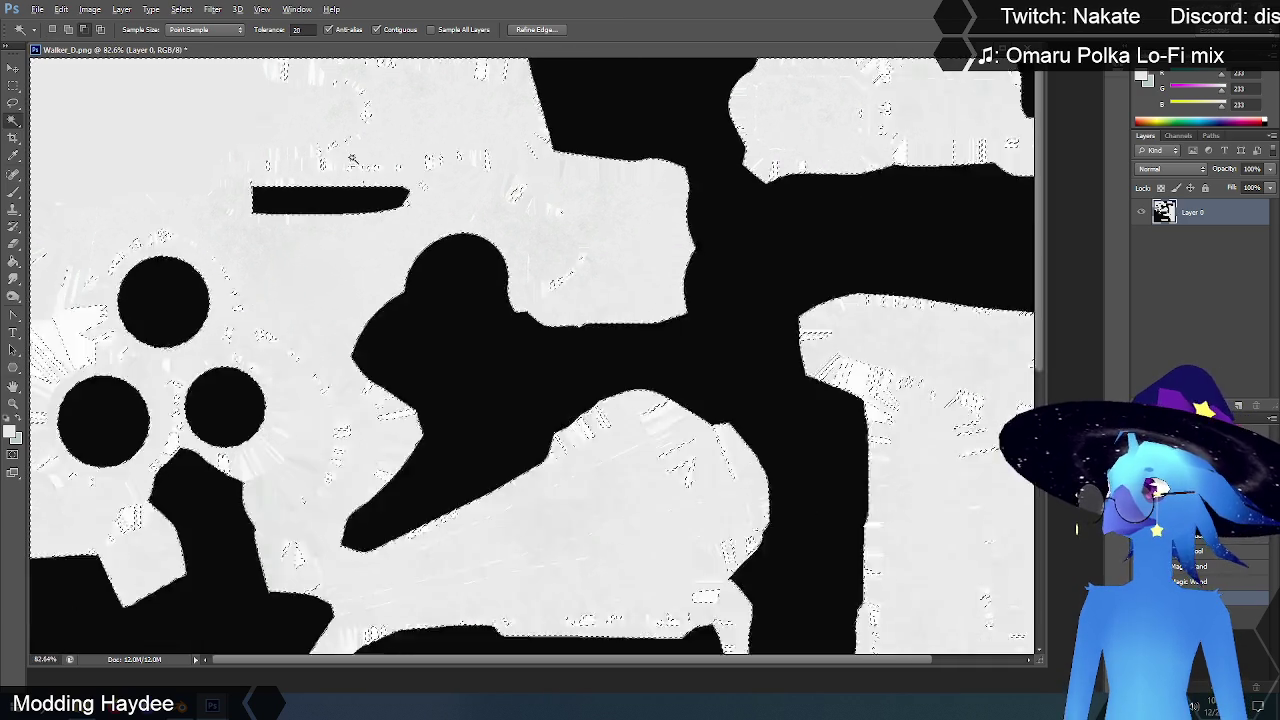
{"action": "scroll", "coordinate": [352, 160], "scroll_direction": "down", "scroll_amount": 2, "text": "alt"}
{"action": "scroll", "coordinate": [352, 160], "scroll_direction": "down", "scroll_amount": 2, "text": "alt"}
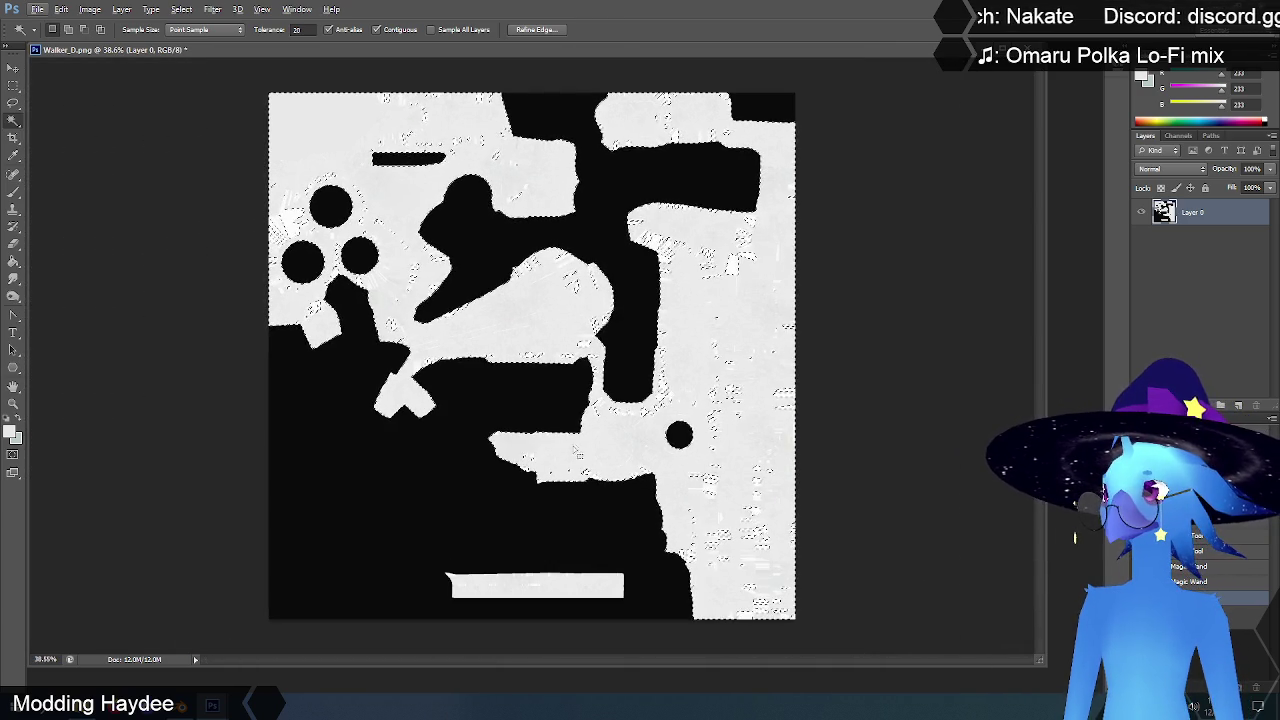
{"action": "left_click", "coordinate": [377, 29]}
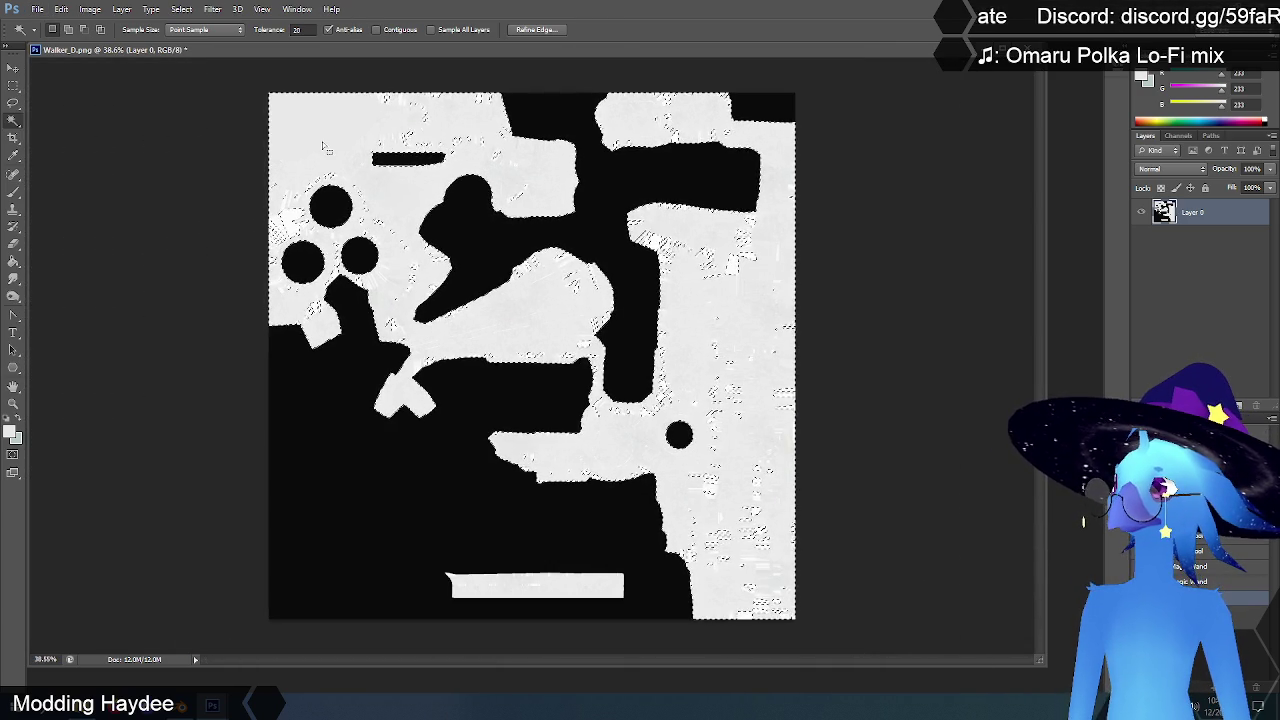
{"action": "left_click", "coordinate": [334, 118]}
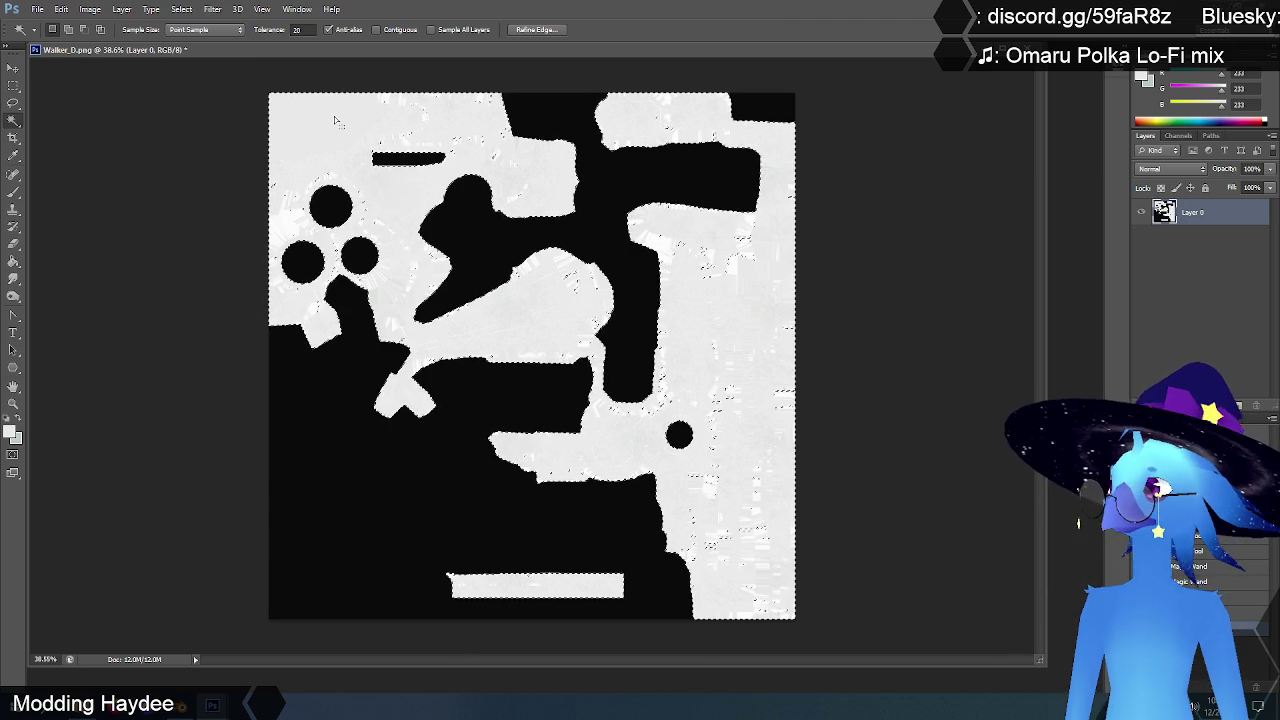
{"action": "type", "text": "40"}
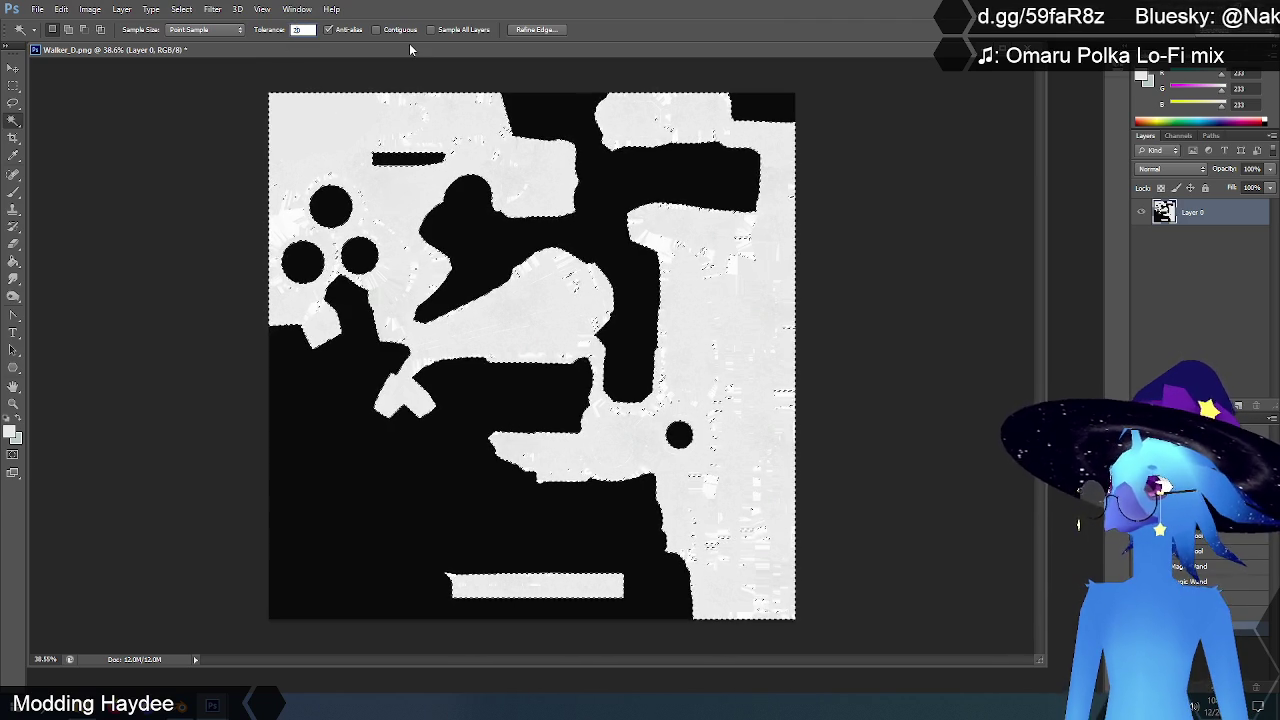
{"action": "key", "text": "ctrl+d"}
{"action": "left_click", "coordinate": [332, 121]}
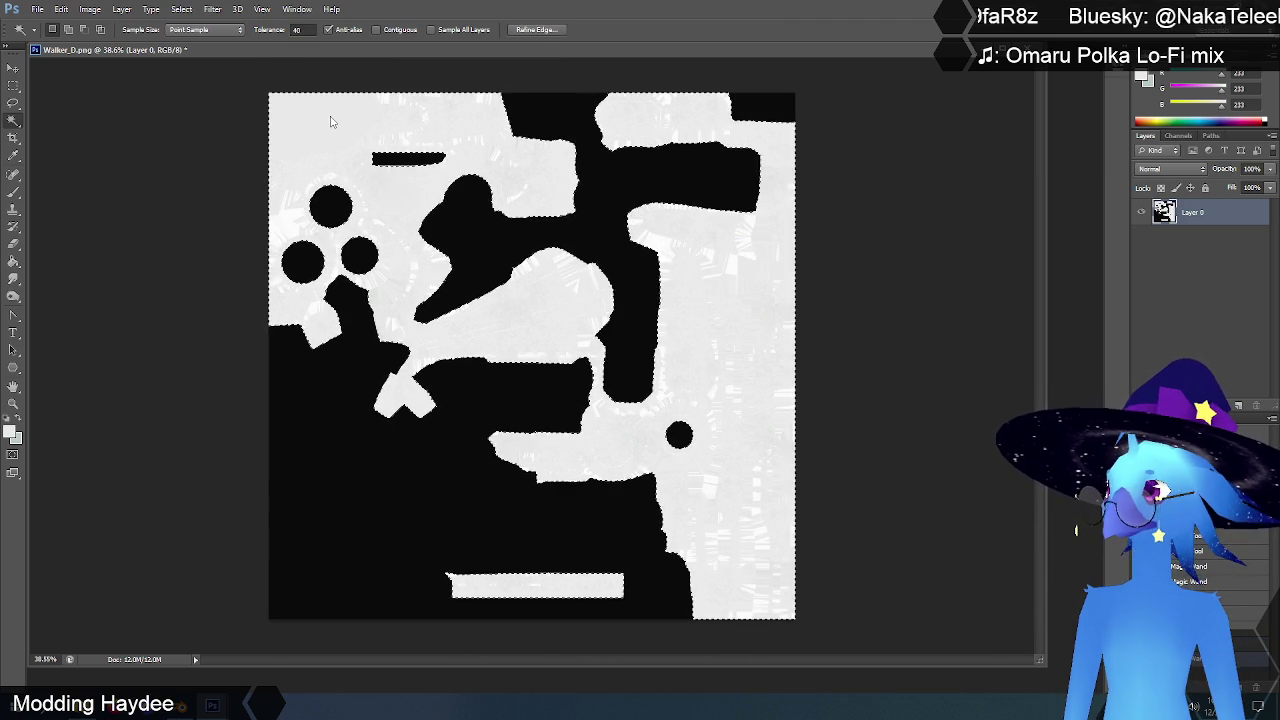
Step: Paint the selected light areas solid grey with a 1000 px brush, then deselect
{"action": "left_click", "coordinate": [13, 192]}
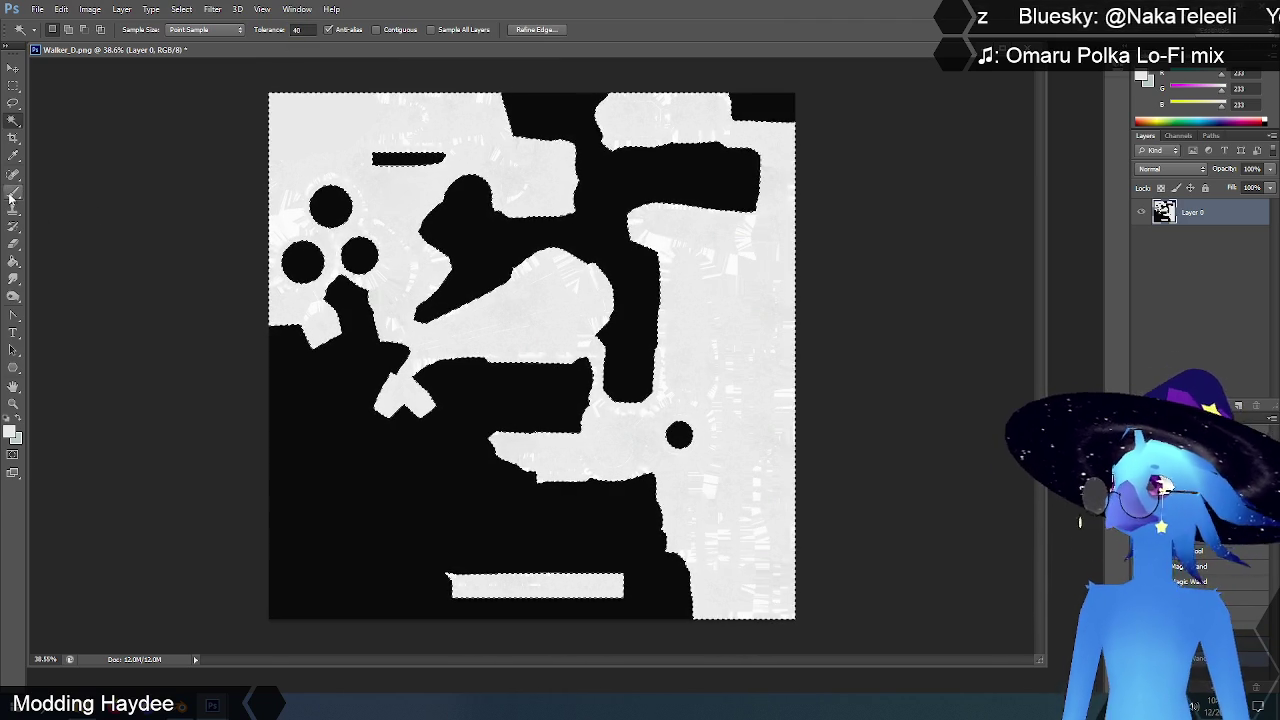
{"action": "right_click", "coordinate": [336, 114]}
{"action": "double_click", "coordinate": [460, 130]}
{"action": "type", "text": "257"}
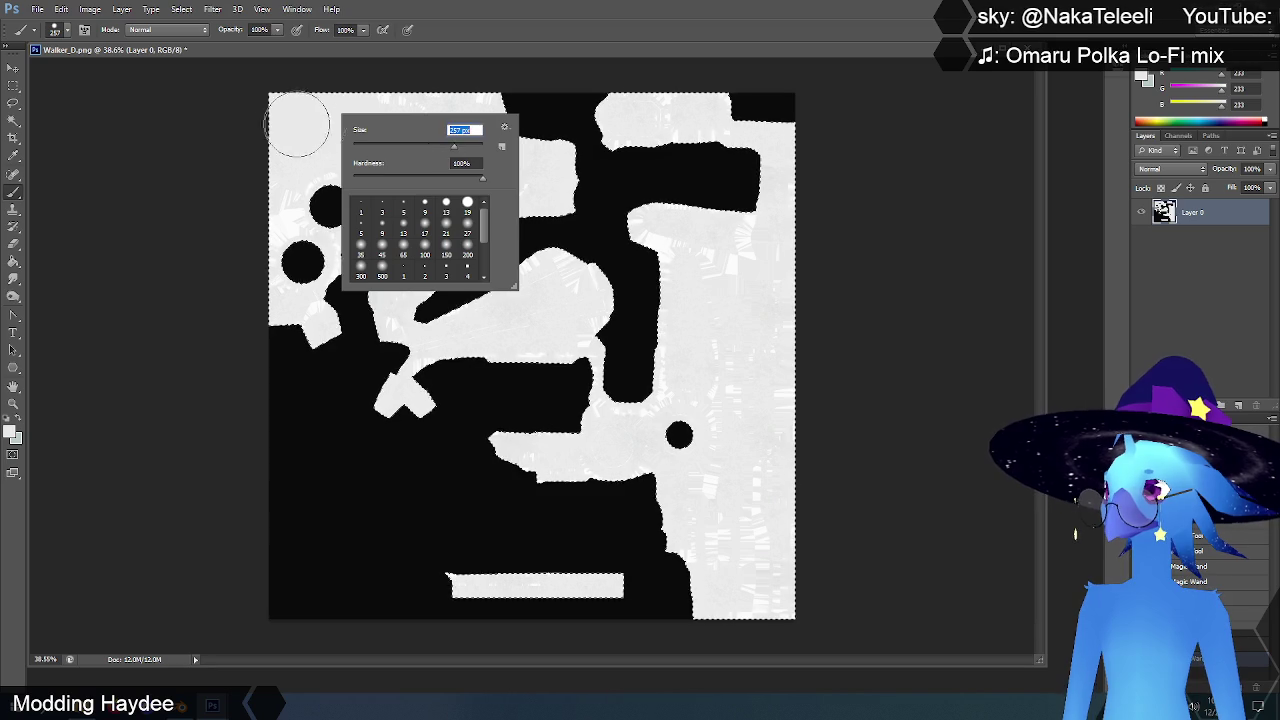
{"action": "key", "text": "Return"}
{"action": "right_click", "coordinate": [360, 200]}
{"action": "double_click", "coordinate": [483, 216]}
{"action": "type", "text": "1000"}
{"action": "key", "text": "Return"}
{"action": "left_click_drag", "start_coordinate": [343, 157], "coordinate": [757, 371]}
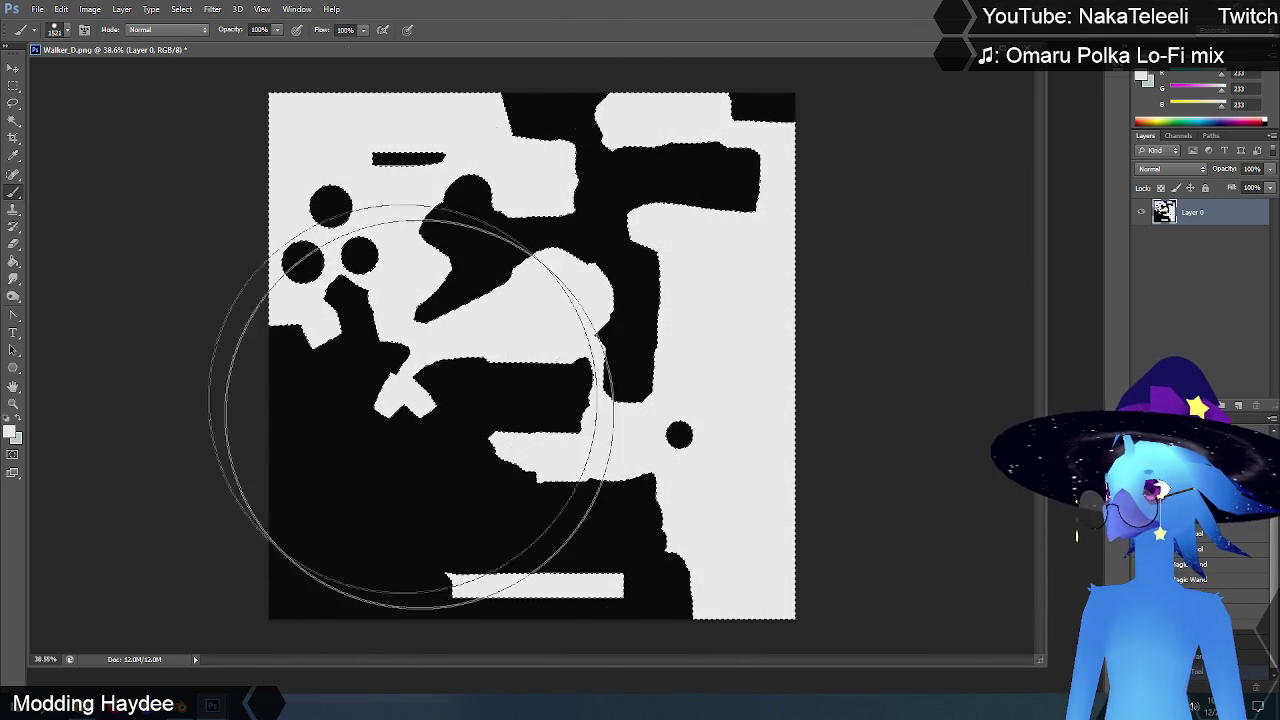
{"action": "left_click", "coordinate": [13, 87]}
{"action": "key", "text": "ctrl+d"}
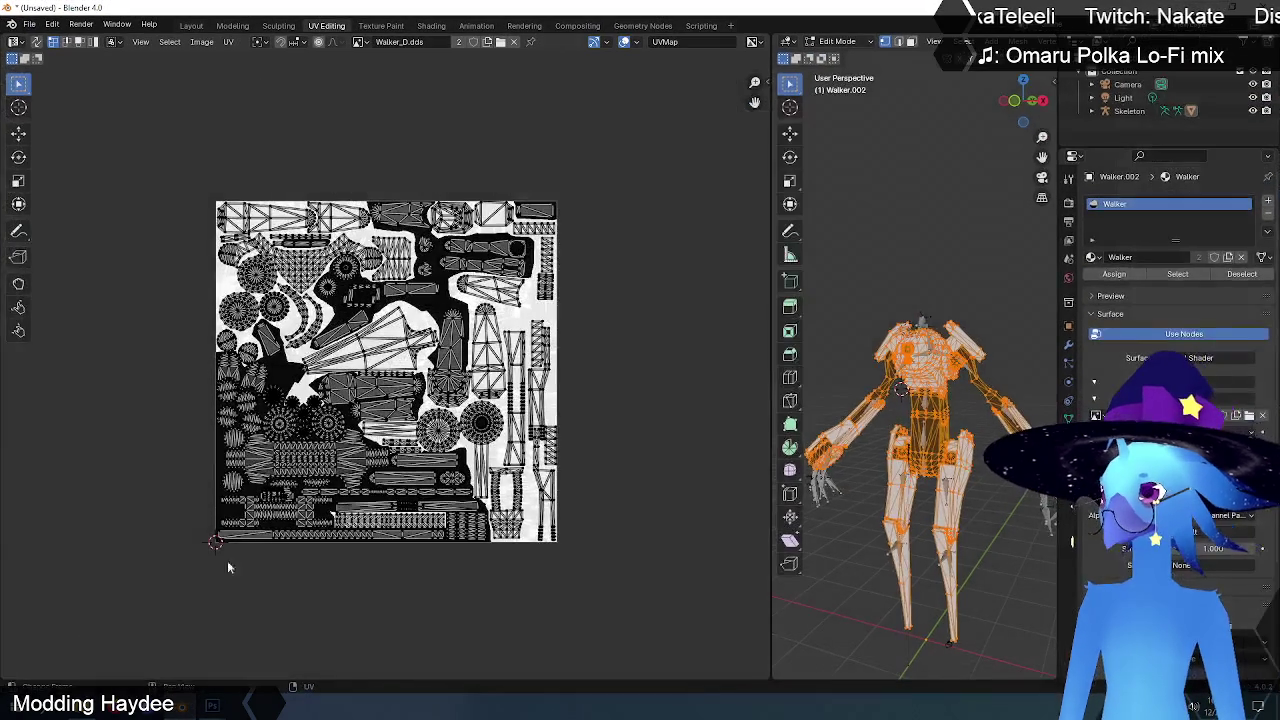
Step: Select the whole left eye disc from its centre vertex with Ctrl+L
{"action": "scroll", "coordinate": [895, 405], "scroll_direction": "up", "scroll_amount": 6}
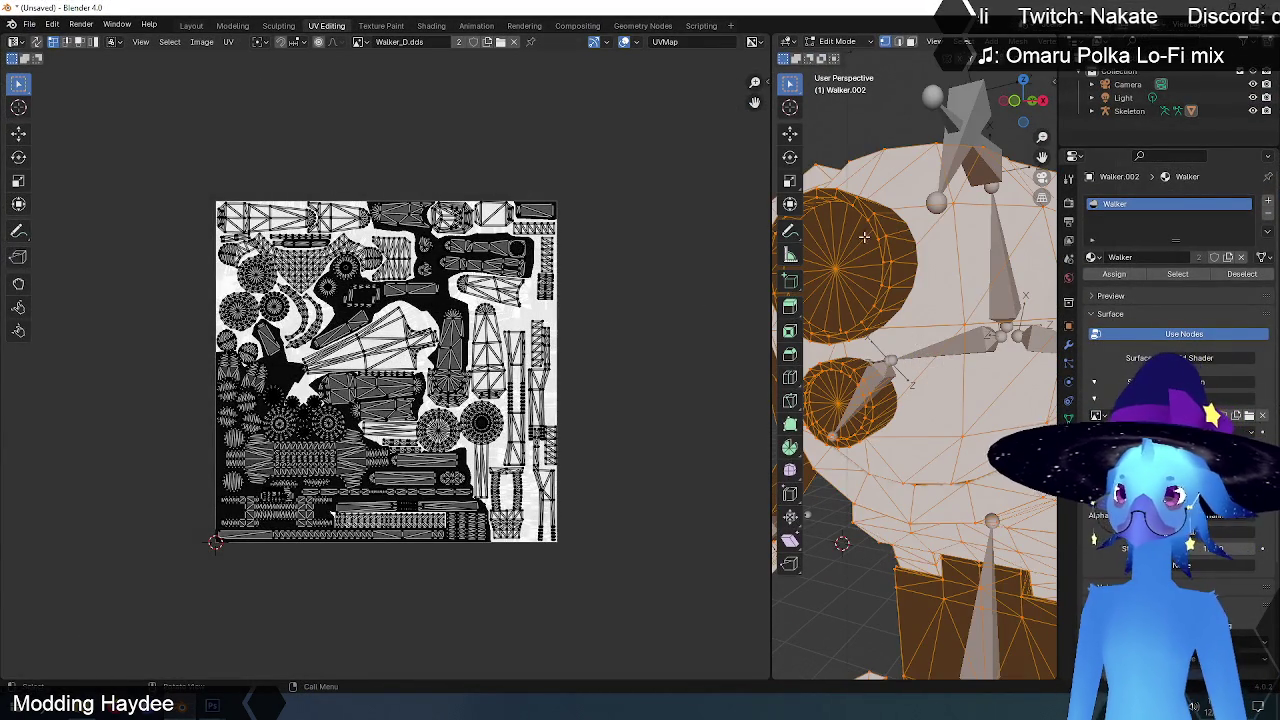
{"action": "key", "text": "alt+a"}
{"action": "left_click", "coordinate": [848, 257]}
{"action": "key", "text": "alt+z"}
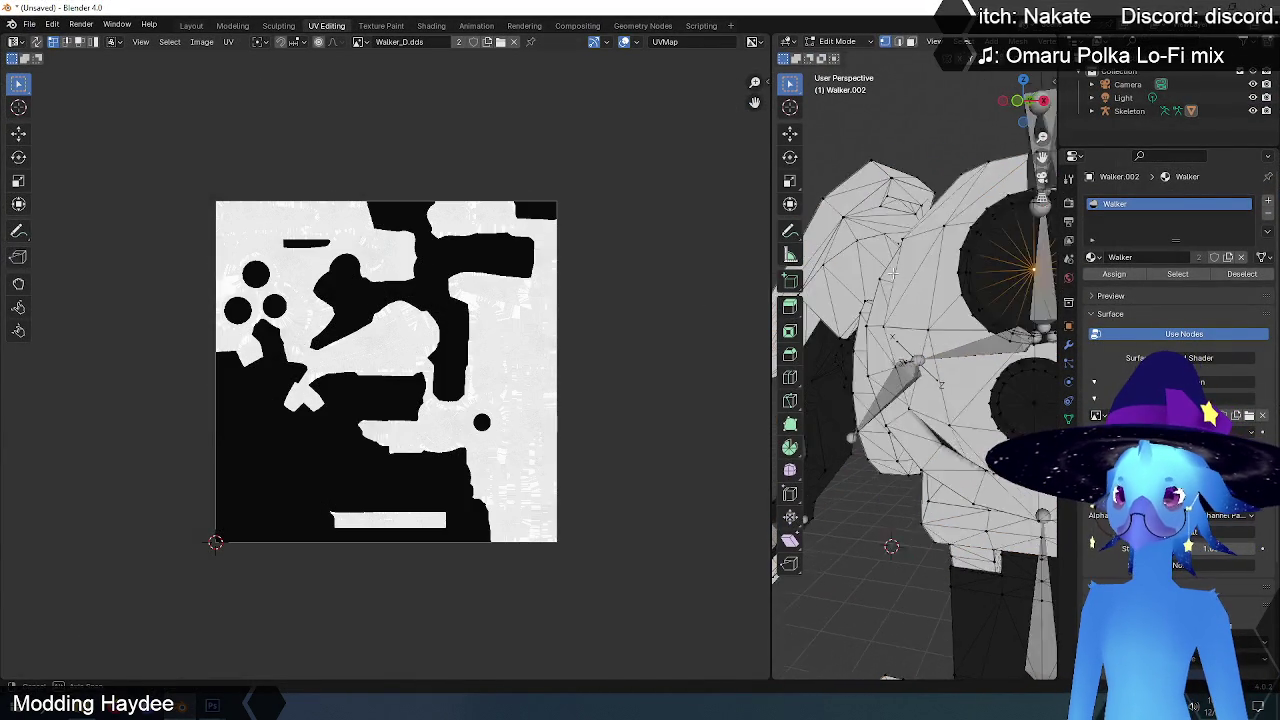
{"action": "key", "text": "alt+z"}
{"action": "key", "text": "ctrl+l"}
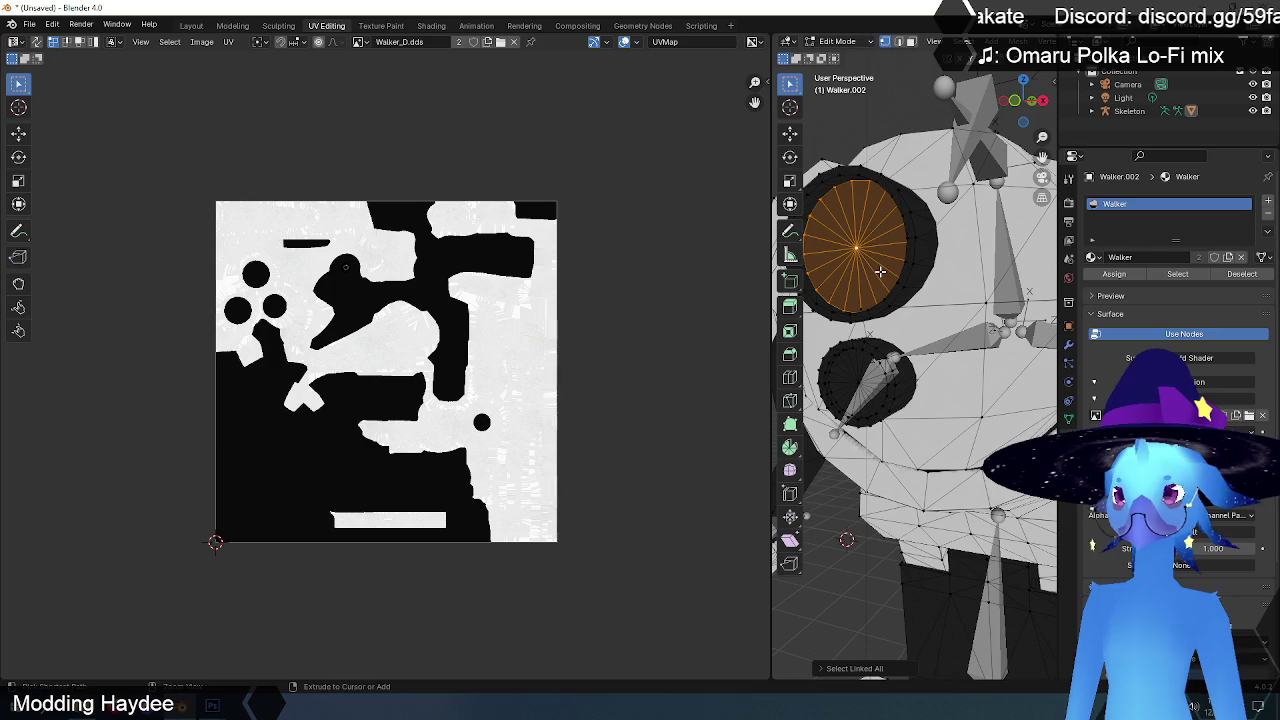
Step: Zoom and pan the UV Editor to inspect the eye's UV disc on the texture
{"action": "scroll", "coordinate": [376, 333], "scroll_direction": "up", "scroll_amount": 4}
{"action": "scroll", "coordinate": [376, 333], "scroll_direction": "up", "scroll_amount": 1}
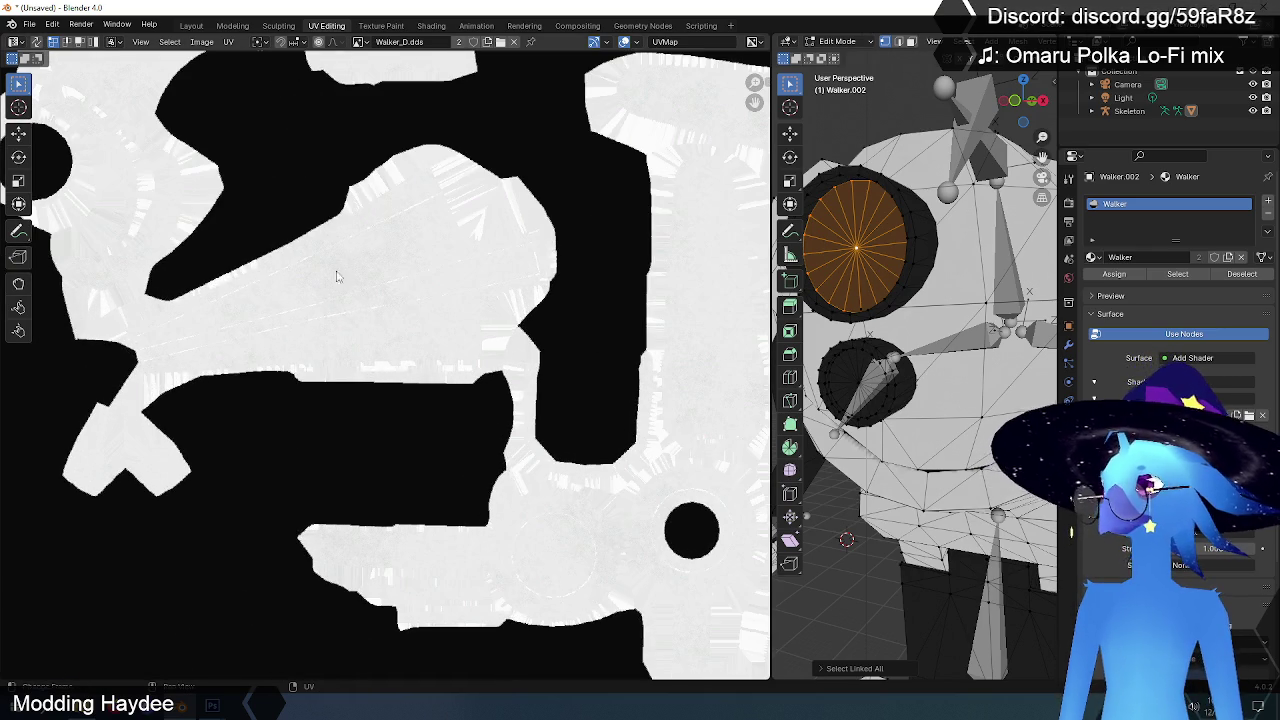
{"action": "mouse_move", "coordinate": [313, 223]}
{"action": "middle_mouse_down"}
{"action": "mouse_move", "coordinate": [387, 329]}
{"action": "mouse_move", "coordinate": [463, 486]}
{"action": "middle_mouse_up"}
{"action": "scroll", "coordinate": [443, 323], "scroll_direction": "up", "scroll_amount": 2}
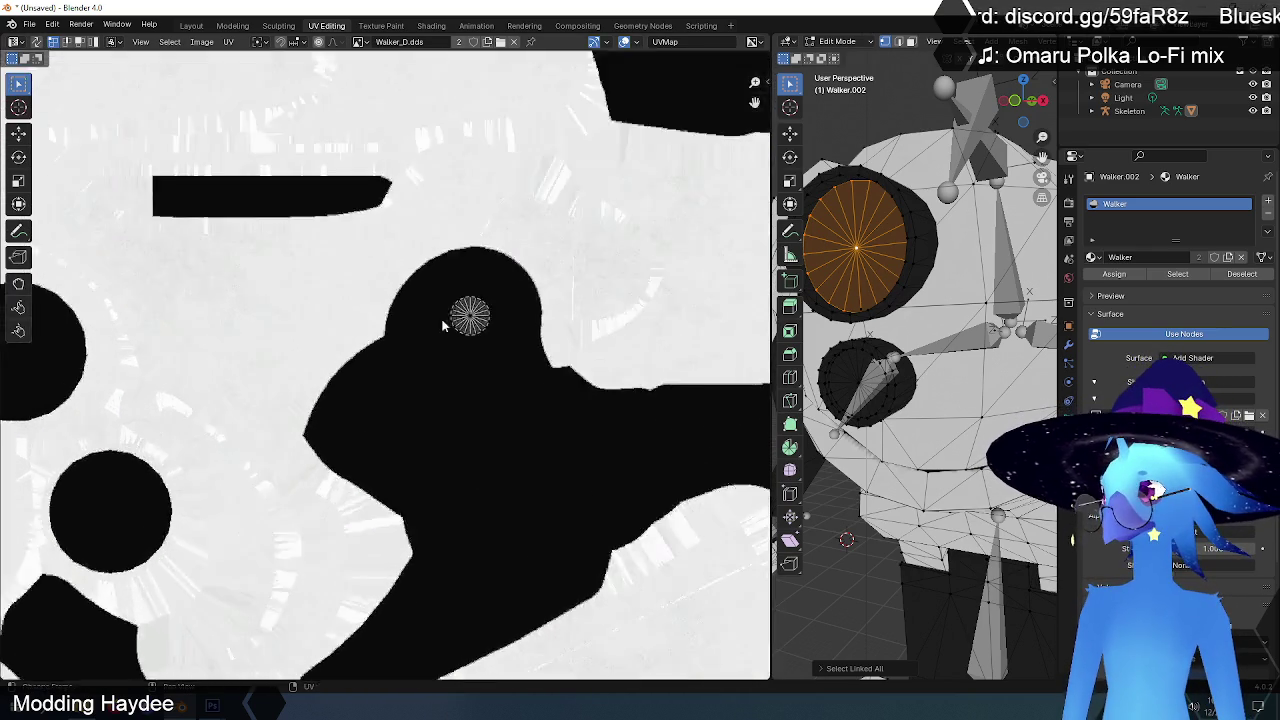
{"action": "scroll", "coordinate": [503, 303], "scroll_direction": "up", "scroll_amount": 4}
{"action": "middle_click_drag", "start_coordinate": [503, 303], "coordinate": [300, 443]}
{"action": "scroll", "coordinate": [320, 430], "scroll_direction": "down", "scroll_amount": 4}
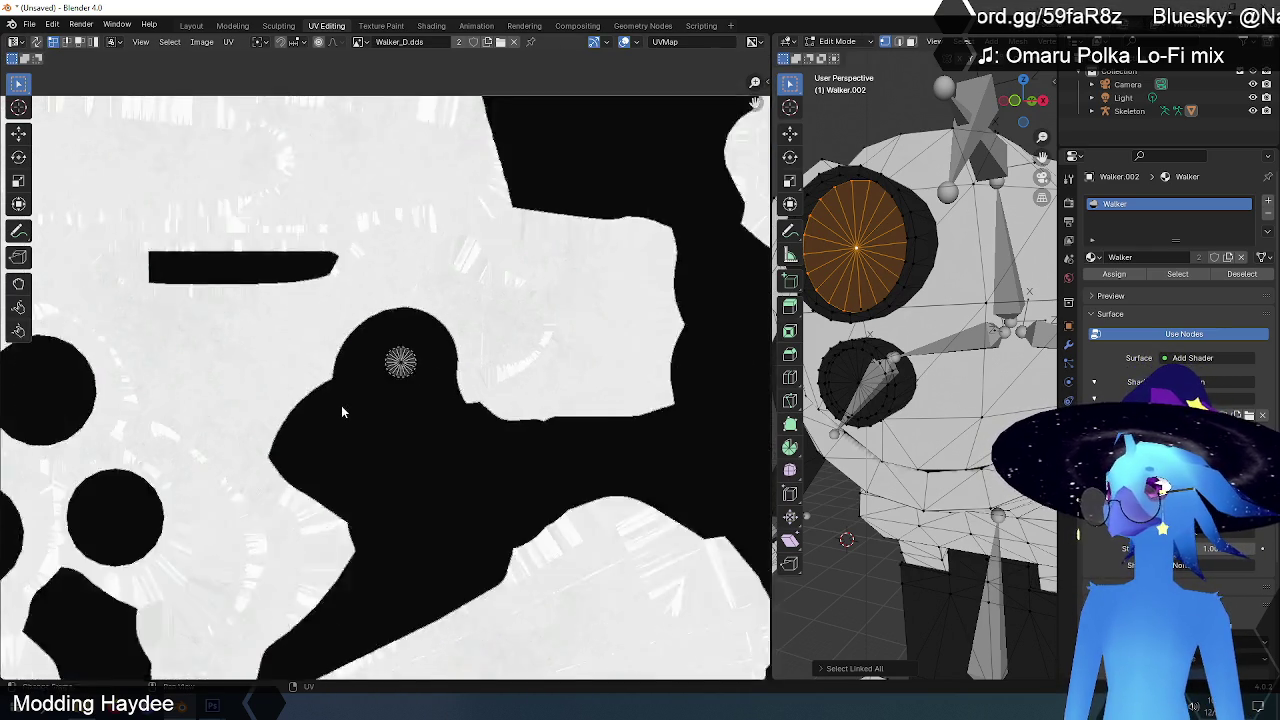
{"action": "scroll", "coordinate": [400, 400], "scroll_direction": "down", "scroll_amount": 4}
{"action": "scroll", "coordinate": [435, 426], "scroll_direction": "down", "scroll_amount": 3}
{"action": "middle_click_drag", "start_coordinate": [435, 426], "coordinate": [450, 306]}
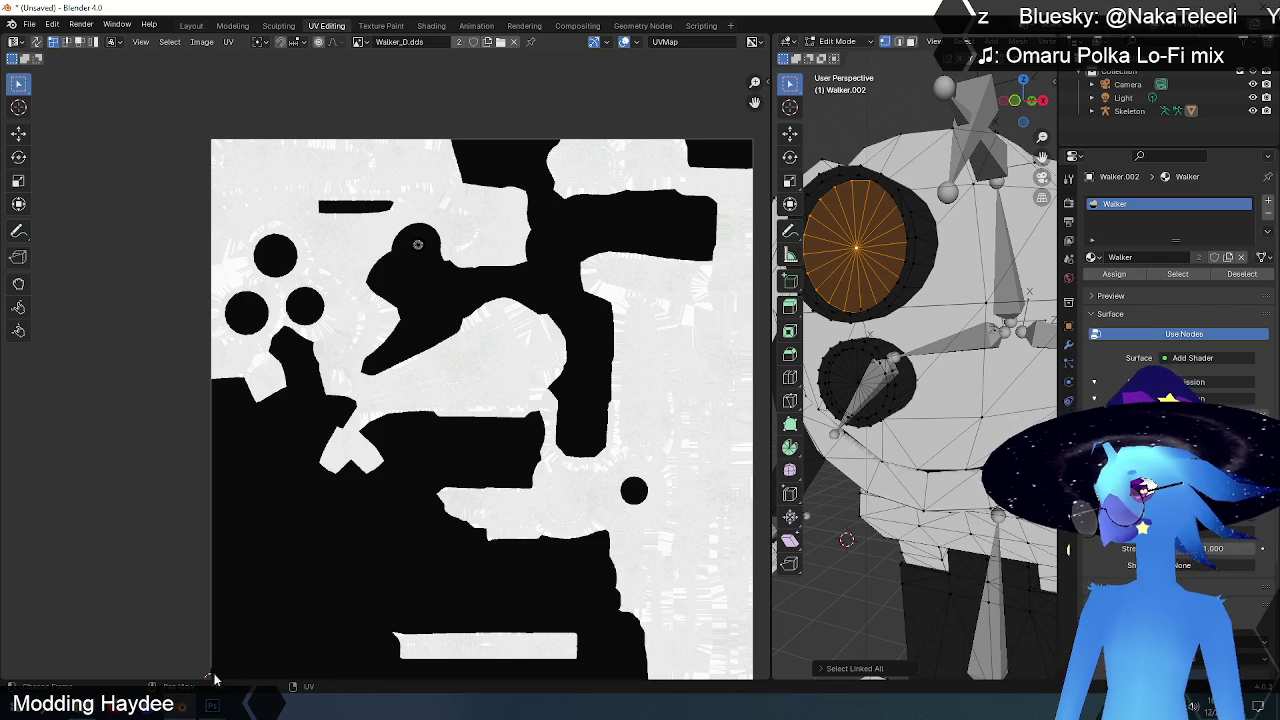
{"action": "mouse_move", "coordinate": [213, 706]}
{"action": "left_click", "coordinate": [283, 652]}
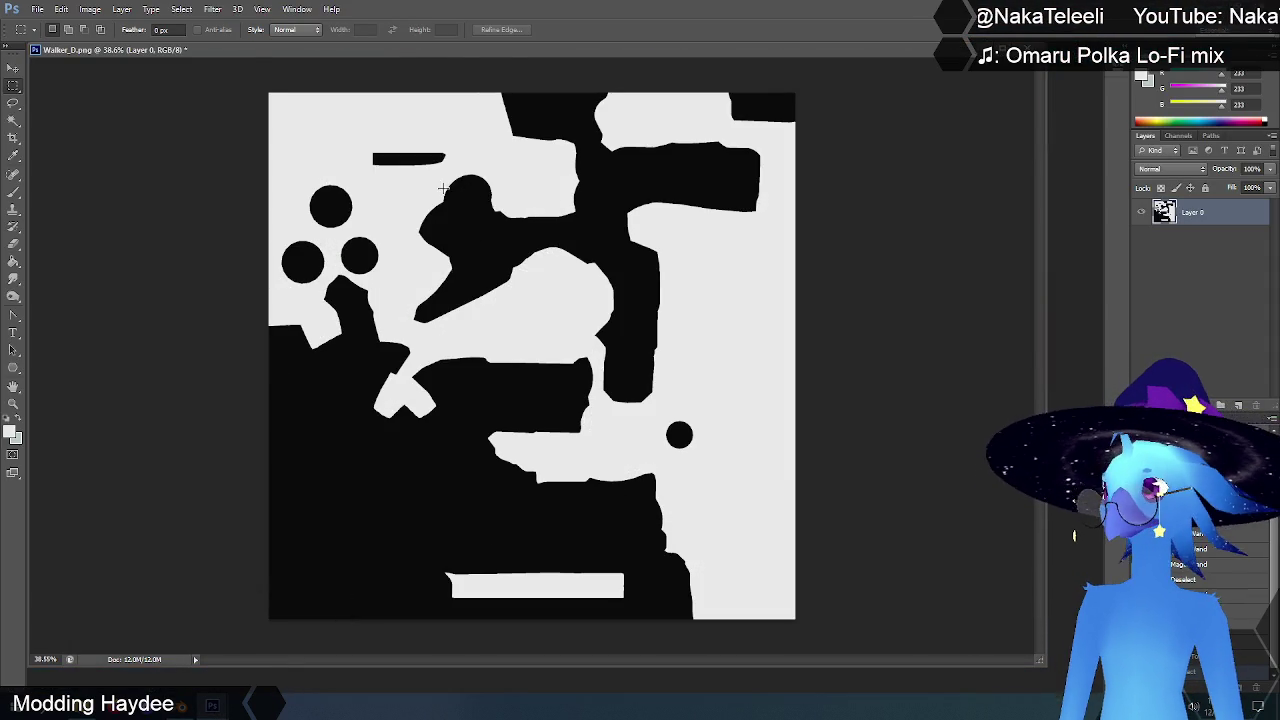
Step: Pick a red foreground colour and paint a small dot on the dark blob
{"action": "scroll", "coordinate": [483, 137], "scroll_direction": "up", "scroll_amount": 2, "text": "alt"}
{"action": "scroll", "coordinate": [449, 149], "scroll_direction": "up", "scroll_amount": 2, "text": "alt"}
{"action": "scroll", "coordinate": [429, 149], "scroll_direction": "up", "scroll_amount": 3, "text": "alt"}
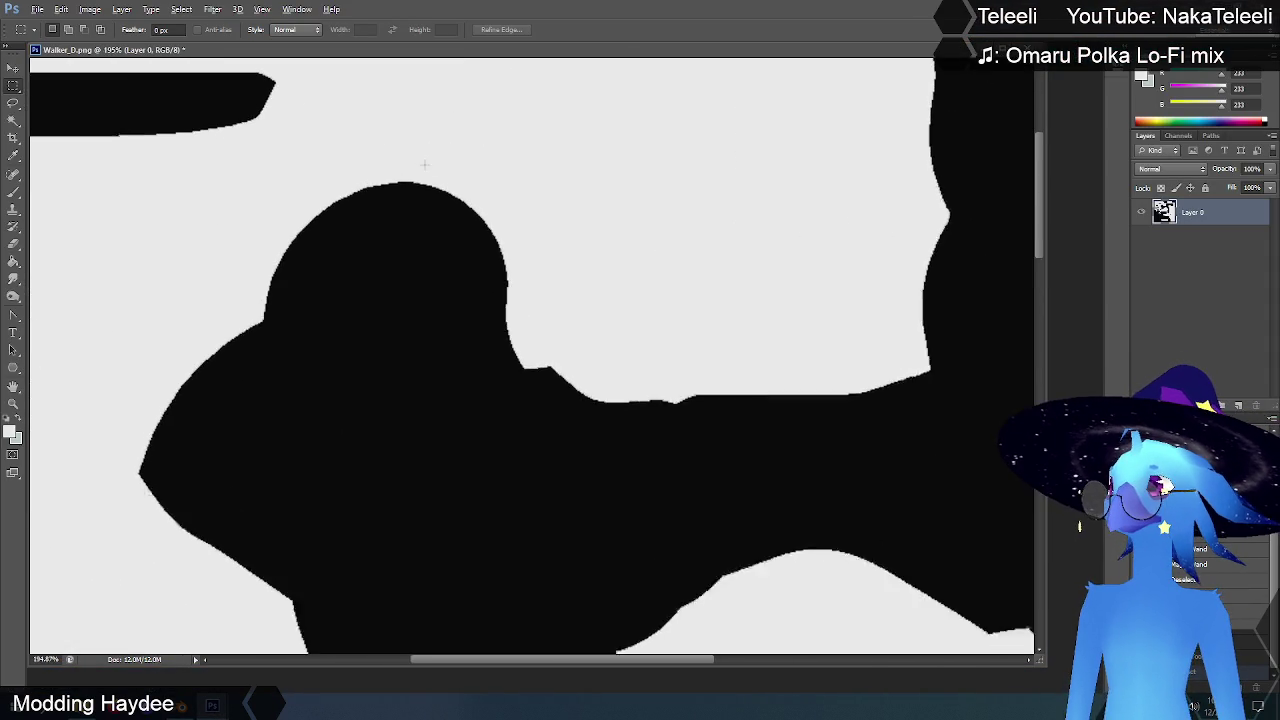
{"action": "scroll", "coordinate": [415, 185], "scroll_direction": "up", "scroll_amount": 2, "text": "alt"}
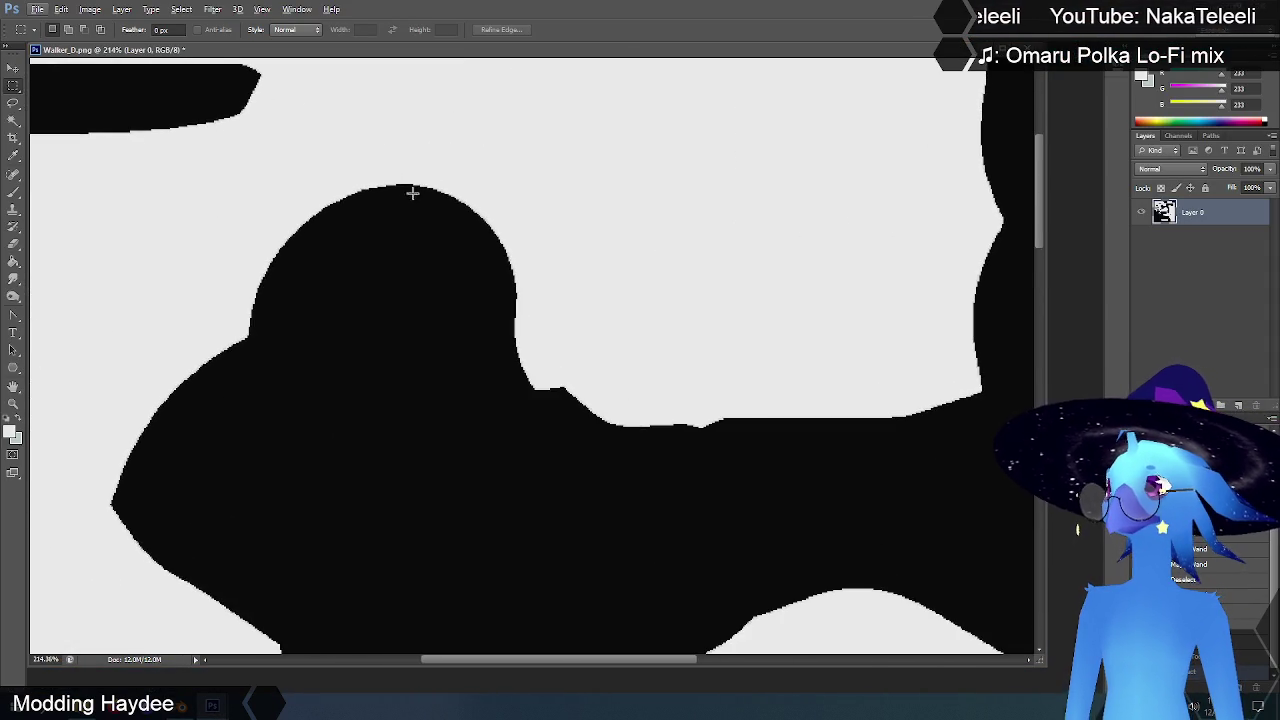
{"action": "left_click", "coordinate": [1261, 119]}
{"action": "left_click_drag", "start_coordinate": [1205, 95], "coordinate": [1136, 101]}
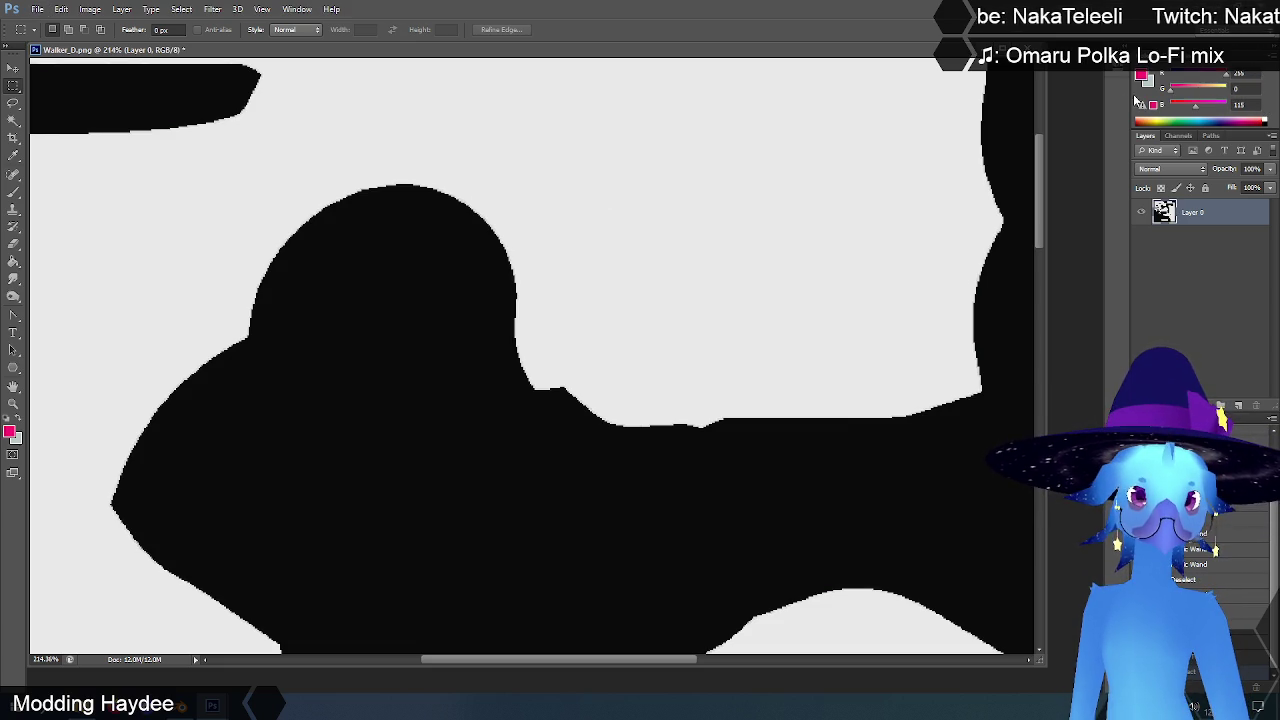
{"action": "left_click", "coordinate": [12, 193]}
{"action": "right_click", "coordinate": [421, 335]}
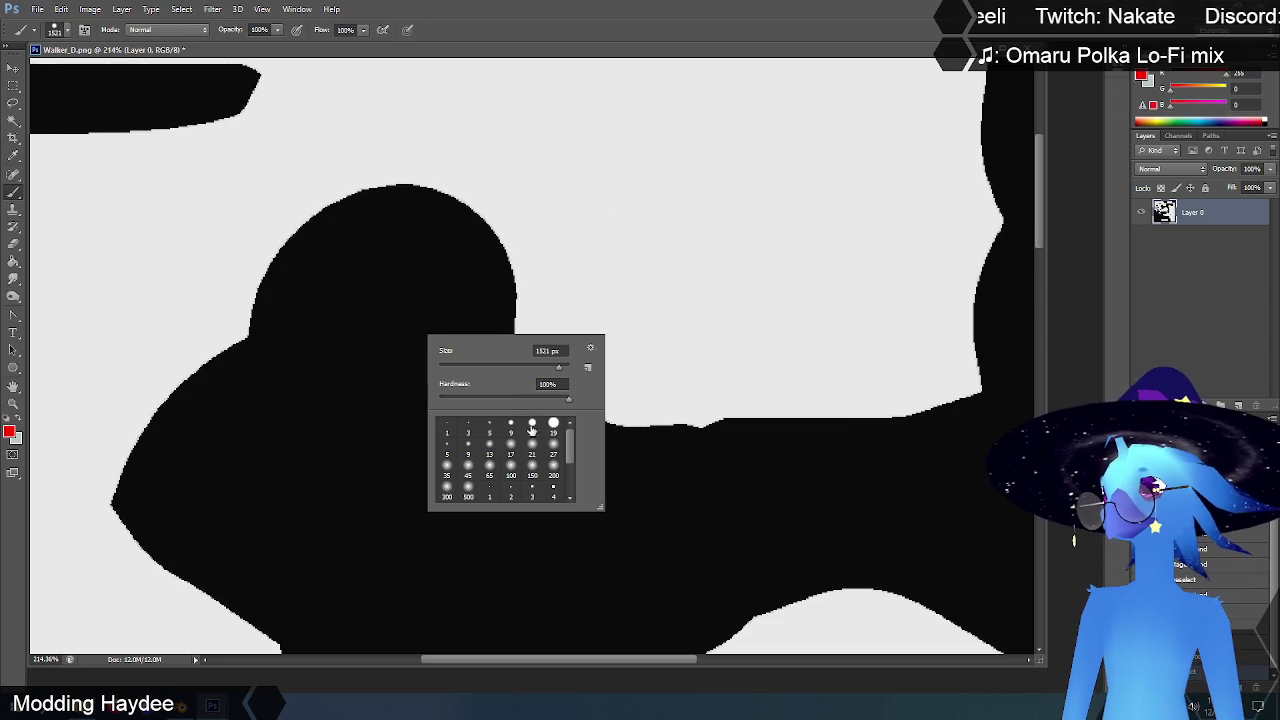
{"action": "left_click", "coordinate": [467, 369]}
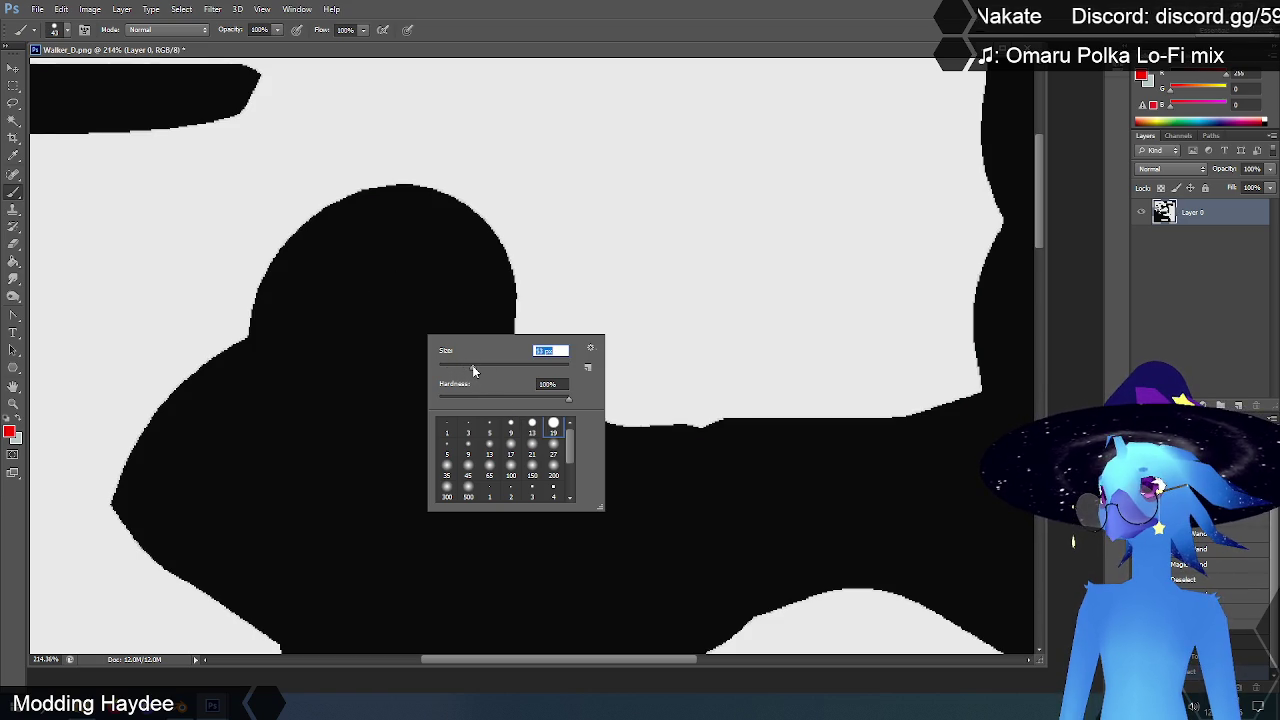
{"action": "left_click", "coordinate": [387, 307]}
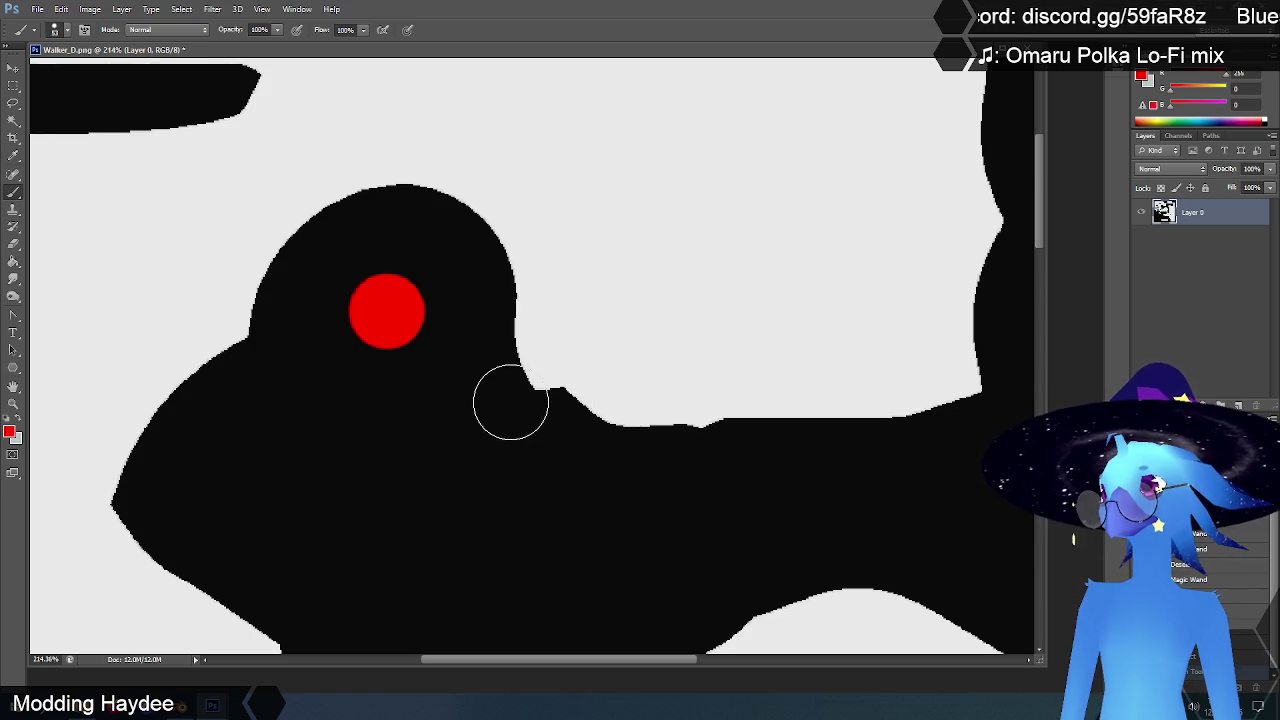
Step: Save Walker_D.png and close the document
{"action": "scroll", "coordinate": [457, 258], "scroll_direction": "down", "scroll_amount": 2, "text": "alt"}
{"action": "scroll", "coordinate": [457, 258], "scroll_direction": "down", "scroll_amount": 2, "text": "alt"}
{"action": "scroll", "coordinate": [455, 260], "scroll_direction": "down", "scroll_amount": 1, "text": "alt"}
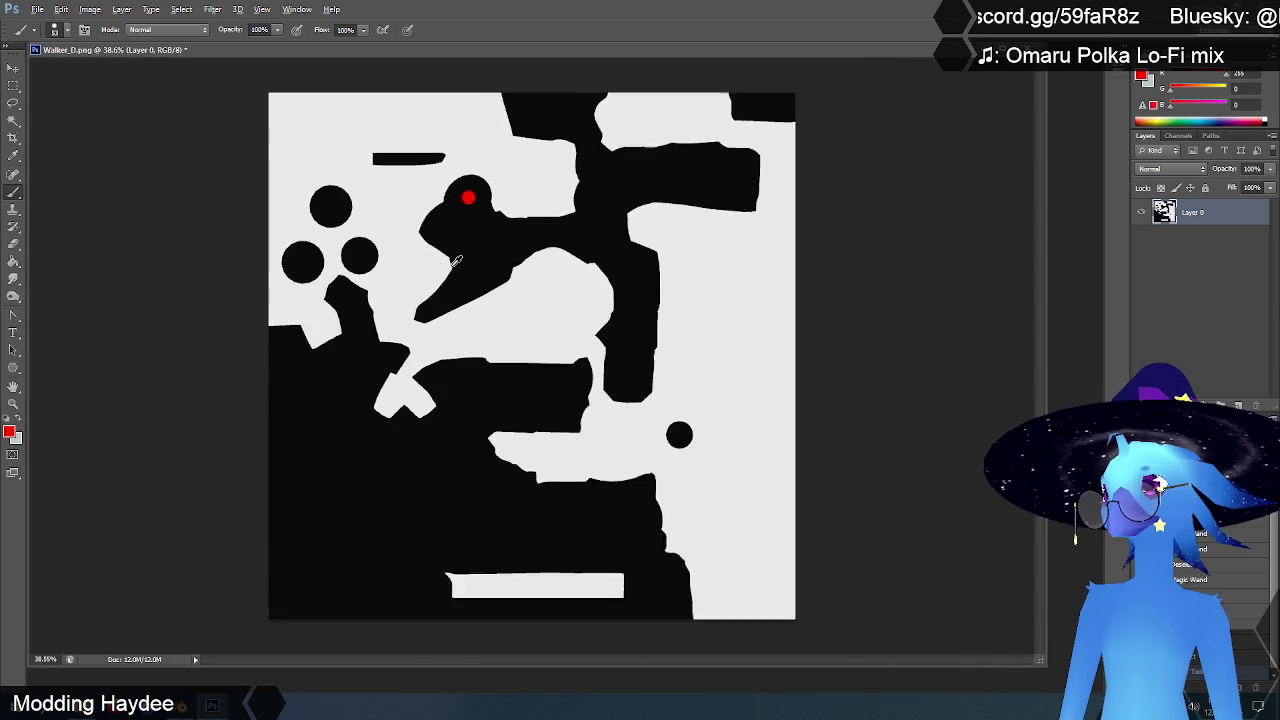
{"action": "left_click", "coordinate": [37, 9]}
{"action": "left_click", "coordinate": [90, 157]}
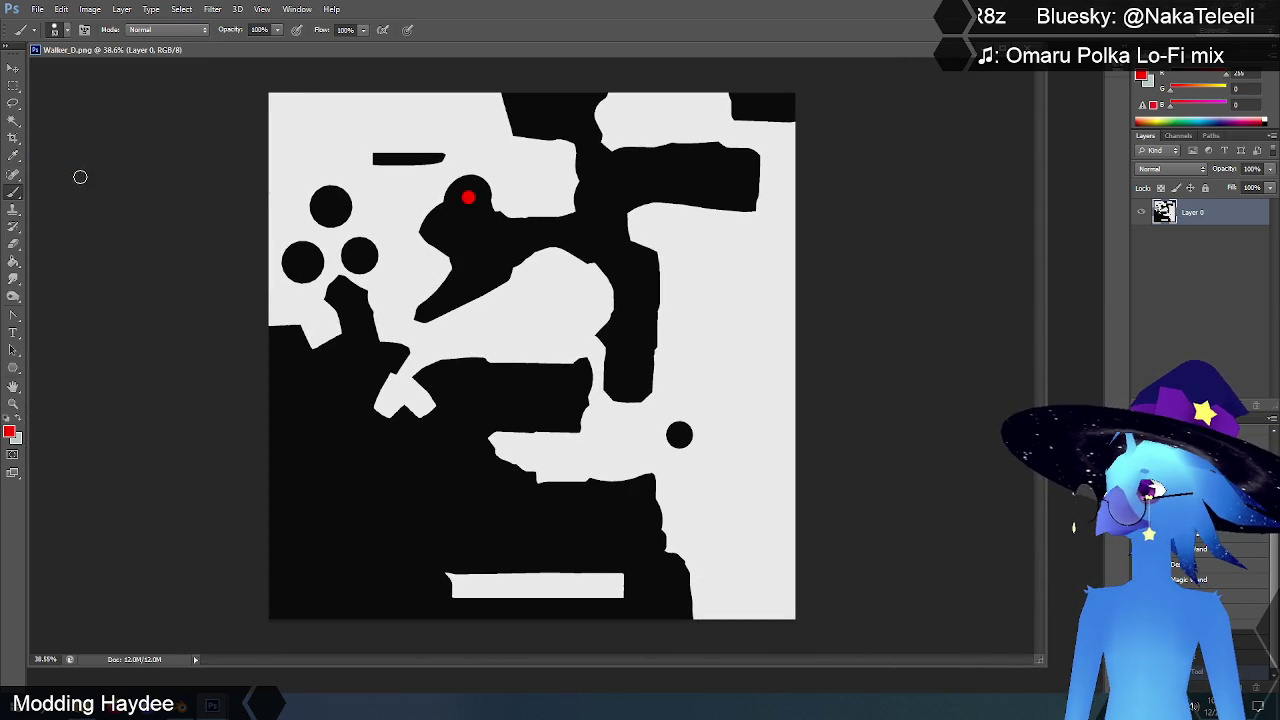
{"action": "key", "text": "ctrl+w"}
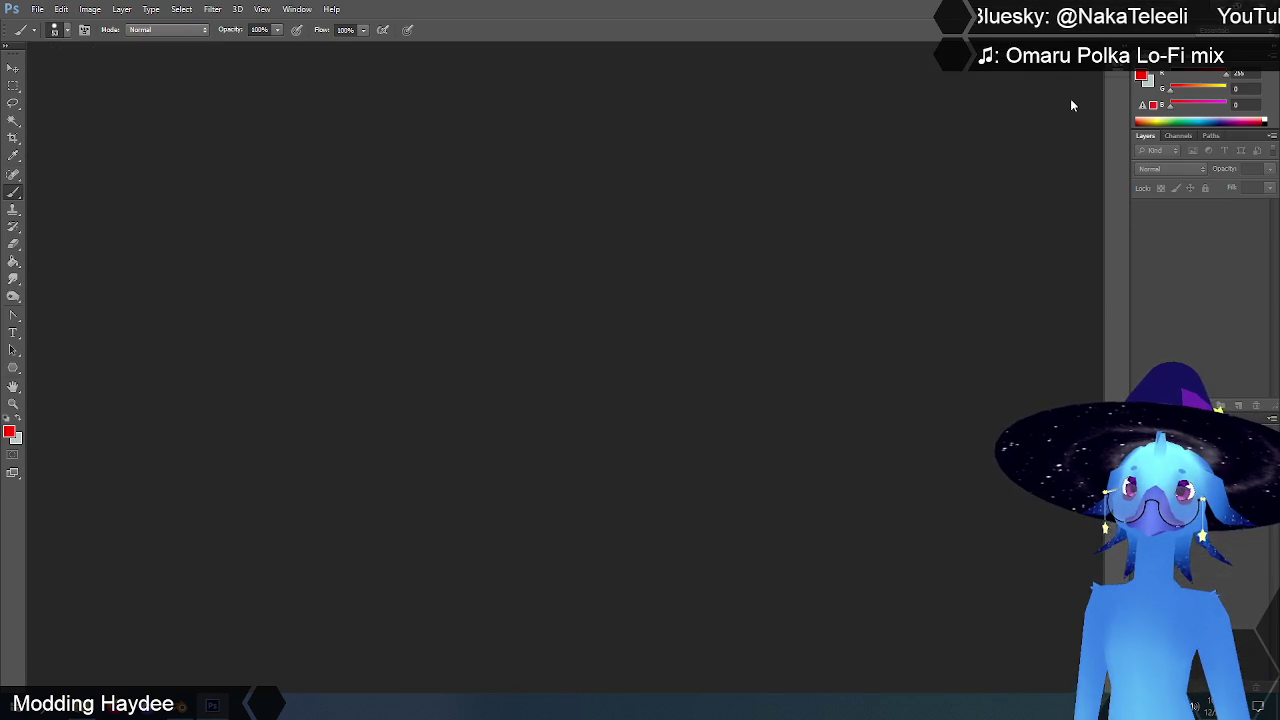
Step: Return to Blender and switch to the Layout workspace with nothing selected
{"action": "key", "text": "alt+Tab"}
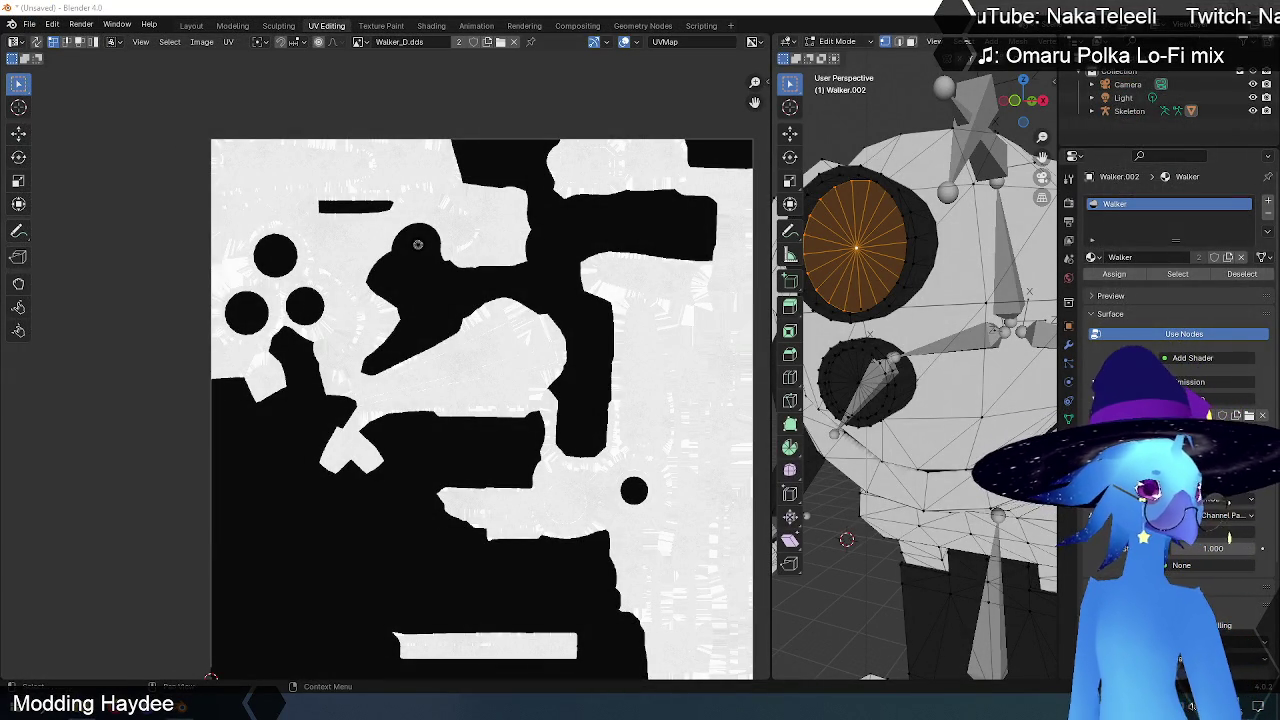
{"action": "left_click", "coordinate": [29, 24]}
{"action": "left_click", "coordinate": [1135, 111]}
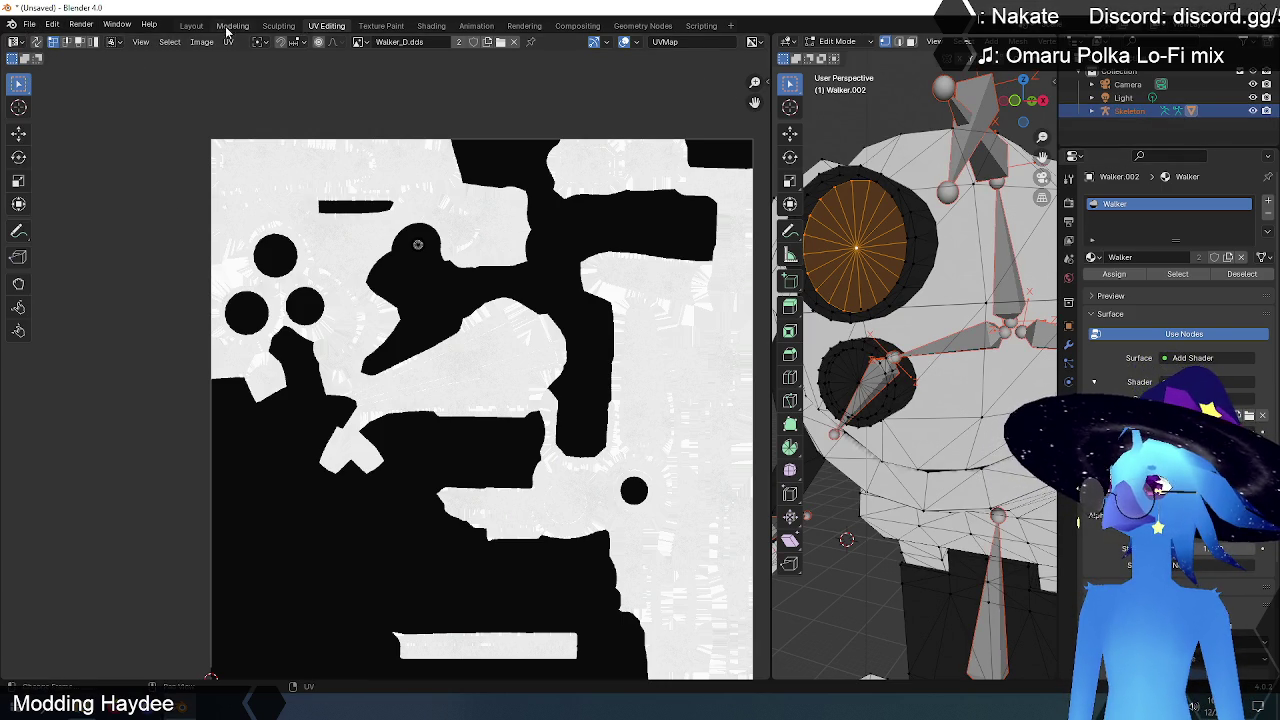
{"action": "left_click", "coordinate": [190, 25]}
{"action": "left_click", "coordinate": [338, 212]}
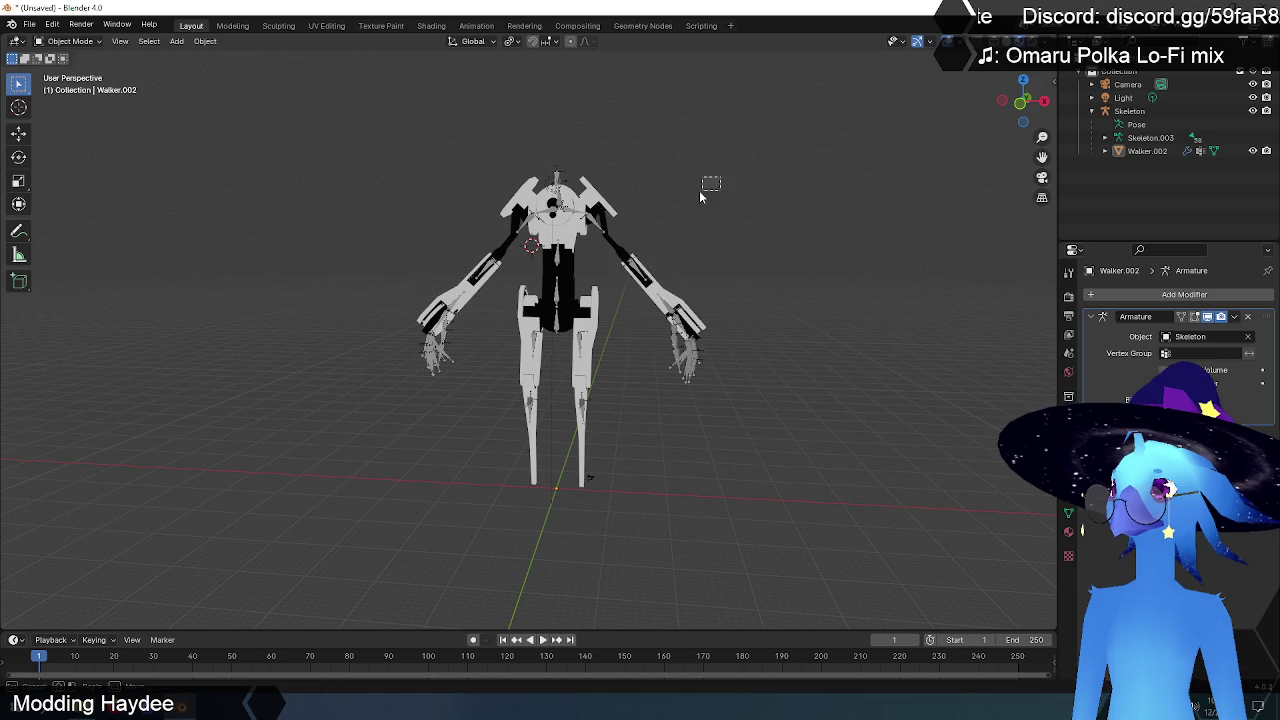
Step: Delete the Walker.002 mesh and then the Skeleton armature
{"action": "middle_click_drag", "start_coordinate": [747, 188], "coordinate": [677, 227]}
{"action": "left_click", "coordinate": [564, 232]}
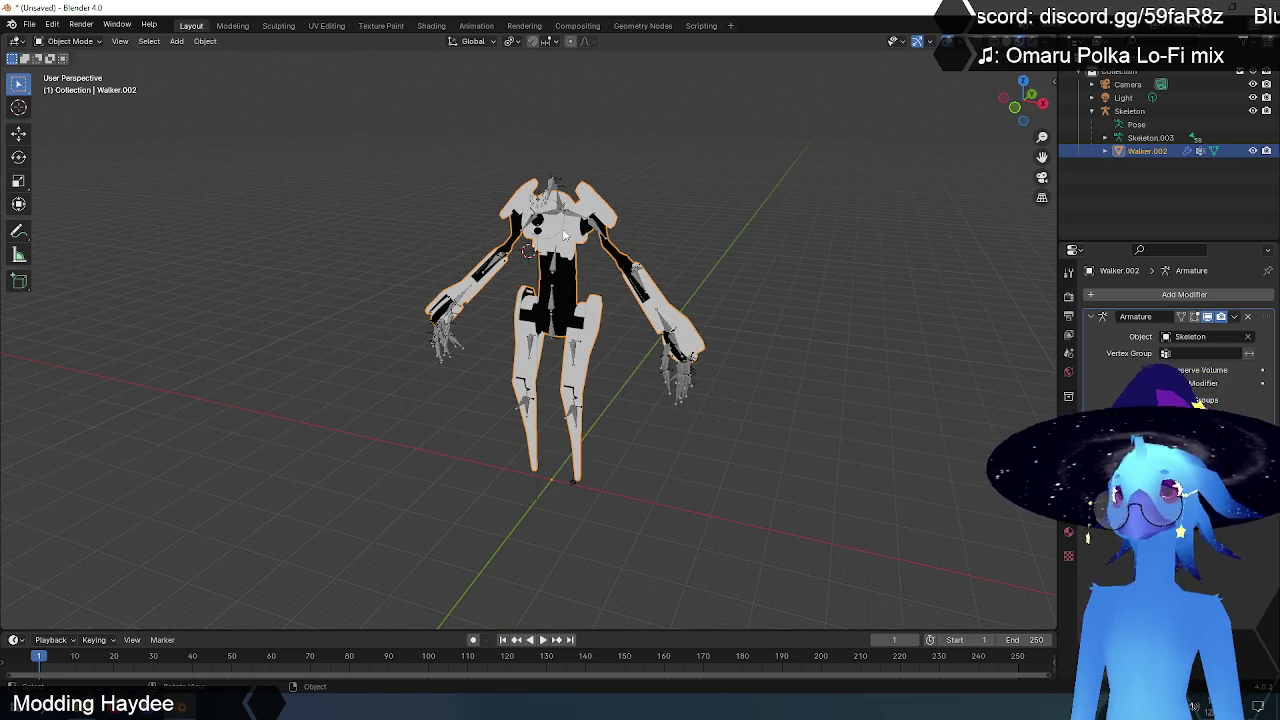
{"action": "key", "text": "Delete"}
{"action": "left_click", "coordinate": [563, 215]}
{"action": "key", "text": "Delete"}
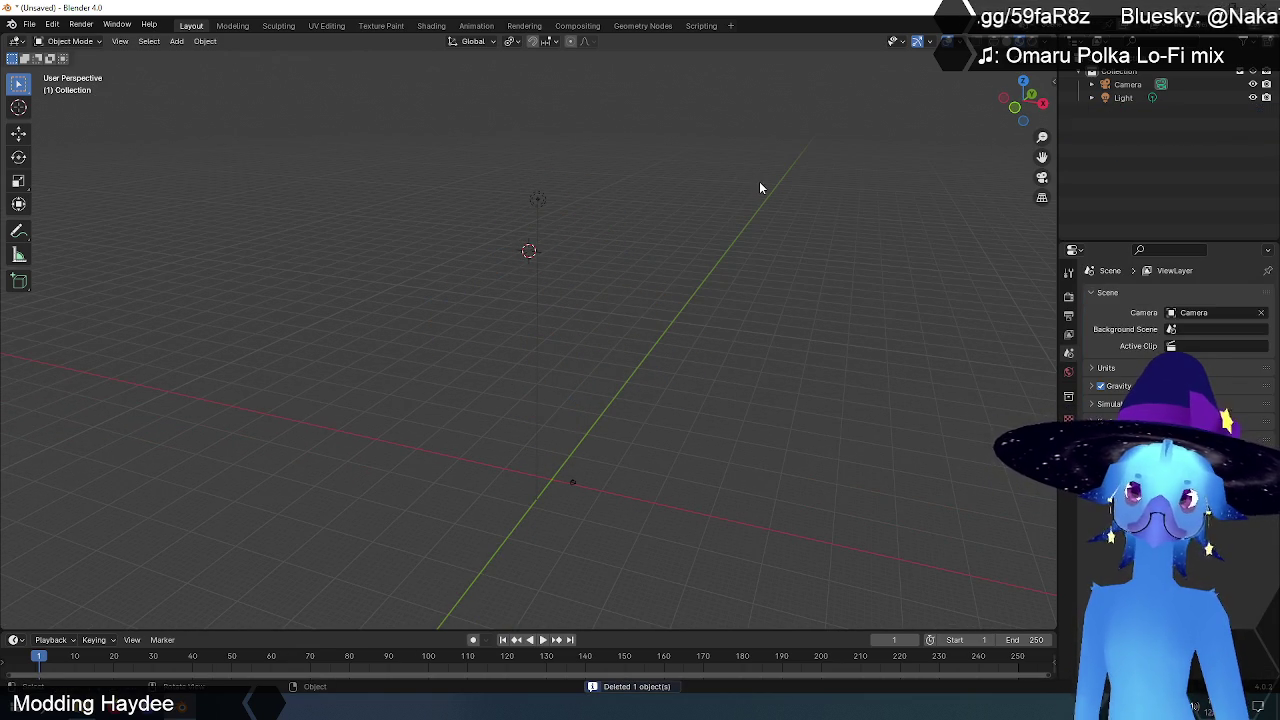
Step: Quit Blender with Ctrl+Q, discarding unsaved changes
{"action": "left_click", "coordinate": [38, 26]}
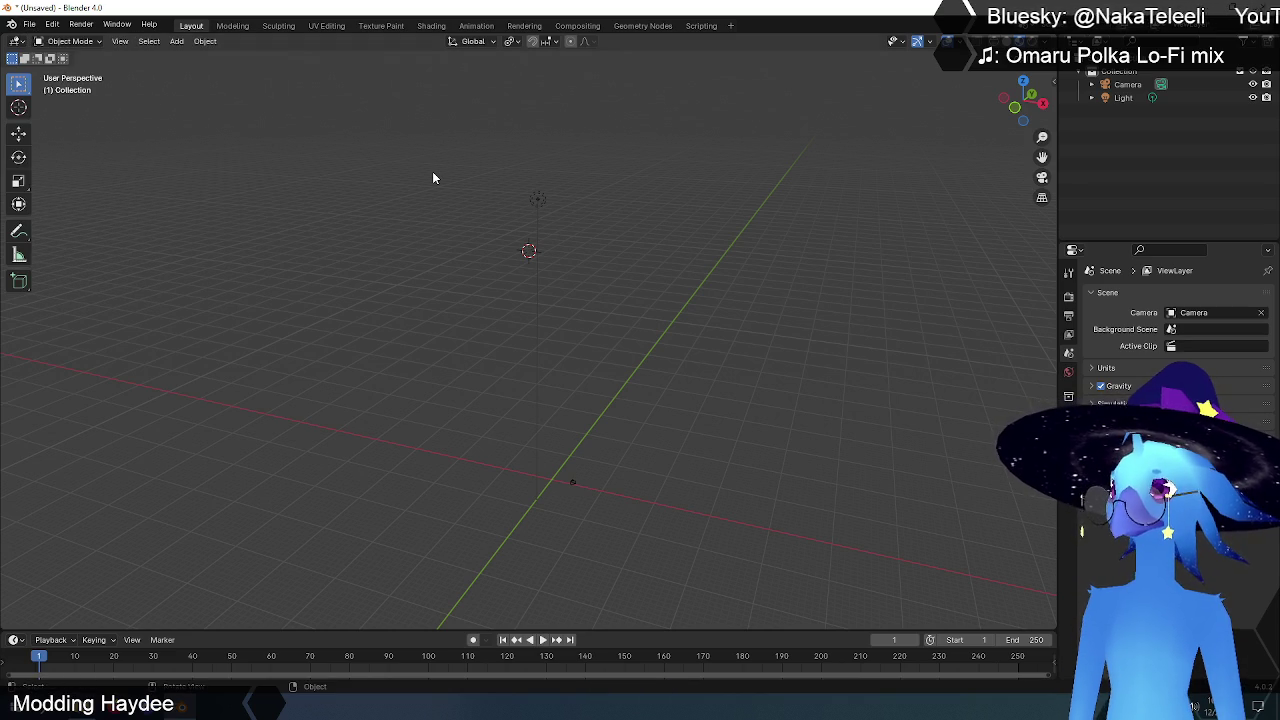
{"action": "left_click", "coordinate": [29, 26]}
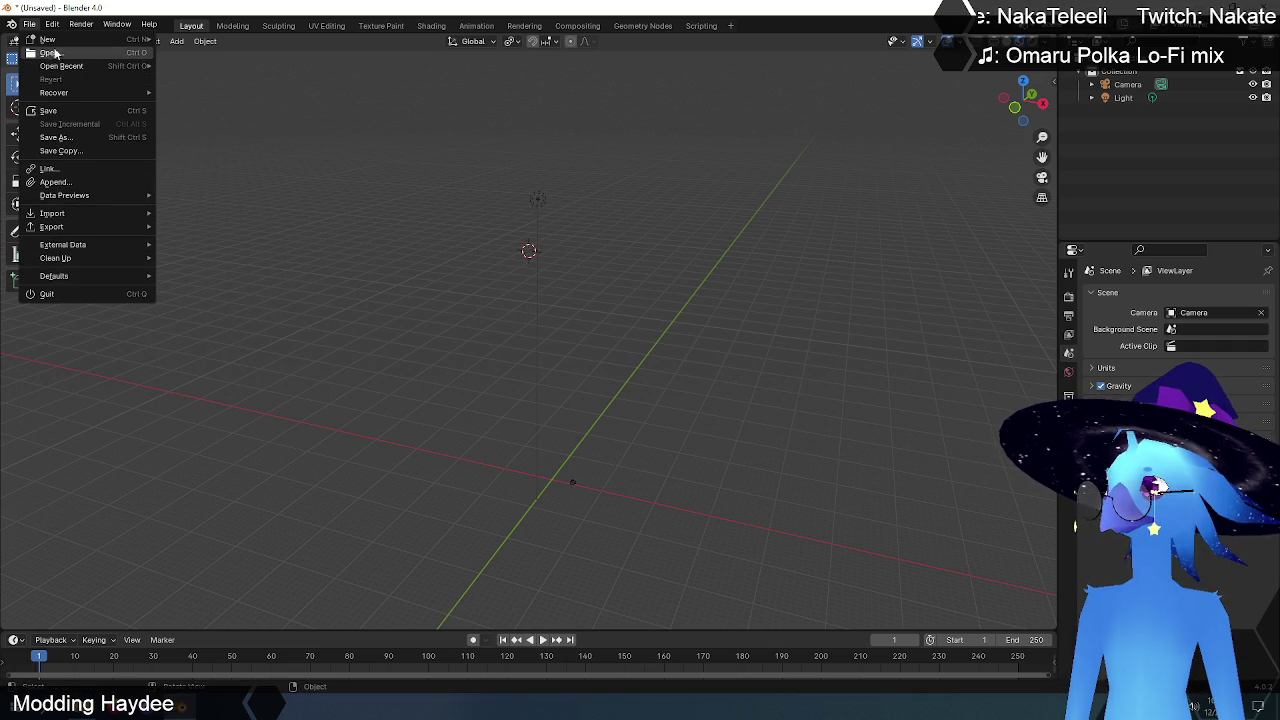
{"action": "mouse_move", "coordinate": [52, 24]}
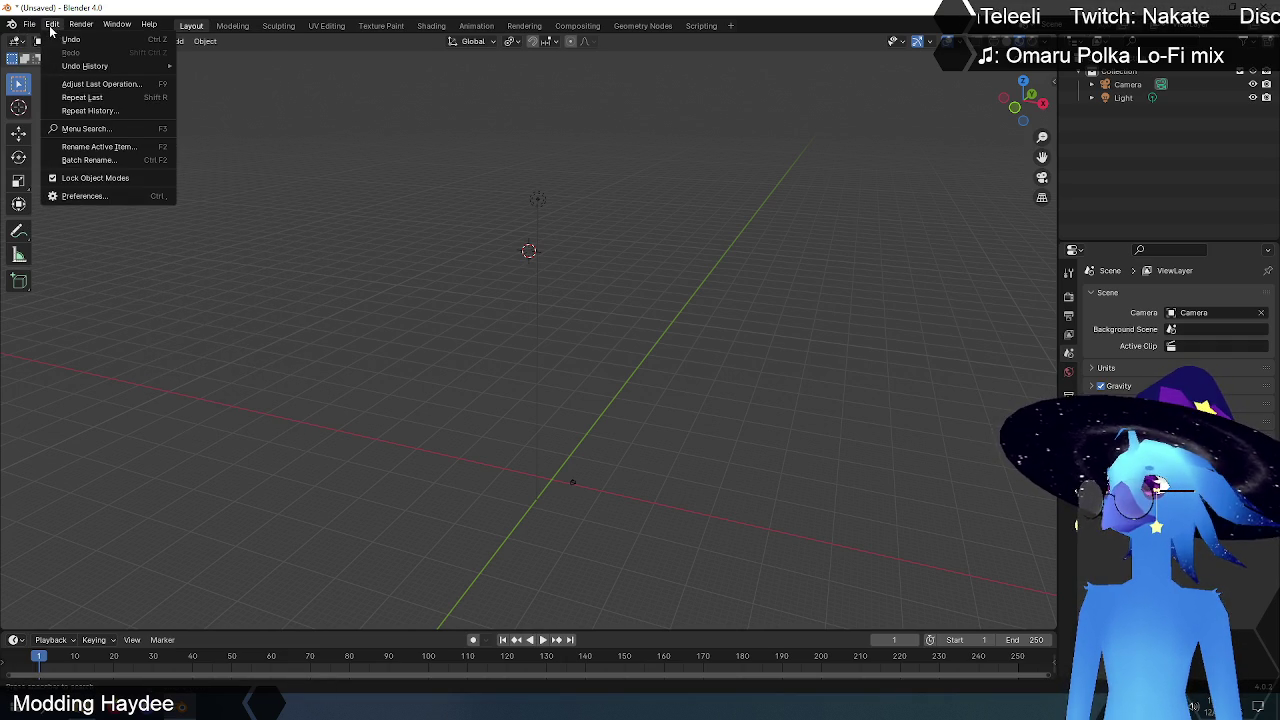
{"action": "key", "text": "ctrl+q"}
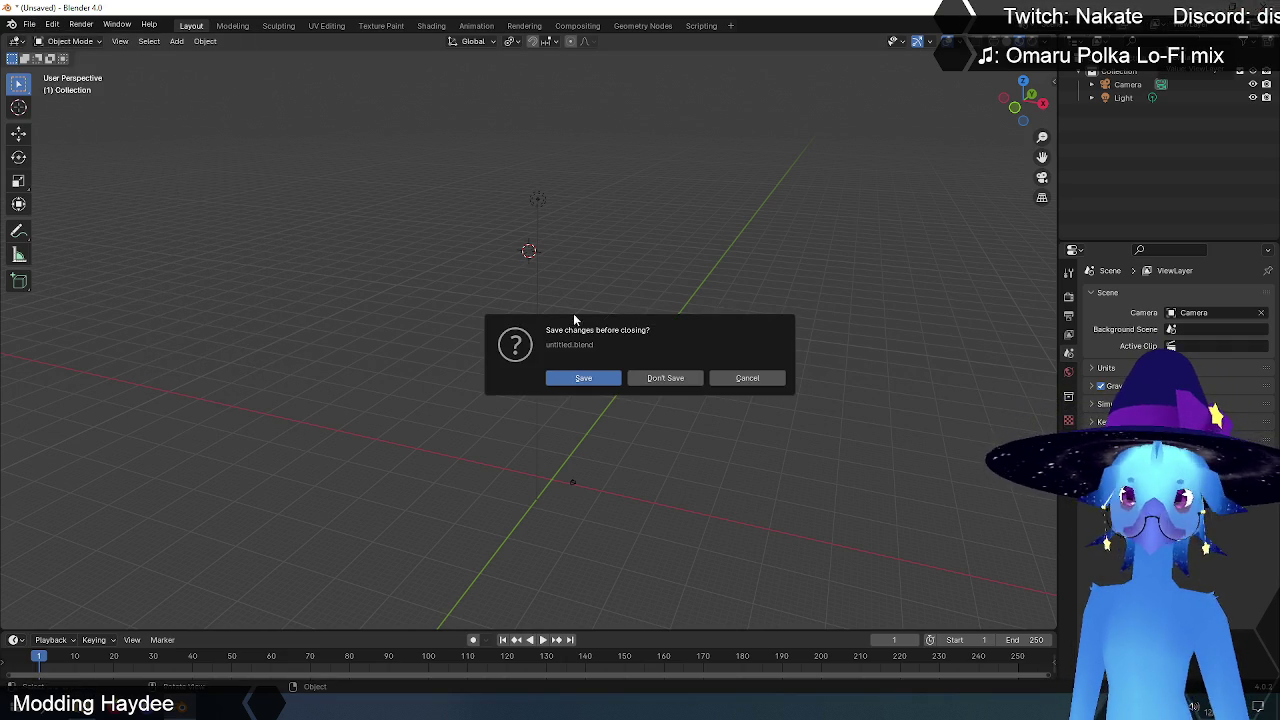
{"action": "left_click", "coordinate": [679, 381]}
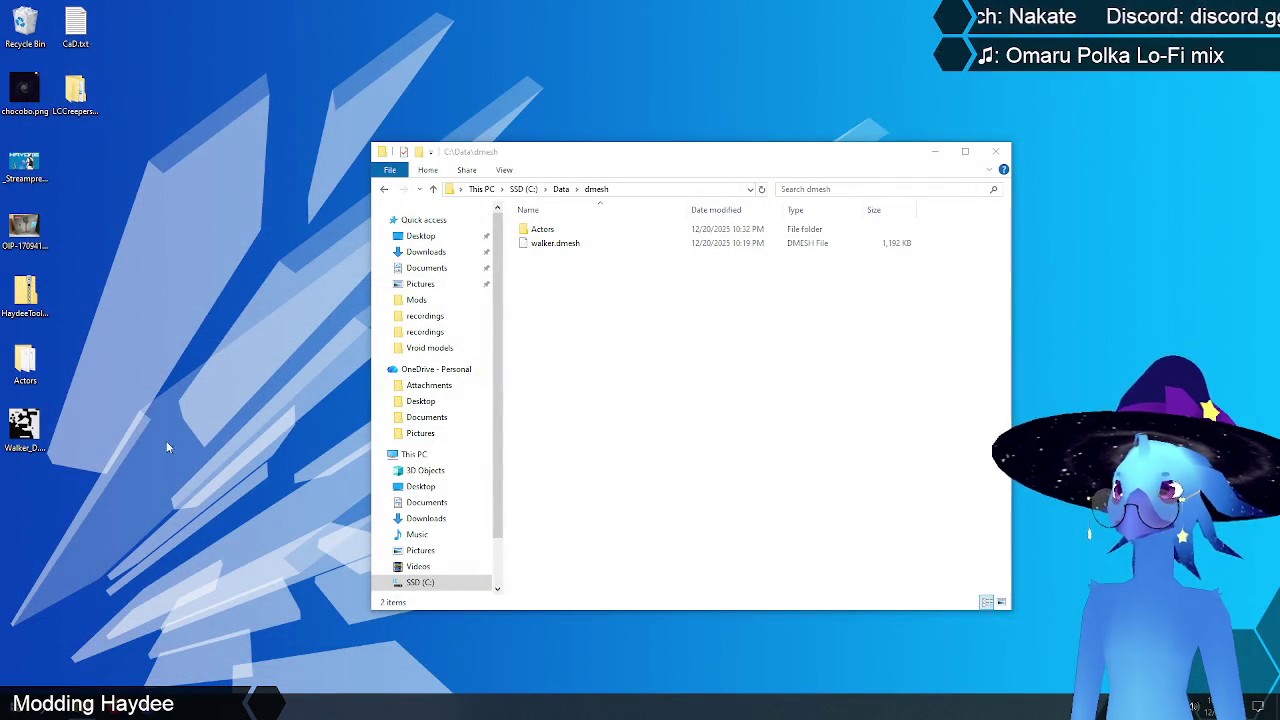
Step: Relaunch Blender from the Start menu and dismiss the splash screen
{"action": "left_click", "coordinate": [20, 706]}
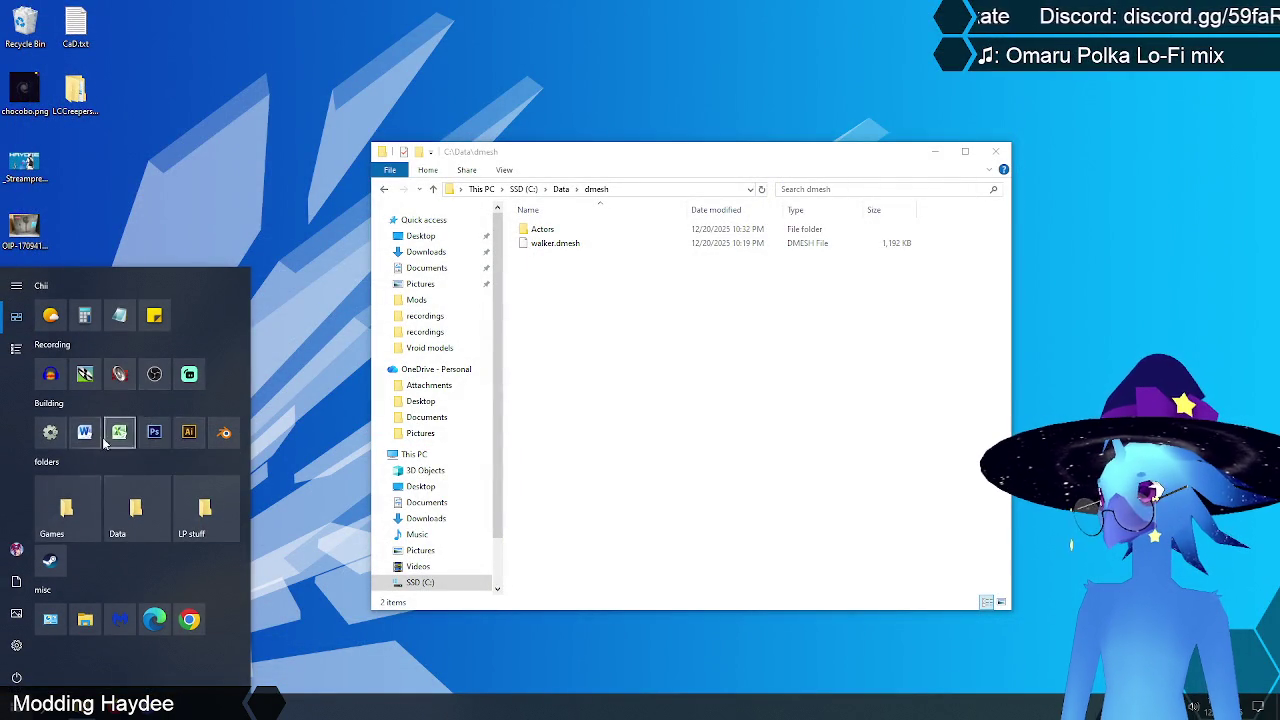
{"action": "left_click", "coordinate": [224, 432]}
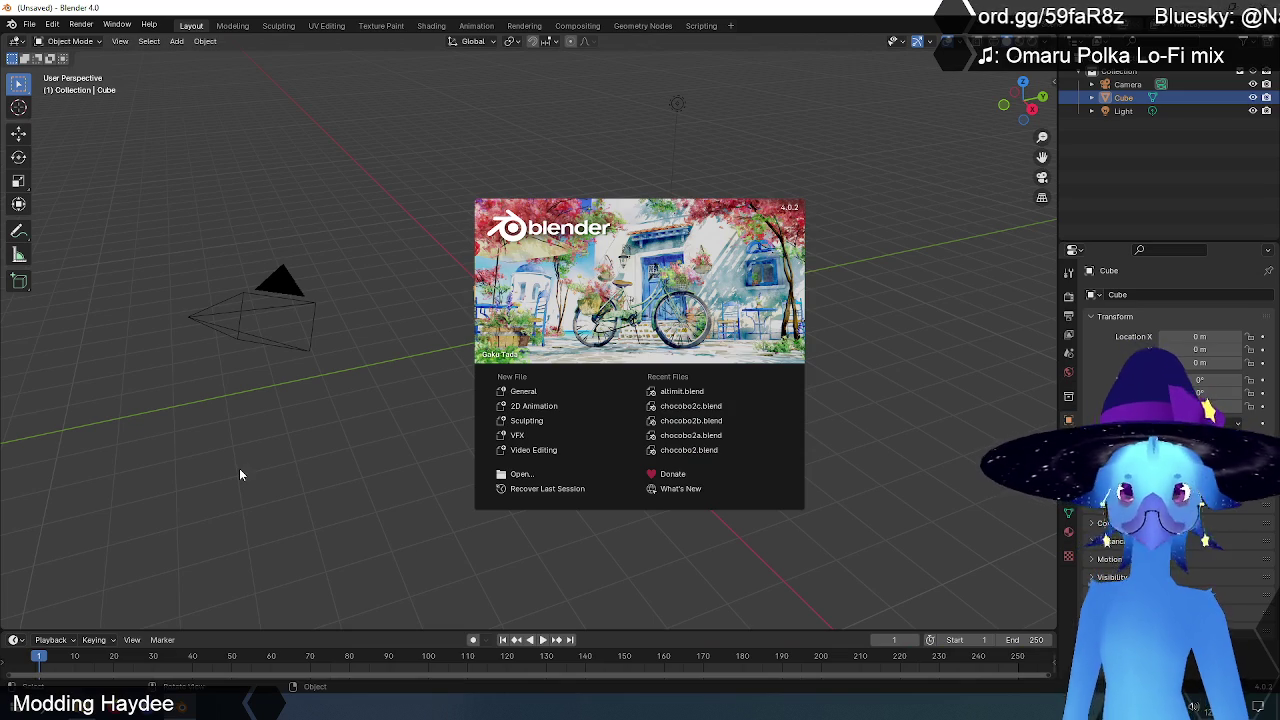
{"action": "left_click", "coordinate": [239, 468]}
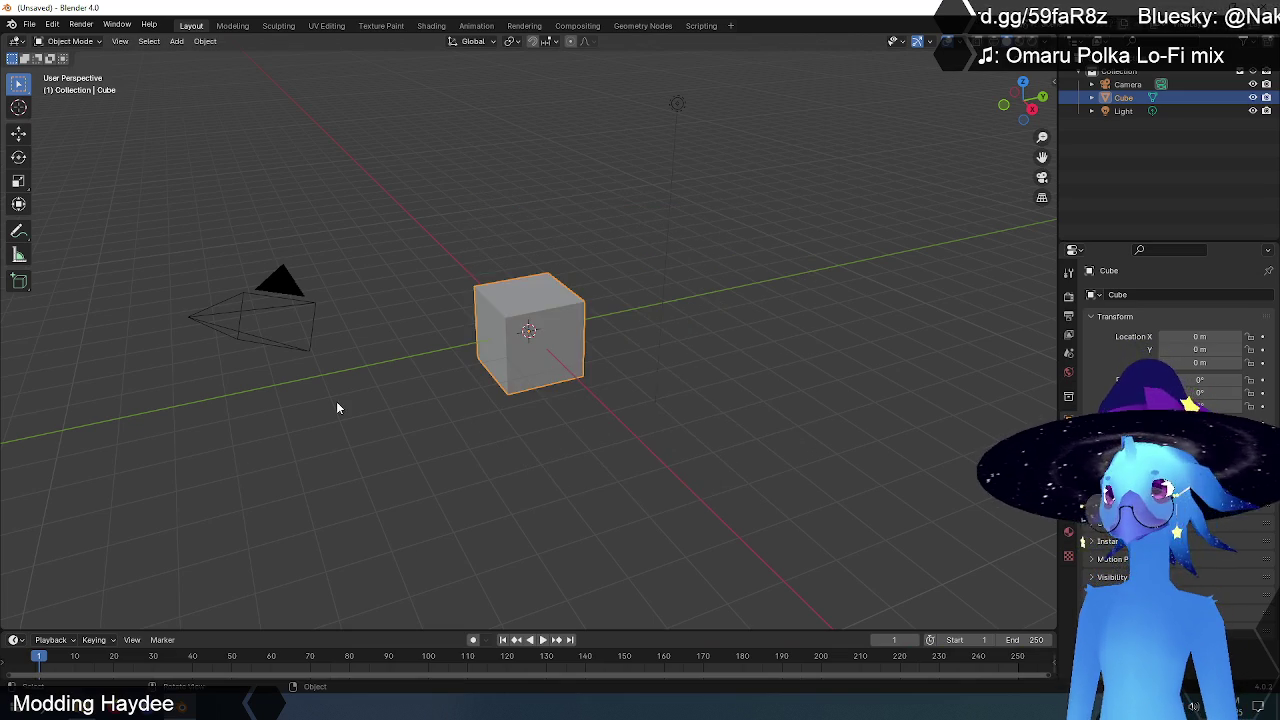
Step: Delete the default cube and import Walker.mesh from Desktop\Actors\Walker as a Haydee mesh
{"action": "key", "text": "Delete"}
{"action": "mouse_move", "coordinate": [646, 377]}
{"action": "middle_mouse_down"}
{"action": "mouse_move", "coordinate": [597, 374]}
{"action": "mouse_move", "coordinate": [622, 354]}
{"action": "mouse_move", "coordinate": [642, 365]}
{"action": "middle_mouse_up"}
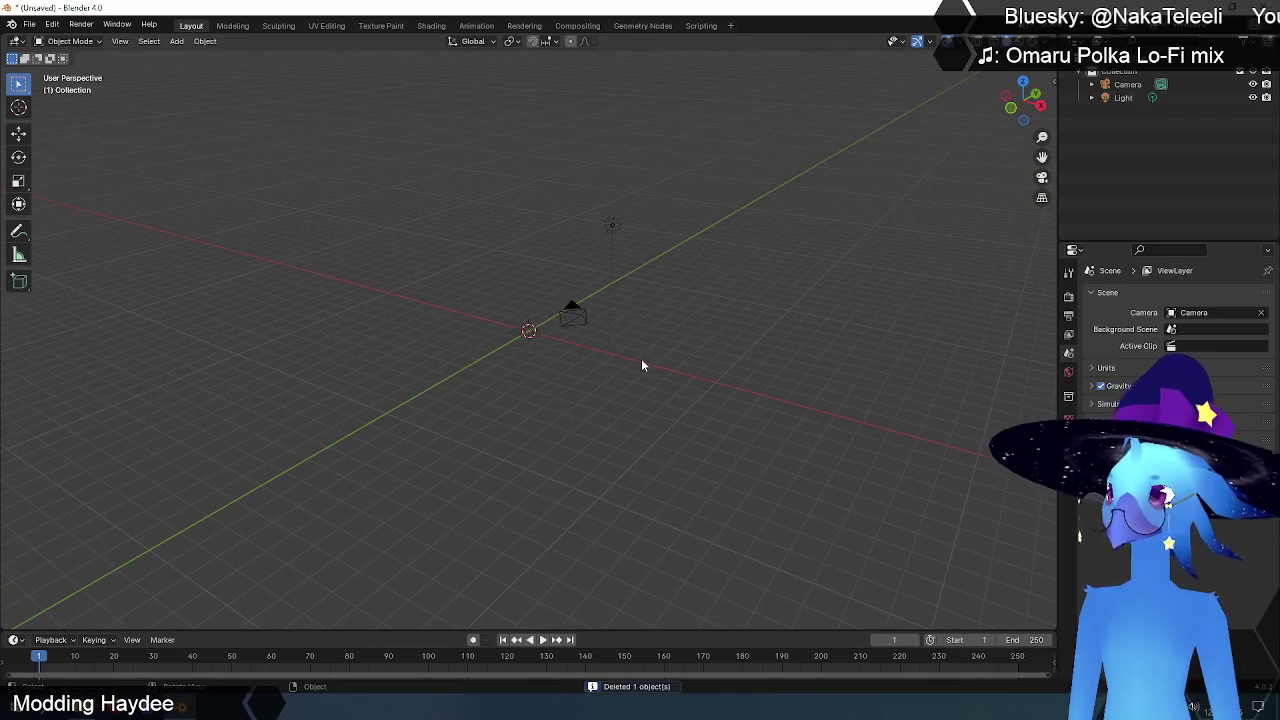
{"action": "left_click", "coordinate": [29, 24]}
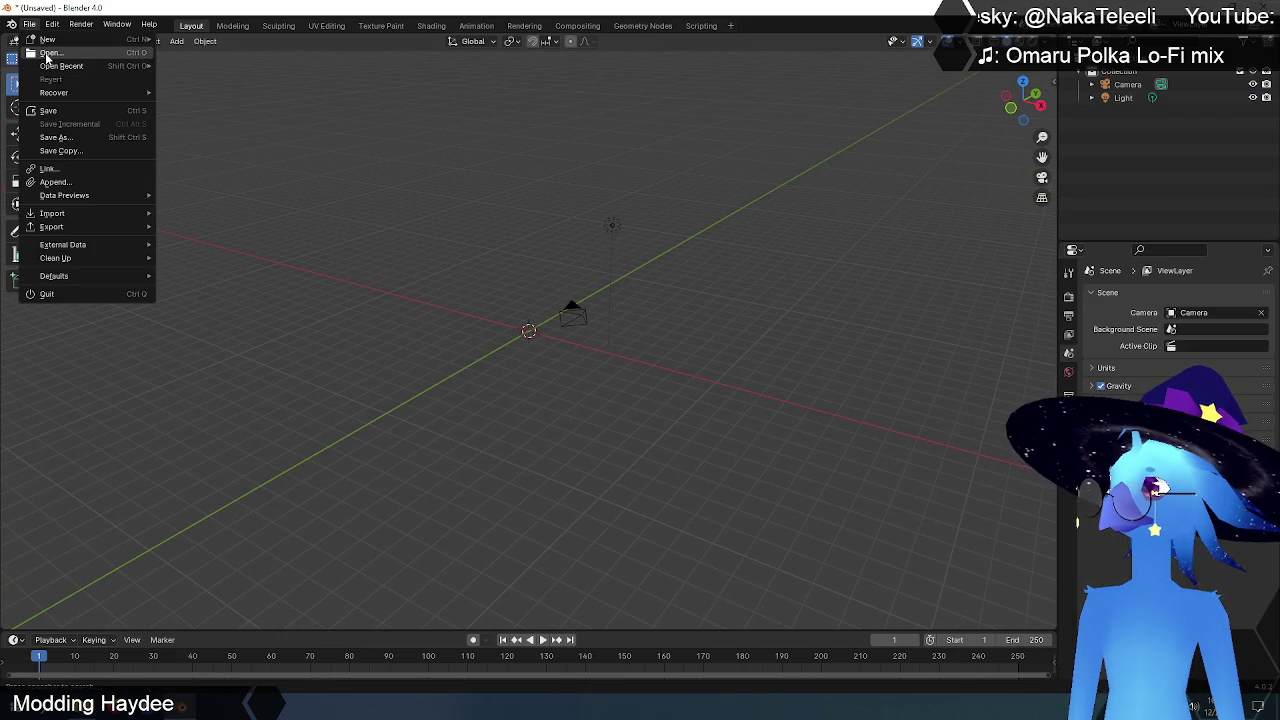
{"action": "mouse_move", "coordinate": [52, 213]}
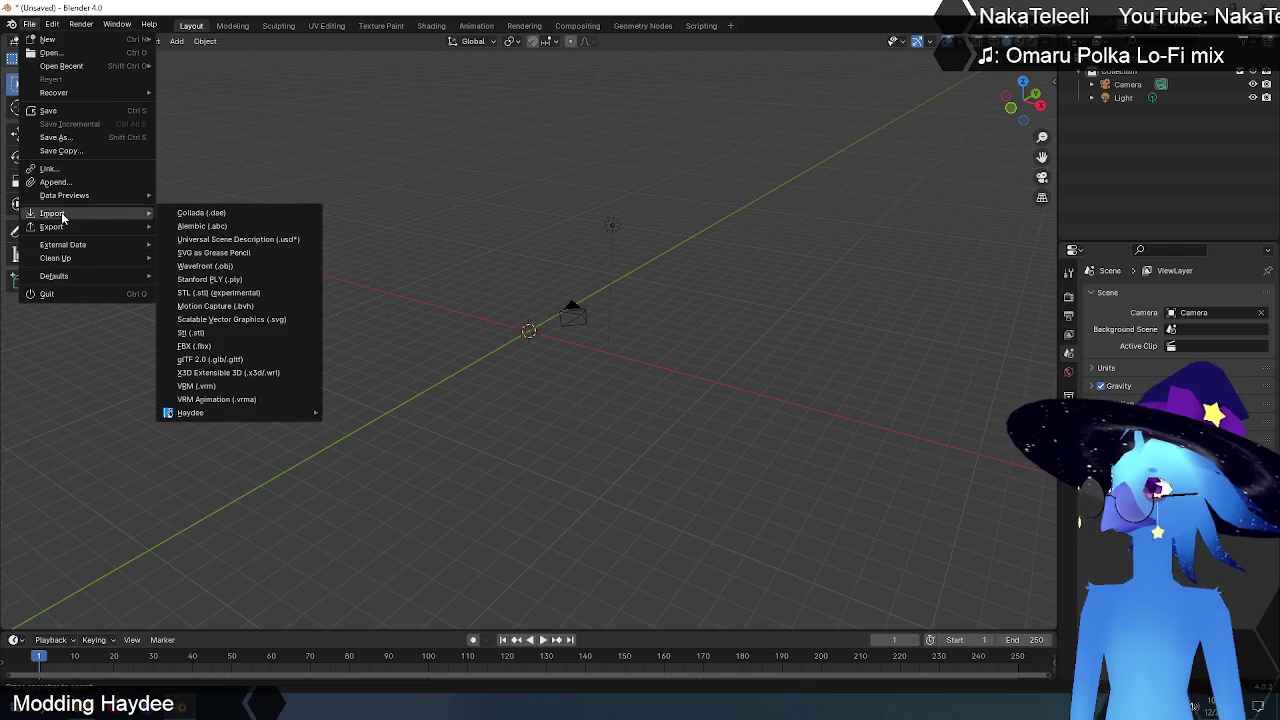
{"action": "mouse_move", "coordinate": [190, 413]}
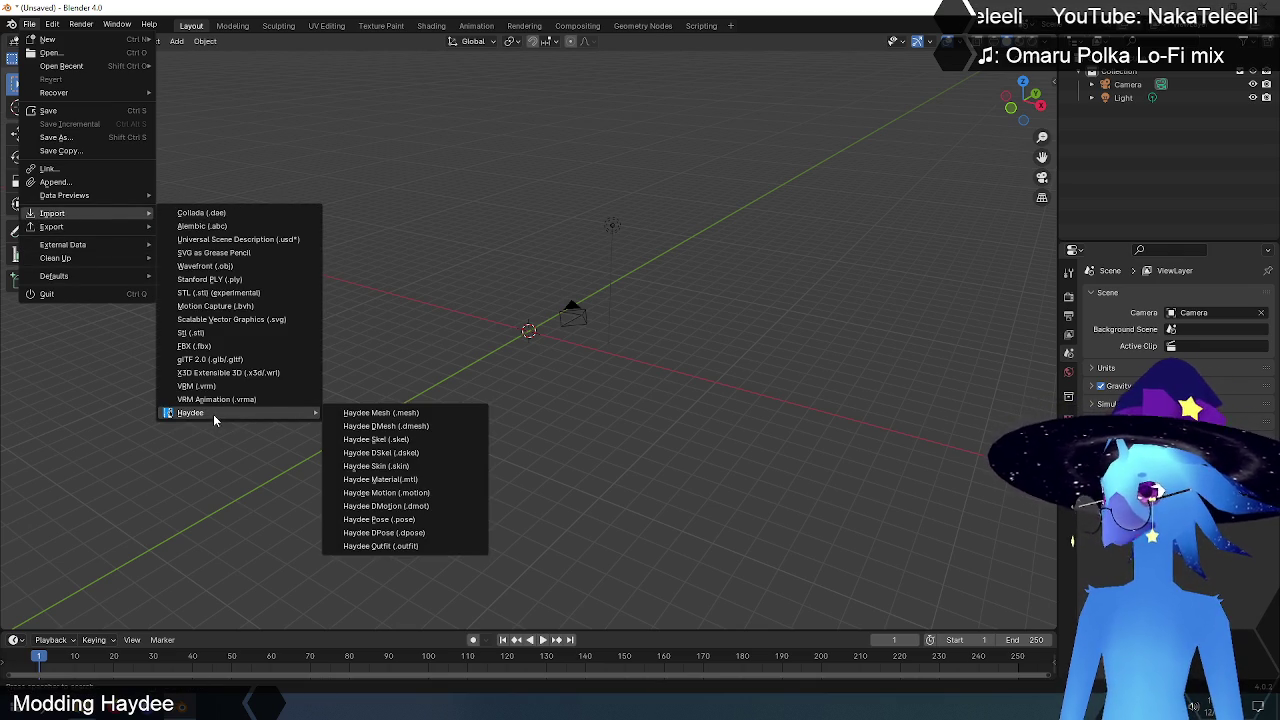
{"action": "left_click", "coordinate": [388, 416]}
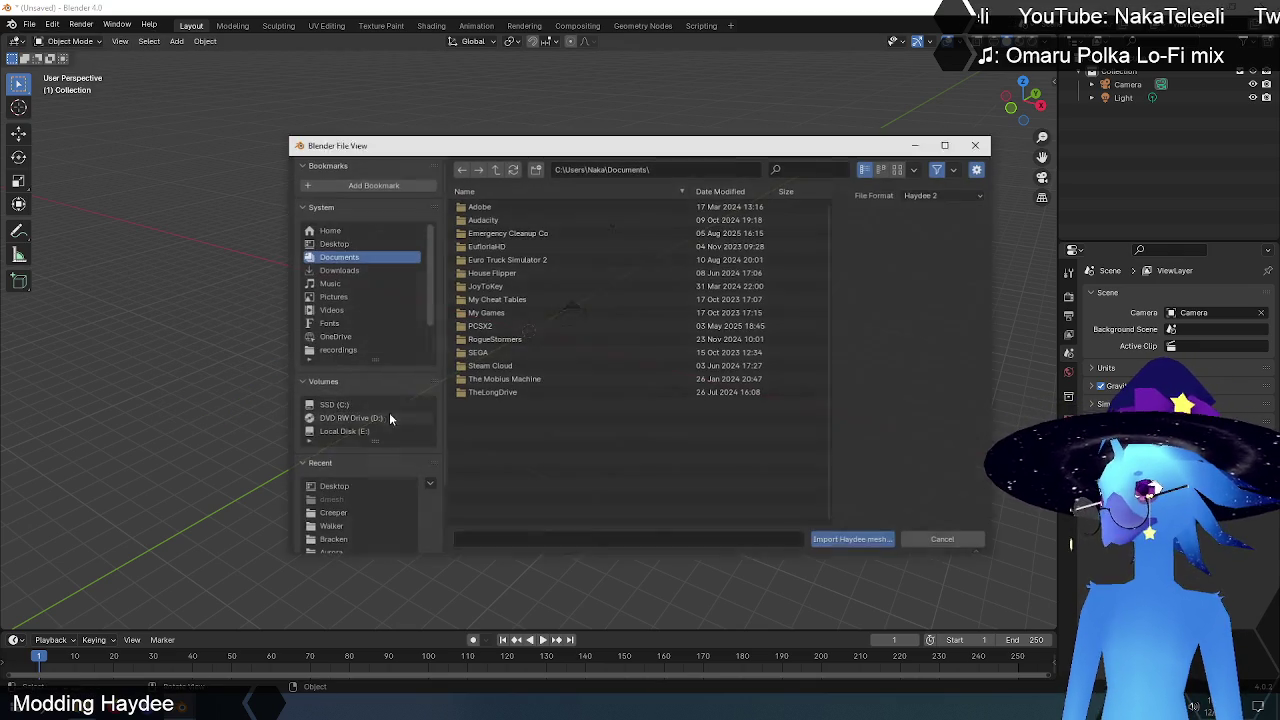
{"action": "left_click", "coordinate": [331, 246]}
{"action": "double_click", "coordinate": [477, 206]}
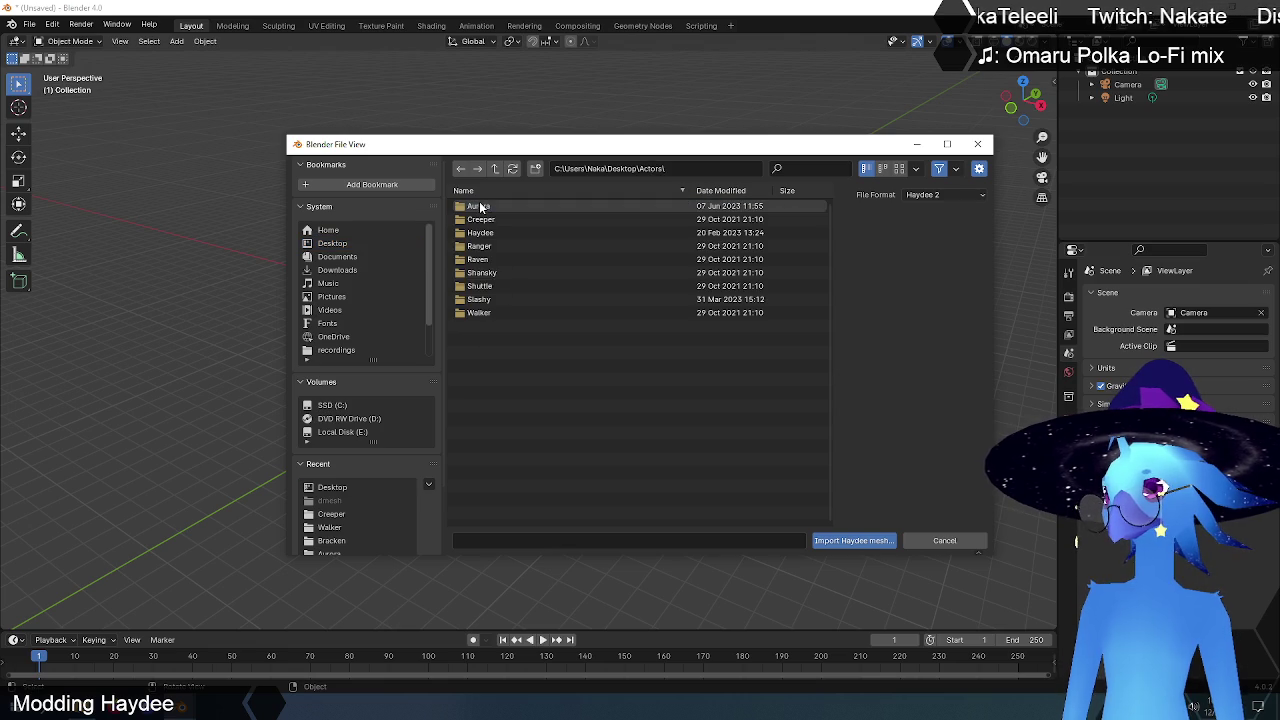
{"action": "double_click", "coordinate": [475, 313]}
{"action": "left_click", "coordinate": [495, 219]}
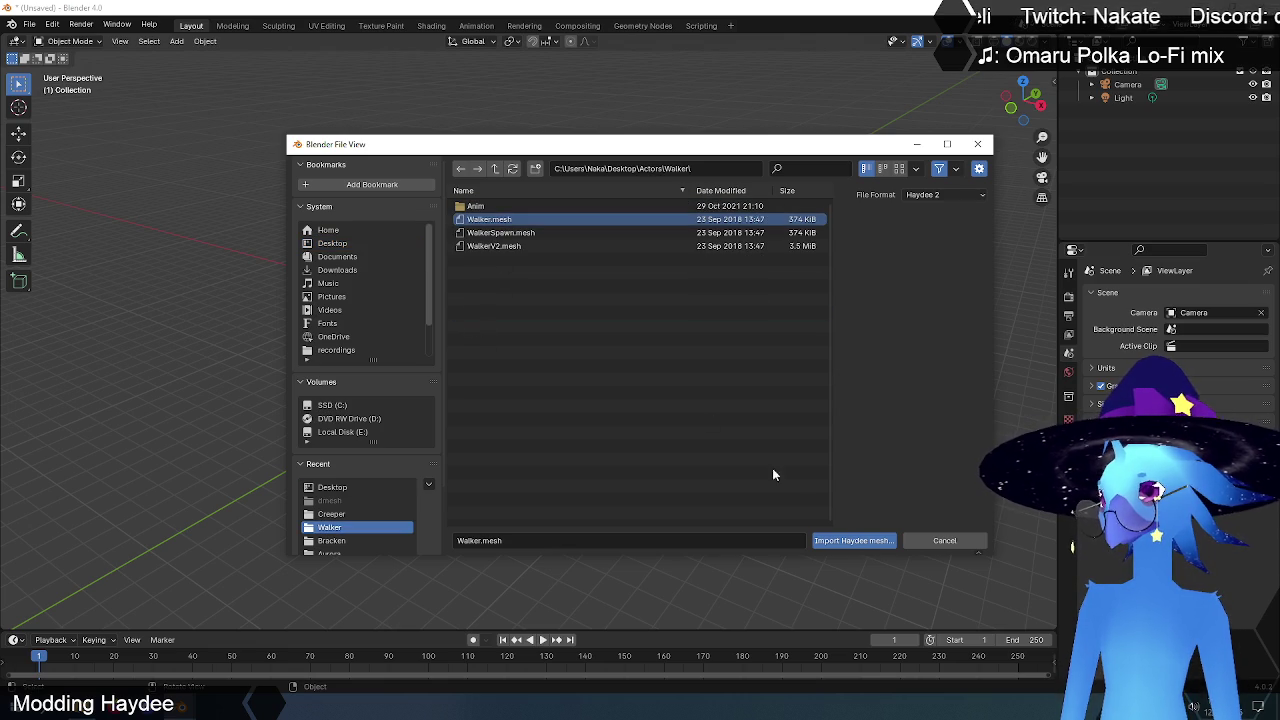
{"action": "left_click", "coordinate": [865, 540]}
Step: Zoom and orbit the view to frame the imported Walker model
{"action": "scroll", "coordinate": [660, 360], "scroll_direction": "down", "scroll_amount": 5}
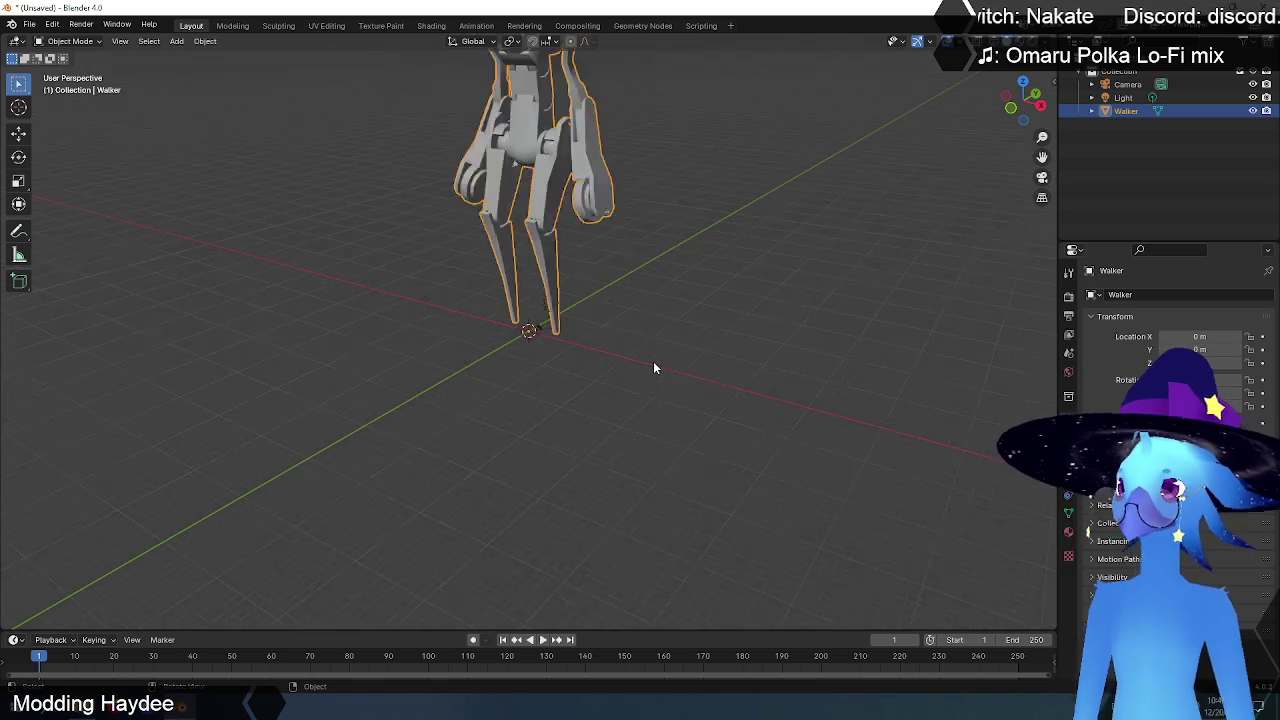
{"action": "middle_click_drag", "start_coordinate": [628, 309], "coordinate": [648, 417]}
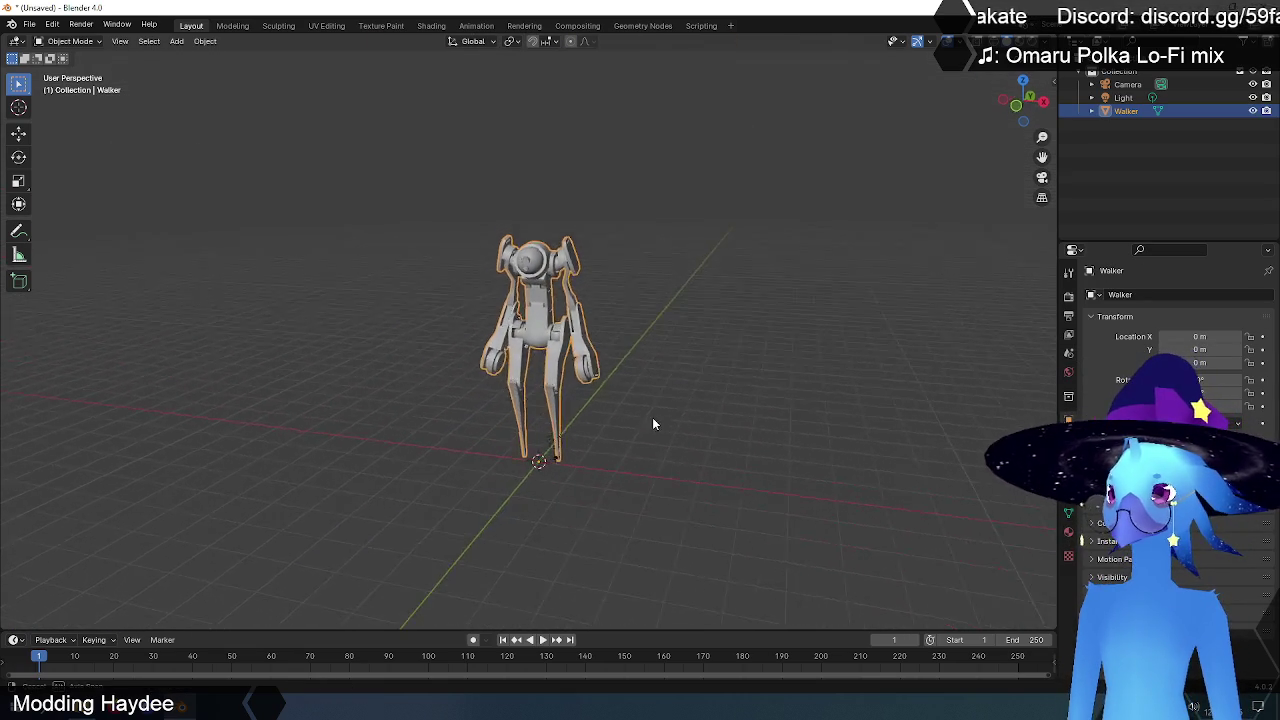
{"action": "scroll", "coordinate": [647, 416], "scroll_direction": "up", "scroll_amount": 2}
{"action": "scroll", "coordinate": [650, 370], "scroll_direction": "up", "scroll_amount": 2}
{"action": "scroll", "coordinate": [654, 313], "scroll_direction": "down", "scroll_amount": 1}
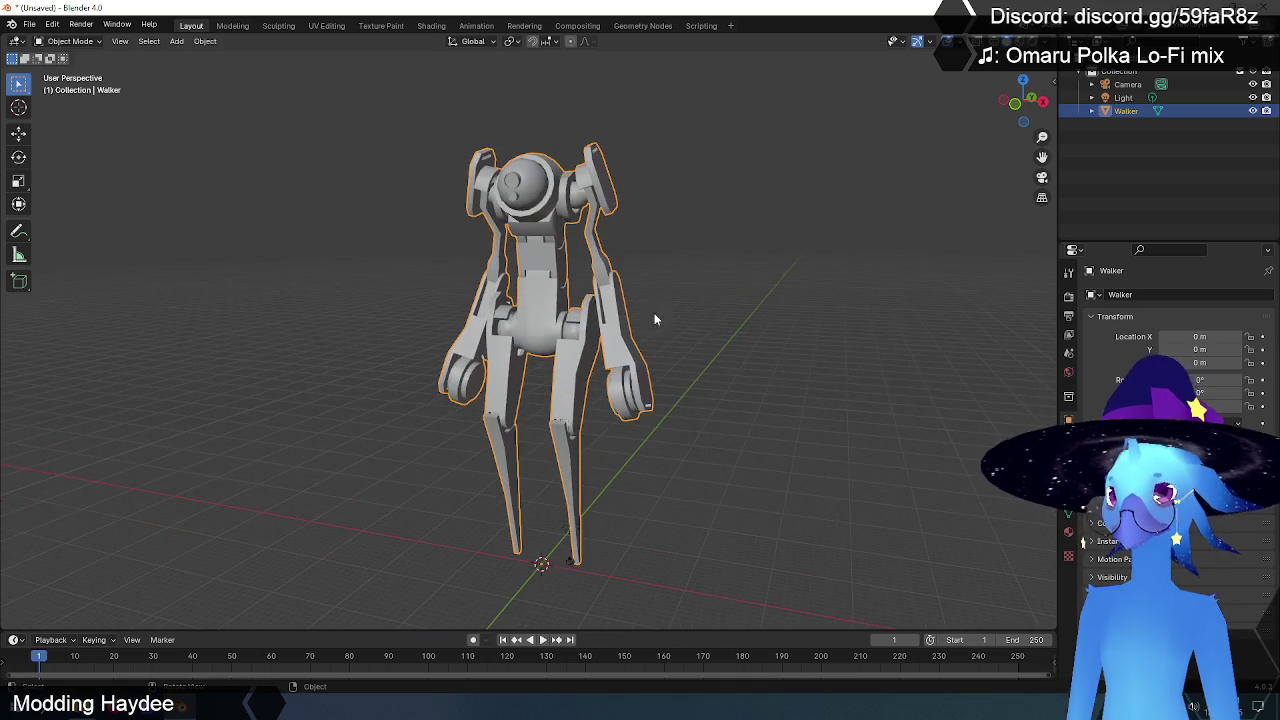
{"action": "middle_click_drag", "start_coordinate": [702, 325], "coordinate": [701, 328]}
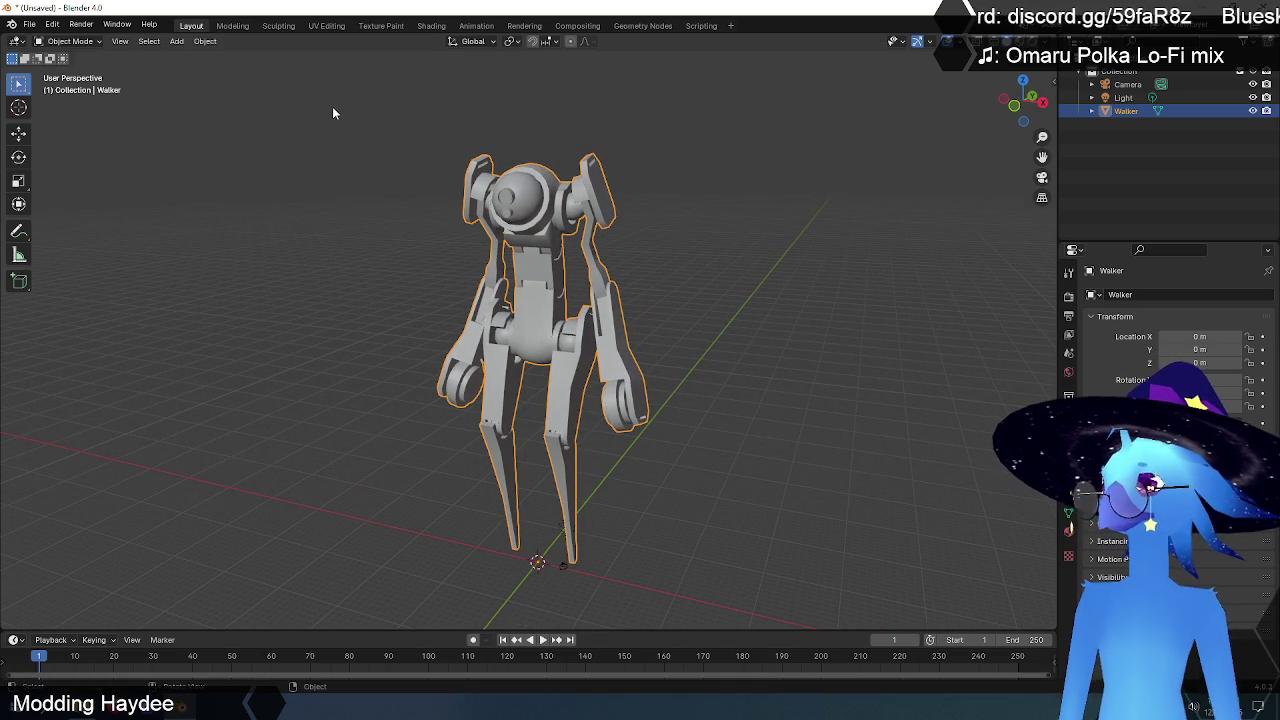
Step: In UV Editing, open Walker_D.png from the Desktop as the UV editor image
{"action": "left_click", "coordinate": [326, 26]}
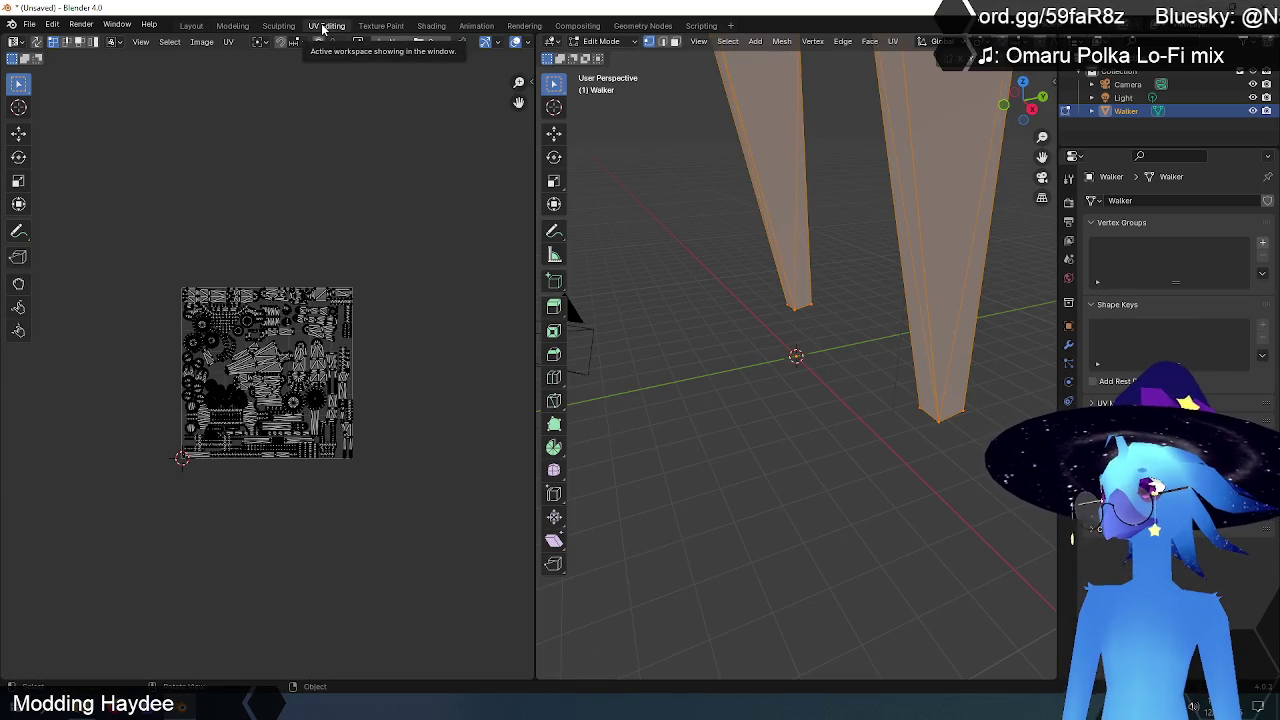
{"action": "scroll", "coordinate": [268, 357], "scroll_direction": "up", "scroll_amount": 1}
{"action": "scroll", "coordinate": [268, 357], "scroll_direction": "up", "scroll_amount": 2}
{"action": "scroll", "coordinate": [268, 357], "scroll_direction": "down", "scroll_amount": 1}
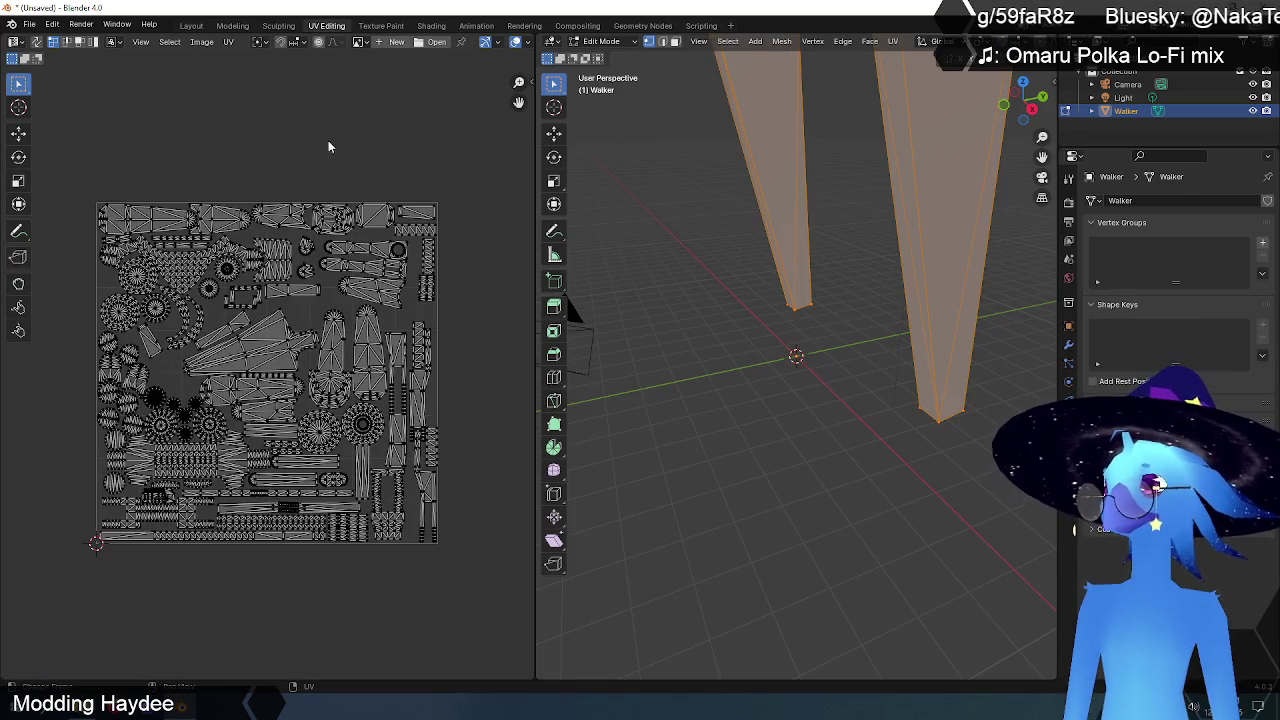
{"action": "left_click", "coordinate": [392, 42]}
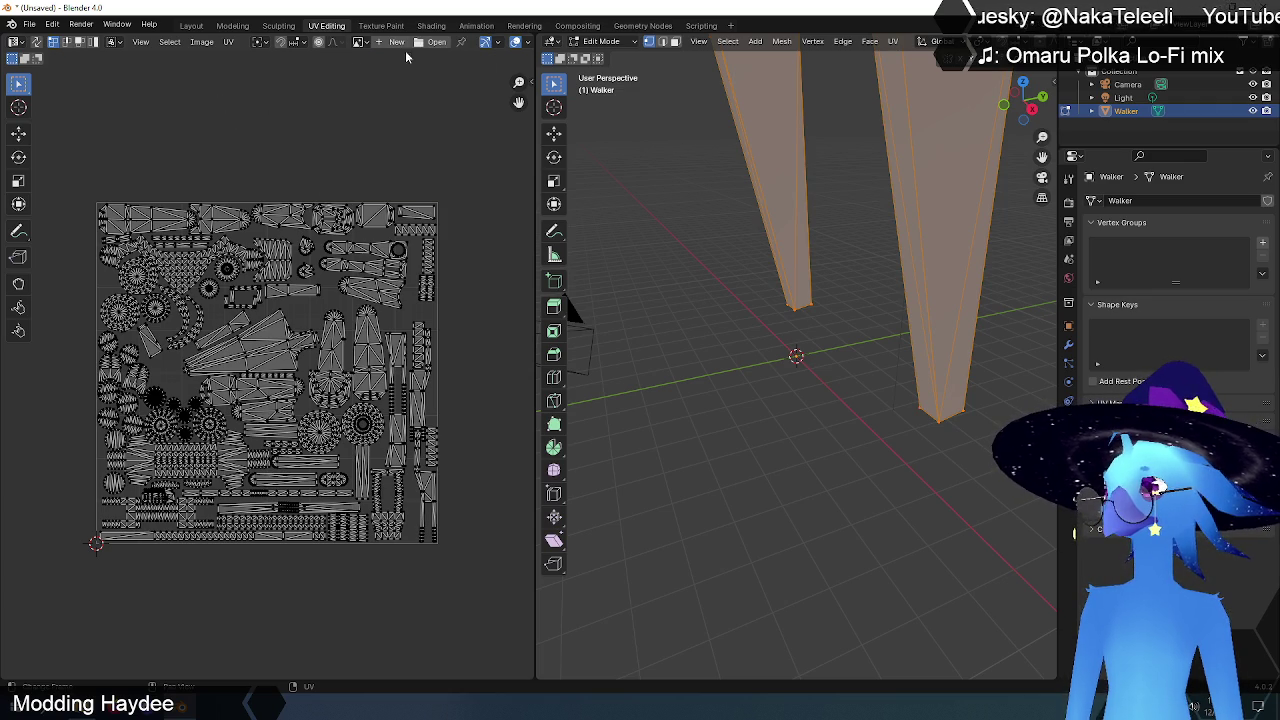
{"action": "left_click", "coordinate": [432, 44]}
{"action": "left_click", "coordinate": [340, 244]}
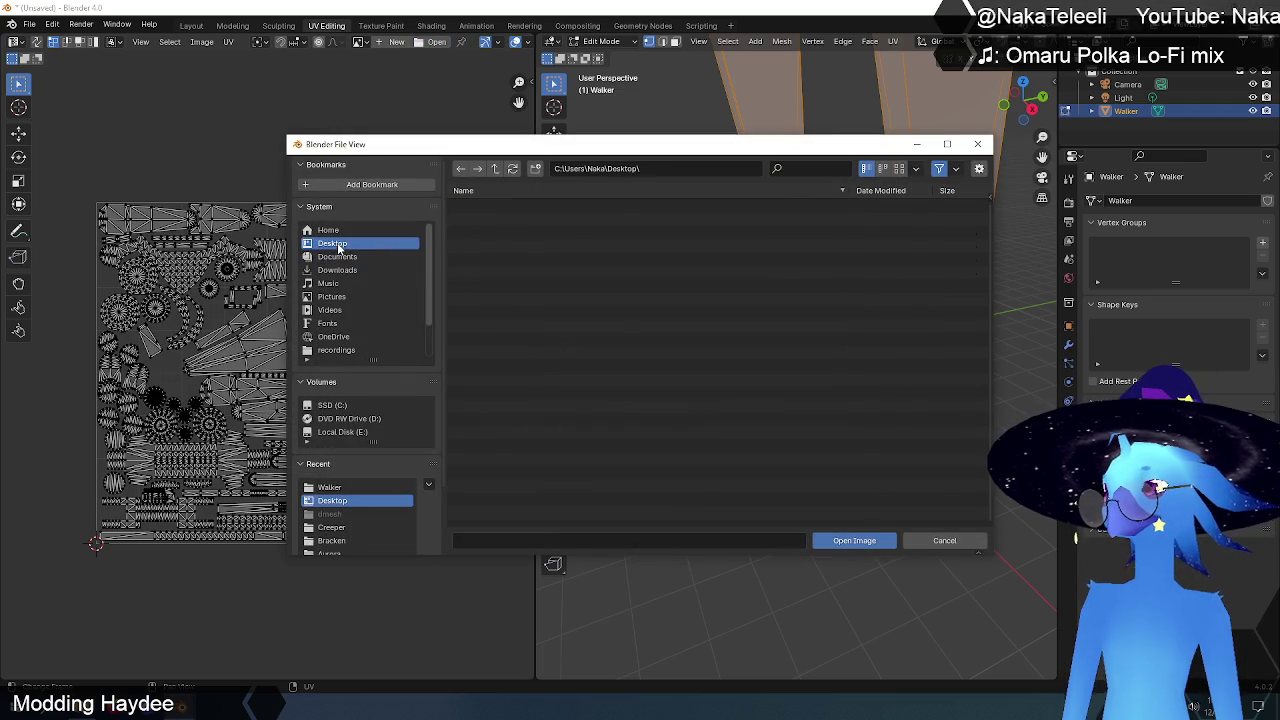
{"action": "left_click", "coordinate": [492, 272]}
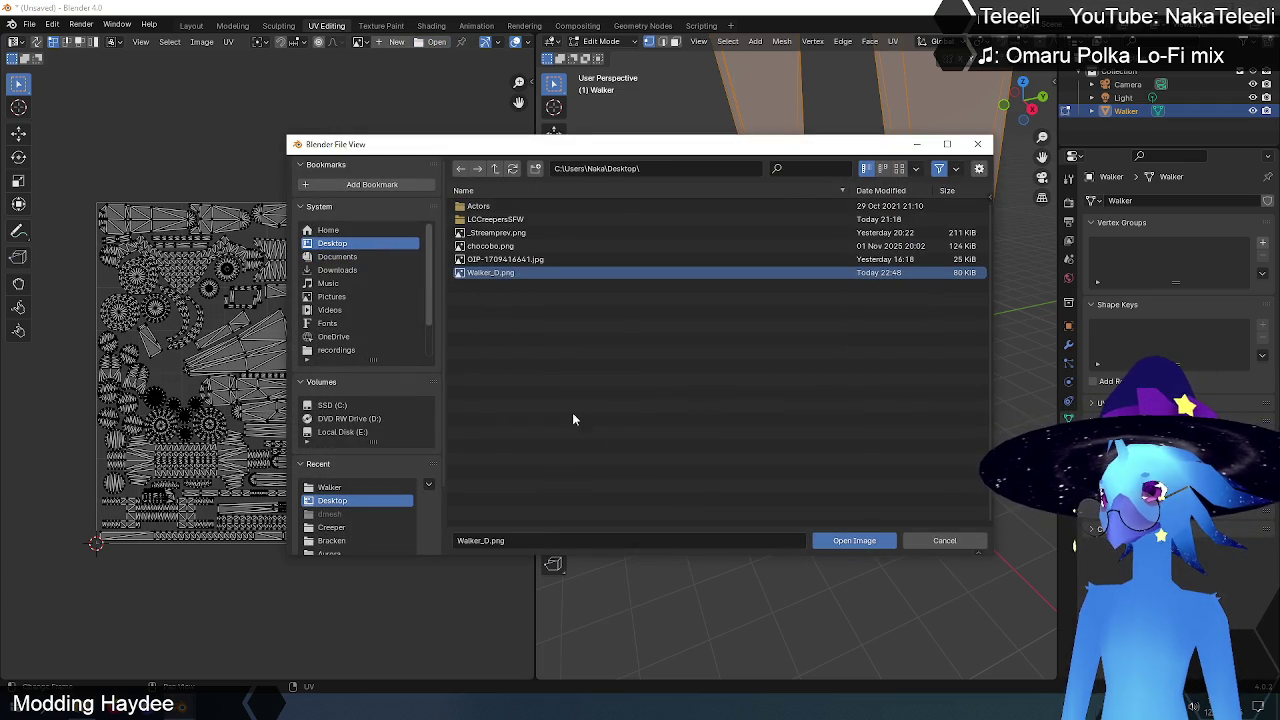
{"action": "left_click", "coordinate": [853, 541]}
{"action": "scroll", "coordinate": [350, 378], "scroll_direction": "down", "scroll_amount": 1}
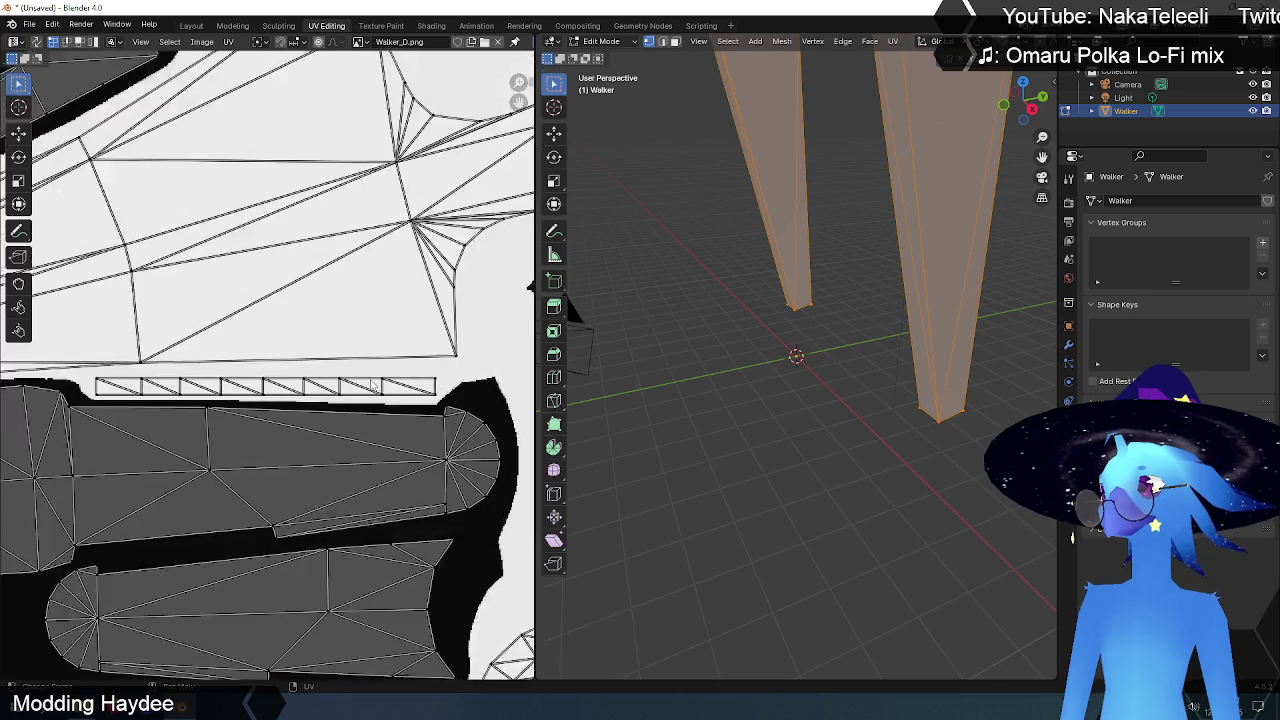
Step: Pan and zoom the UV editor to the texture, and orbit the 3D view to show the whole walker
{"action": "scroll", "coordinate": [350, 378], "scroll_direction": "down", "scroll_amount": 3}
{"action": "scroll", "coordinate": [267, 330], "scroll_direction": "down", "scroll_amount": 3}
{"action": "scroll", "coordinate": [272, 332], "scroll_direction": "up", "scroll_amount": 3}
{"action": "middle_click_drag", "start_coordinate": [276, 333], "coordinate": [340, 401]}
{"action": "scroll", "coordinate": [338, 399], "scroll_direction": "up", "scroll_amount": 6}
{"action": "scroll", "coordinate": [337, 420], "scroll_direction": "up", "scroll_amount": 2}
{"action": "scroll", "coordinate": [337, 435], "scroll_direction": "up", "scroll_amount": 2}
{"action": "scroll", "coordinate": [336, 447], "scroll_direction": "up", "scroll_amount": 1}
{"action": "scroll", "coordinate": [336, 447], "scroll_direction": "up", "scroll_amount": 2}
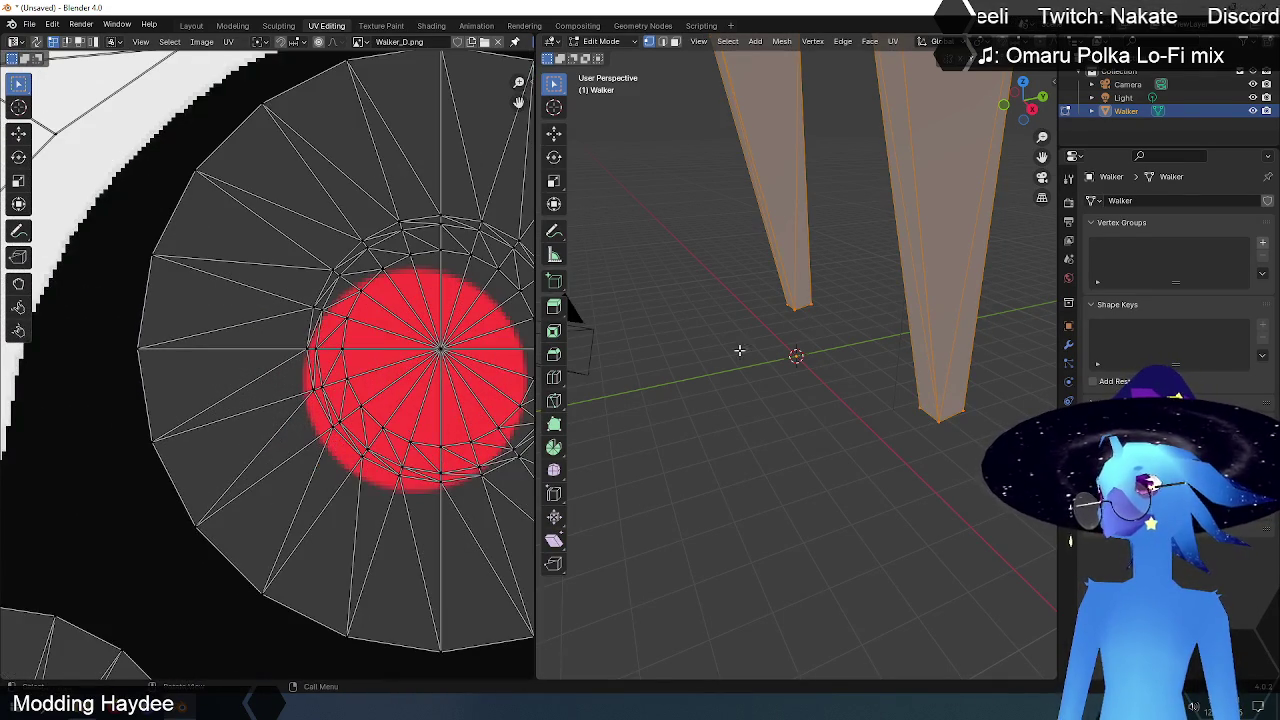
{"action": "scroll", "coordinate": [870, 330], "scroll_direction": "down", "scroll_amount": 3}
{"action": "mouse_move", "coordinate": [860, 330]}
{"action": "middle_mouse_down"}
{"action": "mouse_move", "coordinate": [880, 324]}
{"action": "mouse_move", "coordinate": [838, 378]}
{"action": "mouse_move", "coordinate": [865, 290]}
{"action": "middle_mouse_up"}
{"action": "scroll", "coordinate": [880, 324], "scroll_direction": "down", "scroll_amount": 1}
{"action": "scroll", "coordinate": [860, 345], "scroll_direction": "down", "scroll_amount": 2}
Step: Deselect the mesh with Alt+A, widen the 3D view, toggle X-ray and turn the walker forward
{"action": "key", "text": "alt+a"}
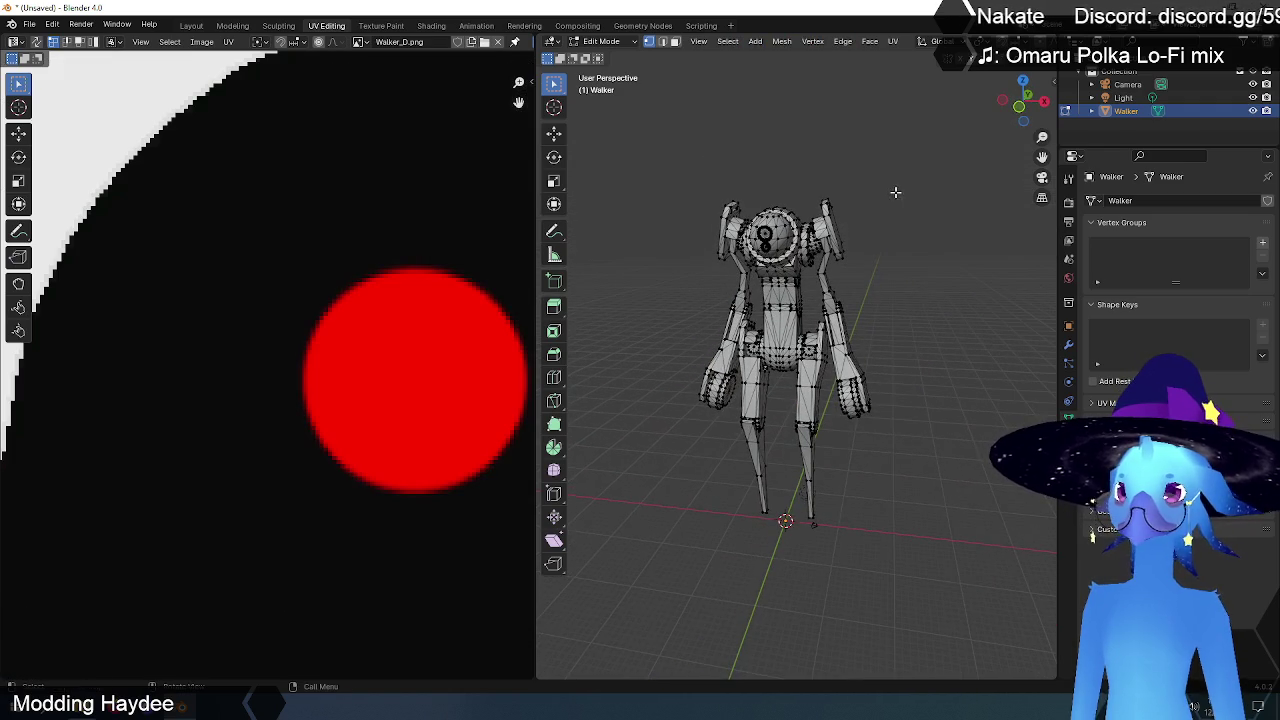
{"action": "left_click_drag", "start_coordinate": [536, 200], "coordinate": [350, 200]}
{"action": "key", "text": "alt+z"}
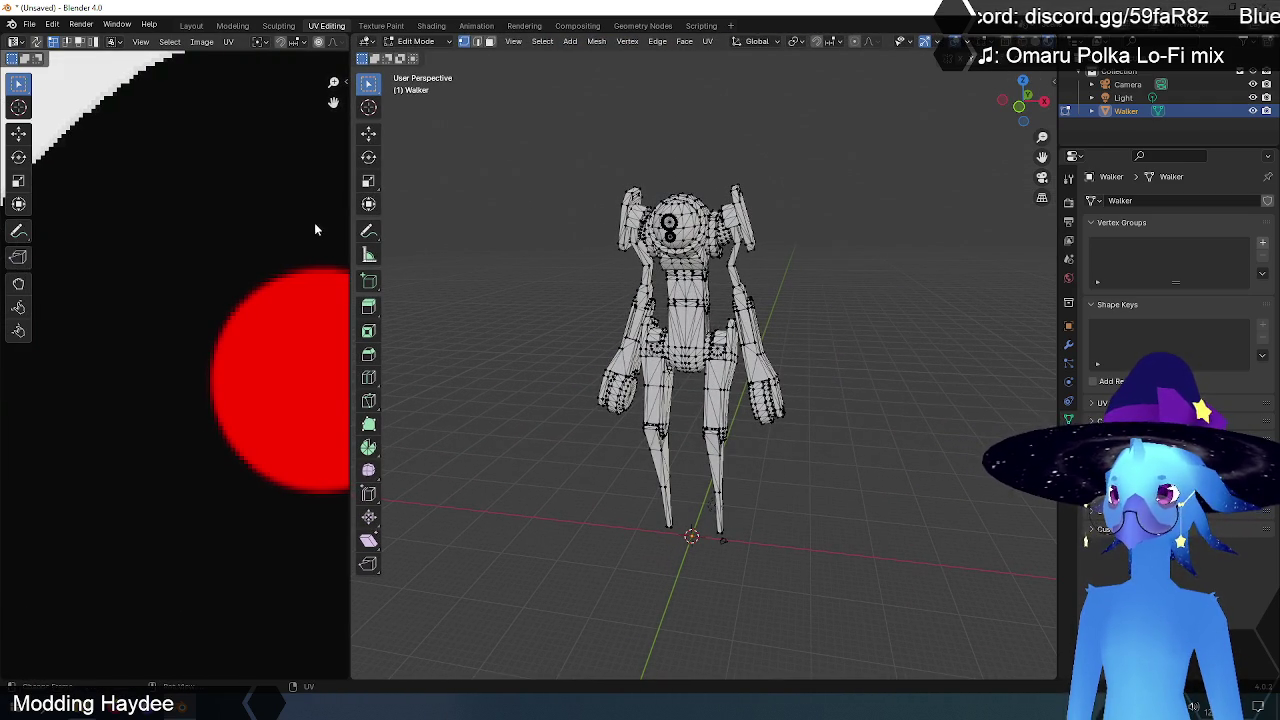
{"action": "left_click_drag", "start_coordinate": [348, 230], "coordinate": [214, 215]}
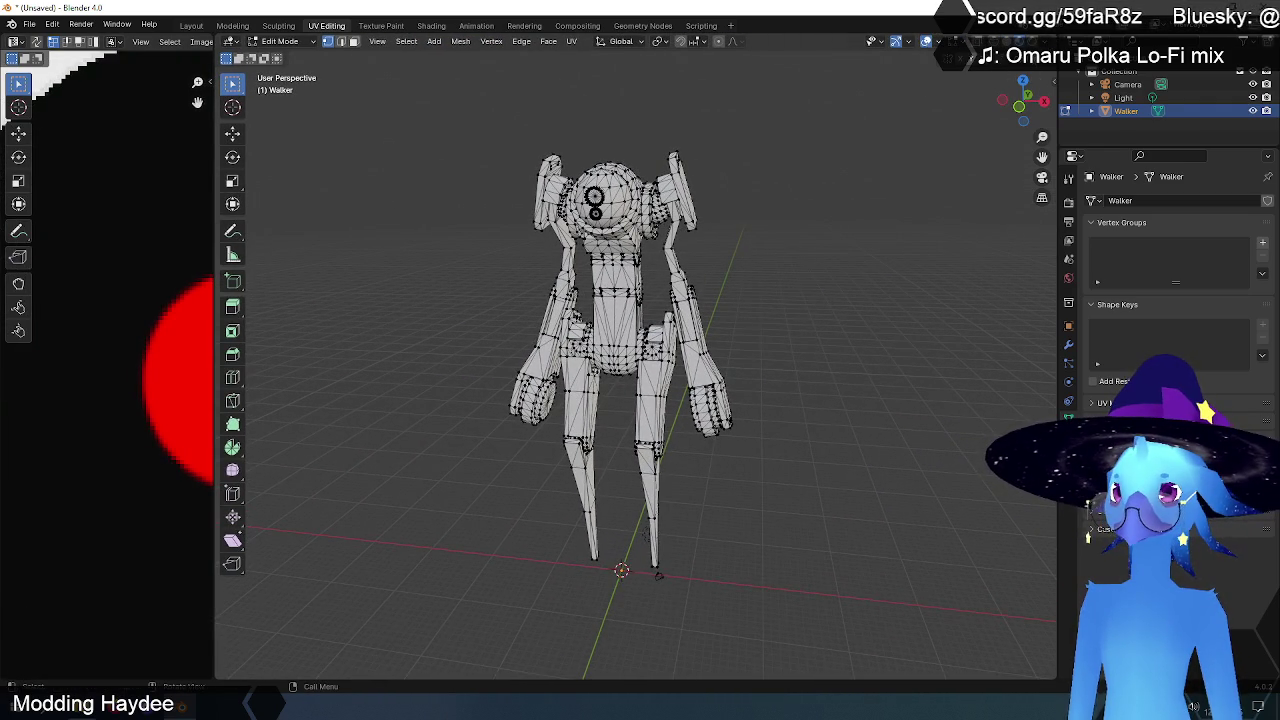
{"action": "key", "text": "alt+z"}
{"action": "middle_click_drag", "start_coordinate": [792, 263], "coordinate": [758, 273]}
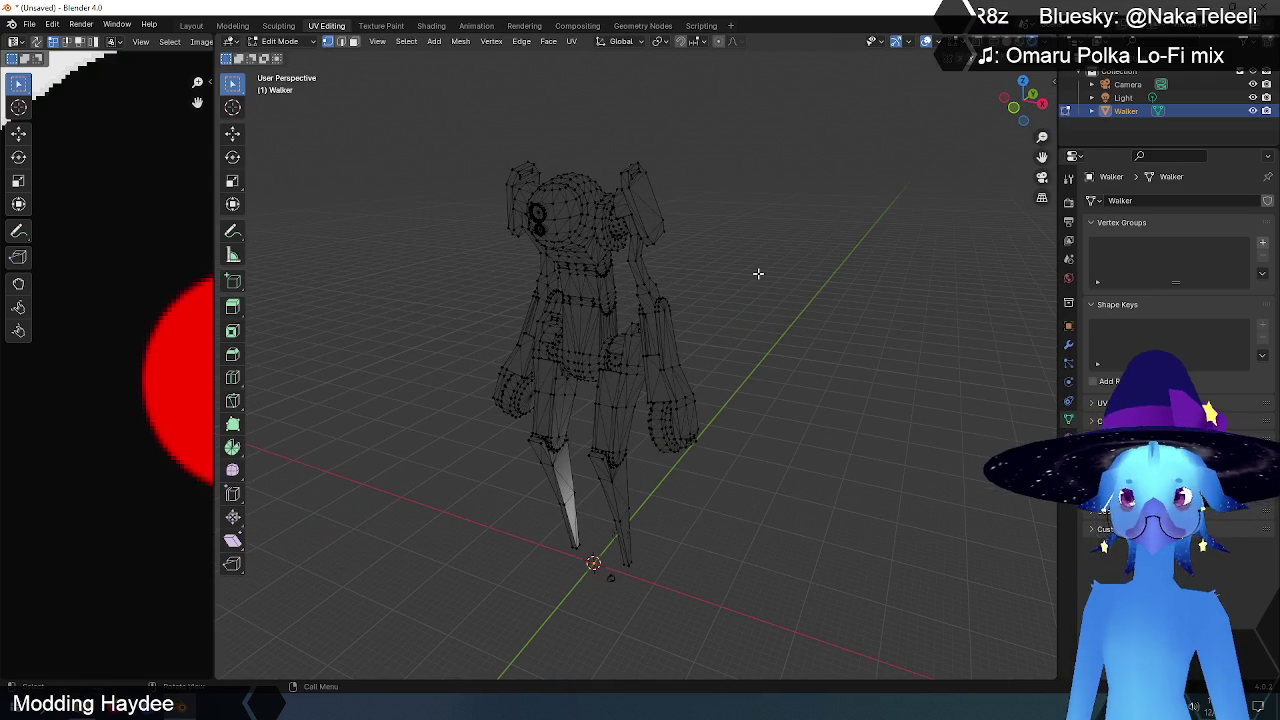
{"action": "middle_click_drag", "start_coordinate": [642, 265], "coordinate": [700, 268]}
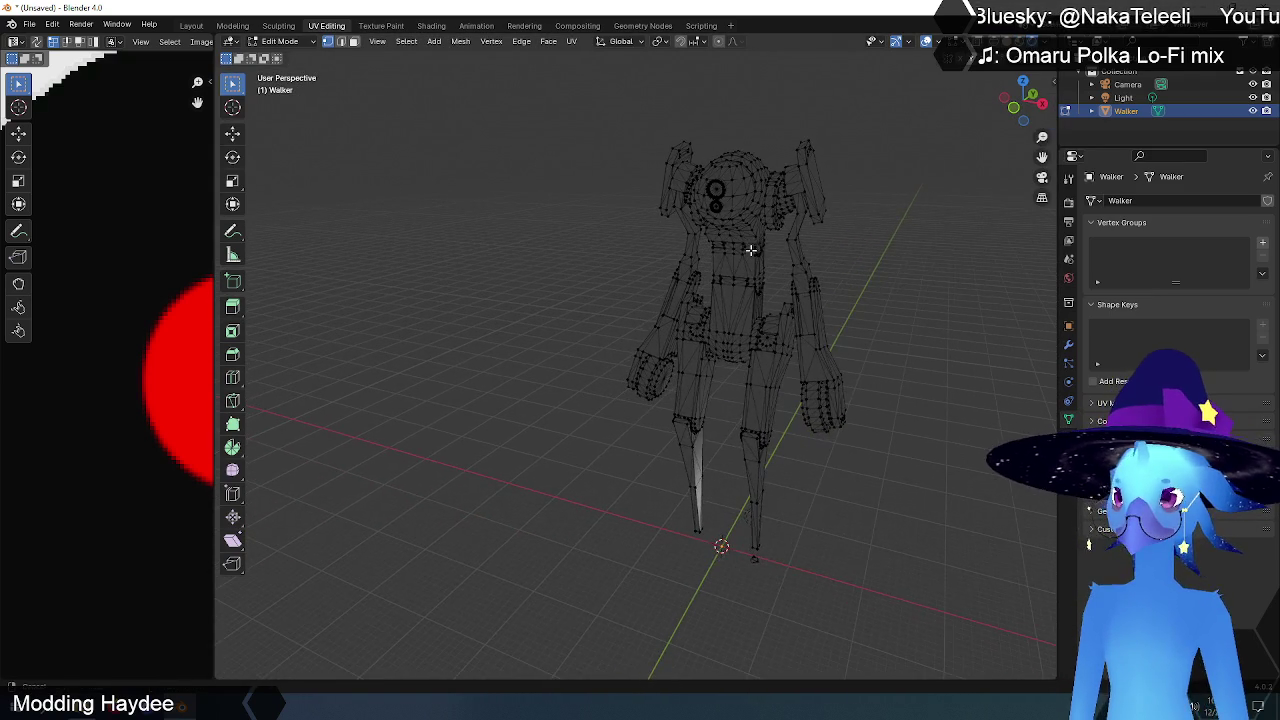
Step: Widen the UV editor and zoom so the whole Walker_D texture fills it
{"action": "left_click_drag", "start_coordinate": [214, 290], "coordinate": [593, 277]}
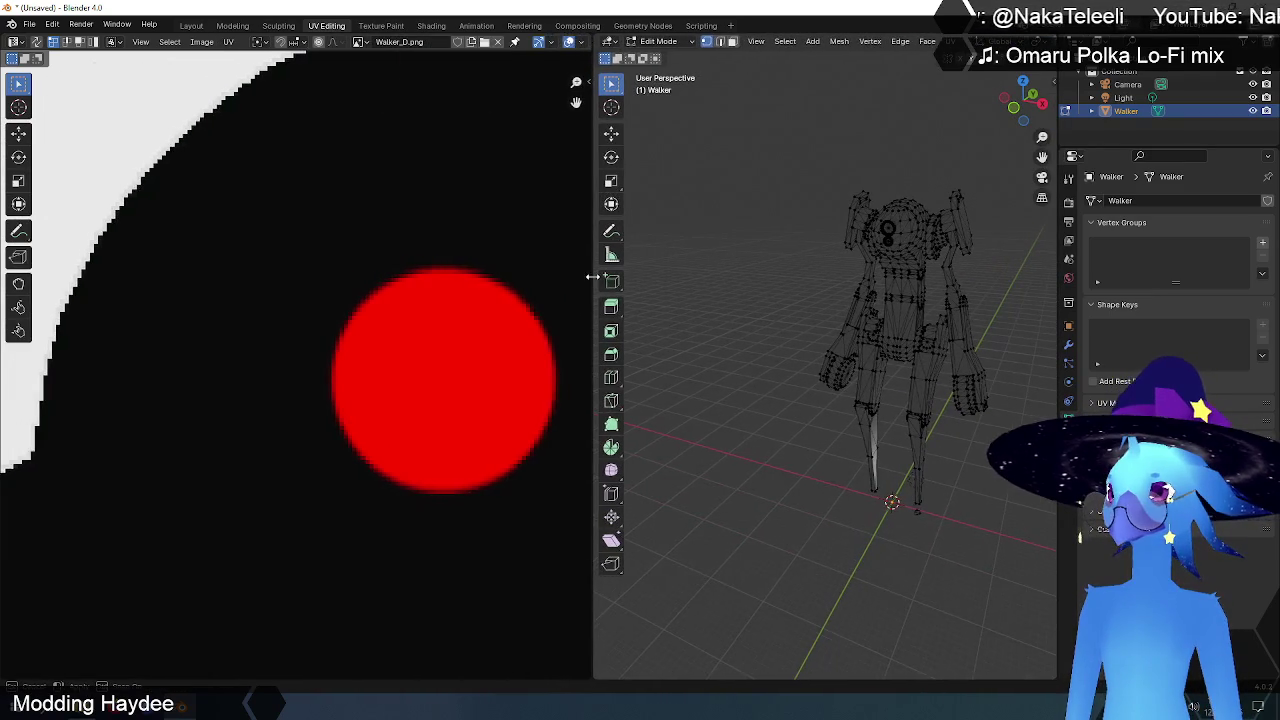
{"action": "scroll", "coordinate": [326, 297], "scroll_direction": "down", "scroll_amount": 3}
{"action": "scroll", "coordinate": [326, 297], "scroll_direction": "down", "scroll_amount": 6}
{"action": "scroll", "coordinate": [326, 297], "scroll_direction": "down", "scroll_amount": 5}
{"action": "scroll", "coordinate": [326, 297], "scroll_direction": "down", "scroll_amount": 1}
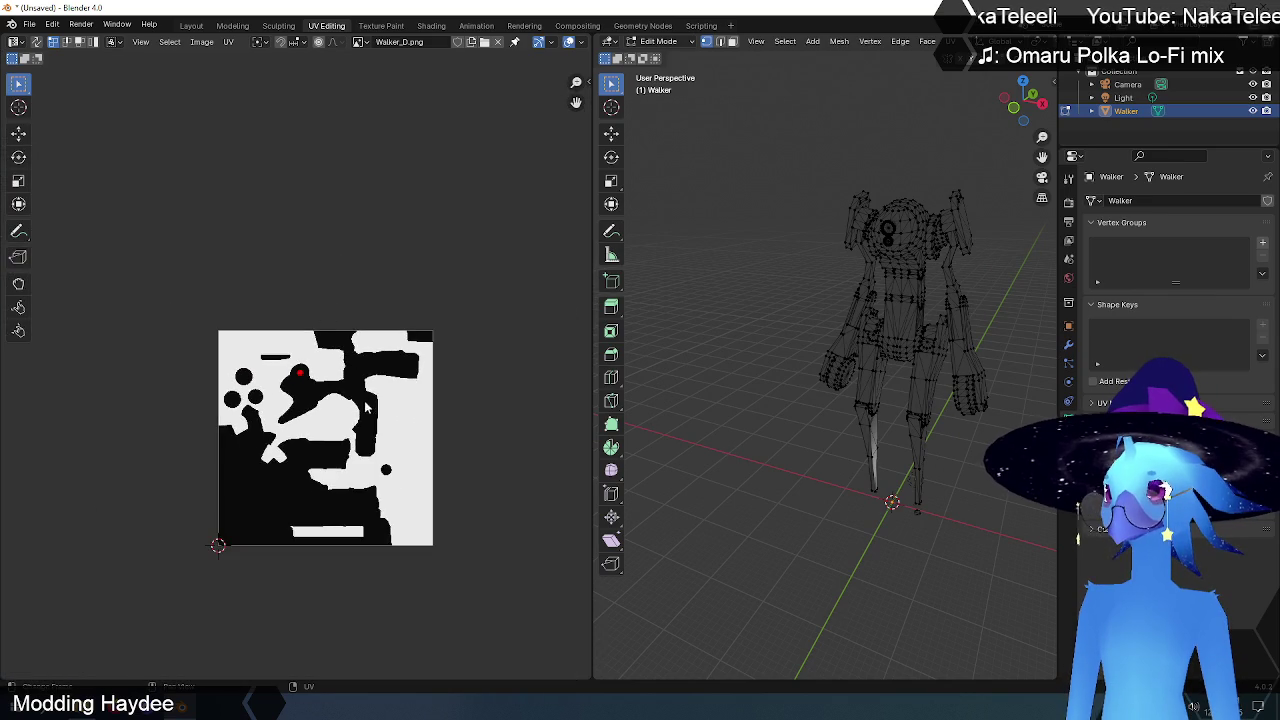
{"action": "scroll", "coordinate": [326, 297], "scroll_direction": "up", "scroll_amount": 3}
{"action": "middle_click_drag", "start_coordinate": [389, 383], "coordinate": [348, 229]}
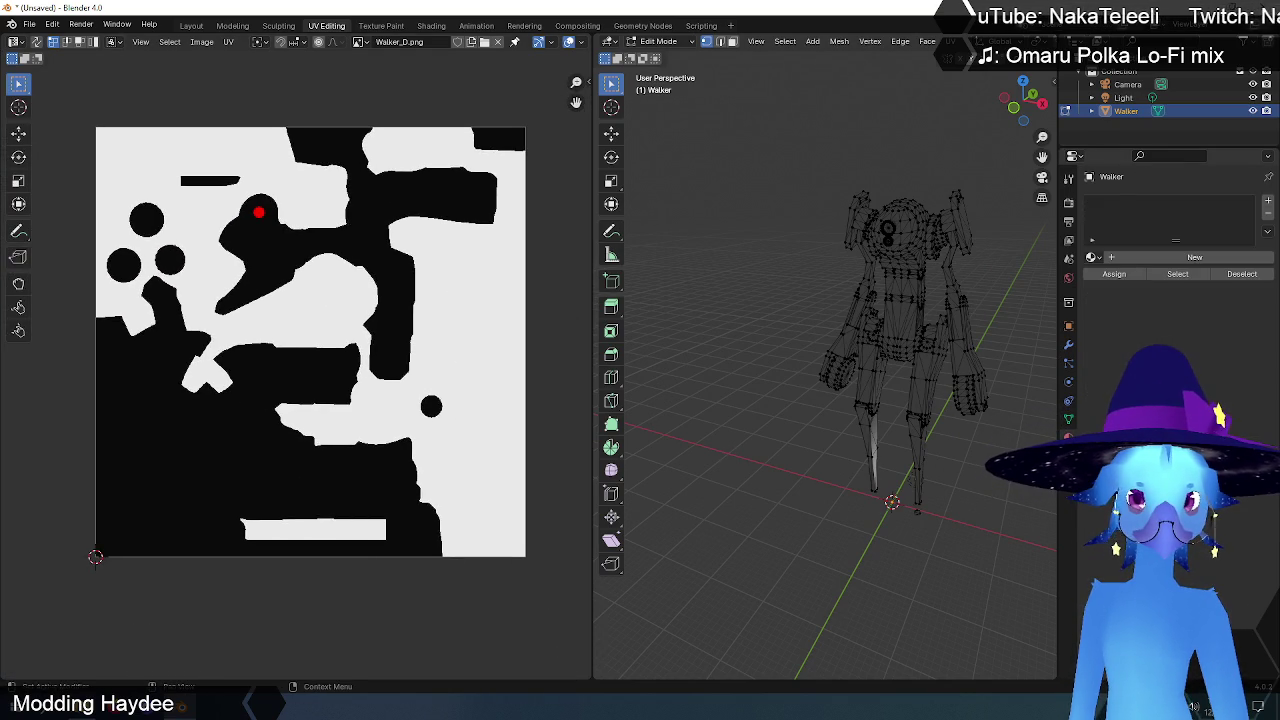
Step: Create a new material, Material.001, for the Walker, leaving Base Color unlinked
{"action": "left_click", "coordinate": [1184, 258]}
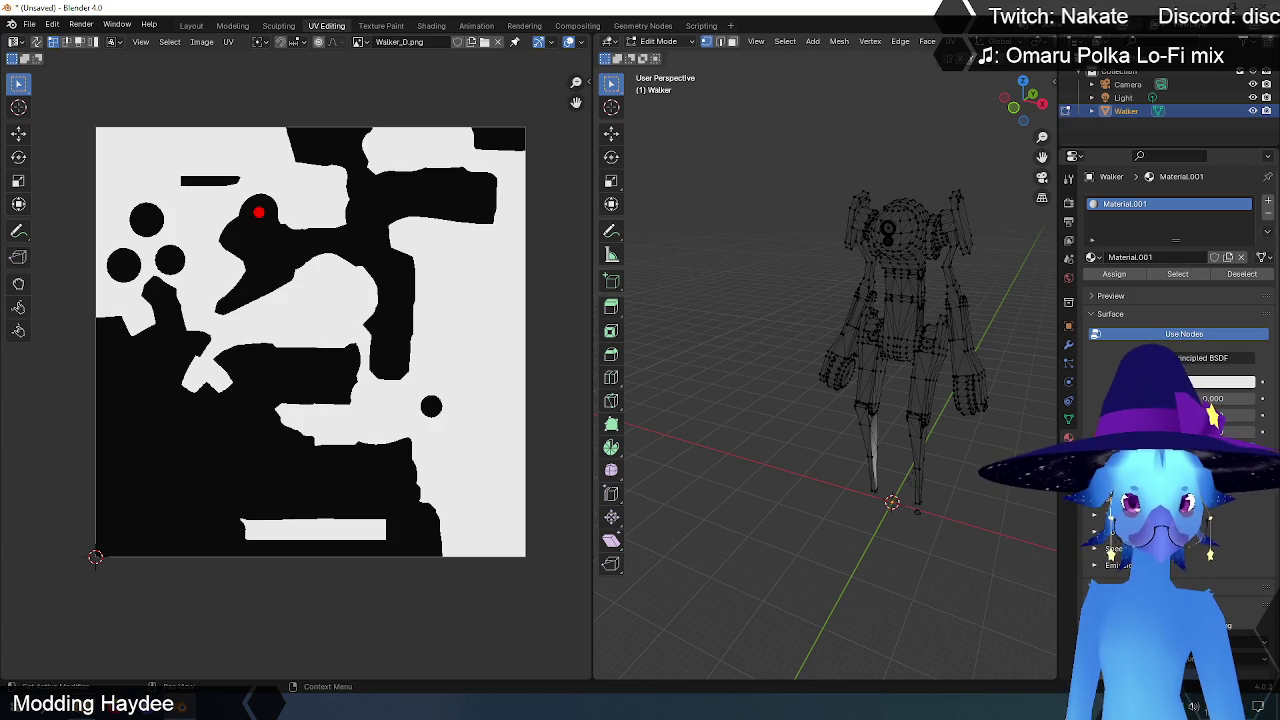
{"action": "left_click", "coordinate": [1100, 382]}
{"action": "key", "text": "Escape"}
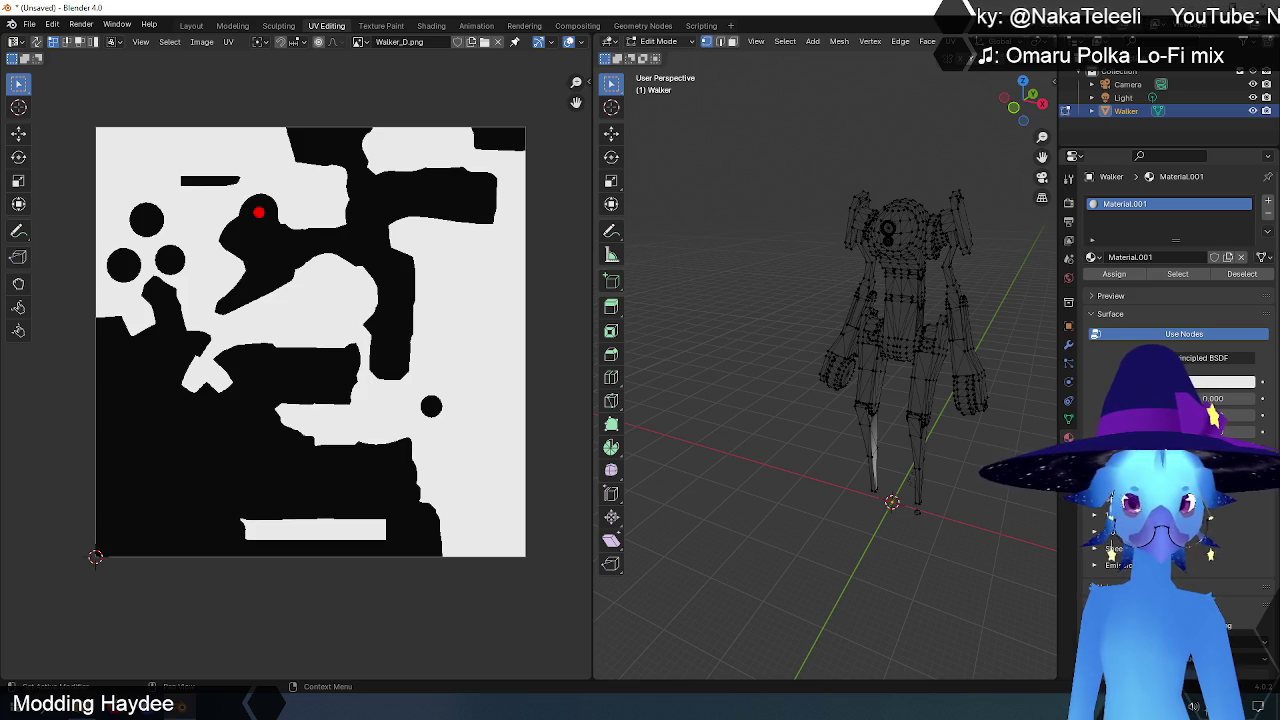
{"action": "scroll", "coordinate": [1175, 260], "scroll_direction": "down", "scroll_amount": 5}
{"action": "scroll", "coordinate": [1175, 260], "scroll_direction": "down", "scroll_amount": 3}
{"action": "scroll", "coordinate": [1175, 260], "scroll_direction": "up", "scroll_amount": 4}
{"action": "scroll", "coordinate": [1175, 260], "scroll_direction": "up", "scroll_amount": 4}
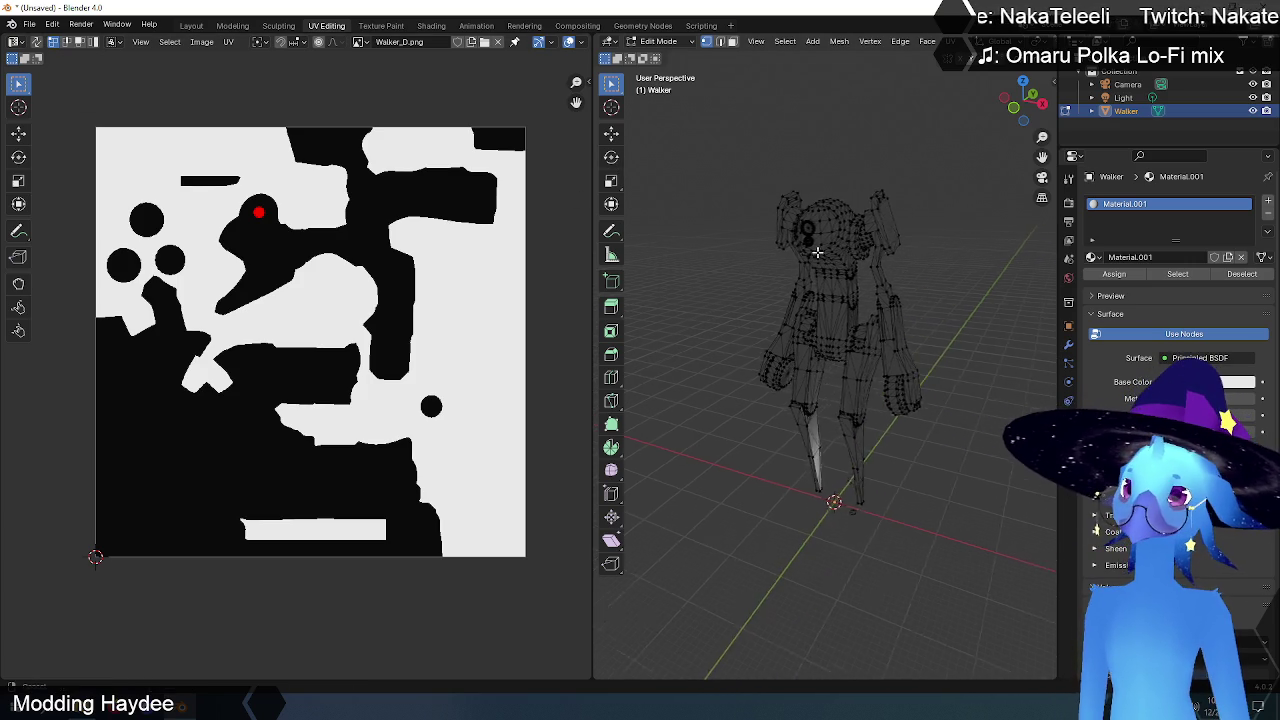
{"action": "middle_click_drag", "start_coordinate": [845, 266], "coordinate": [805, 261]}
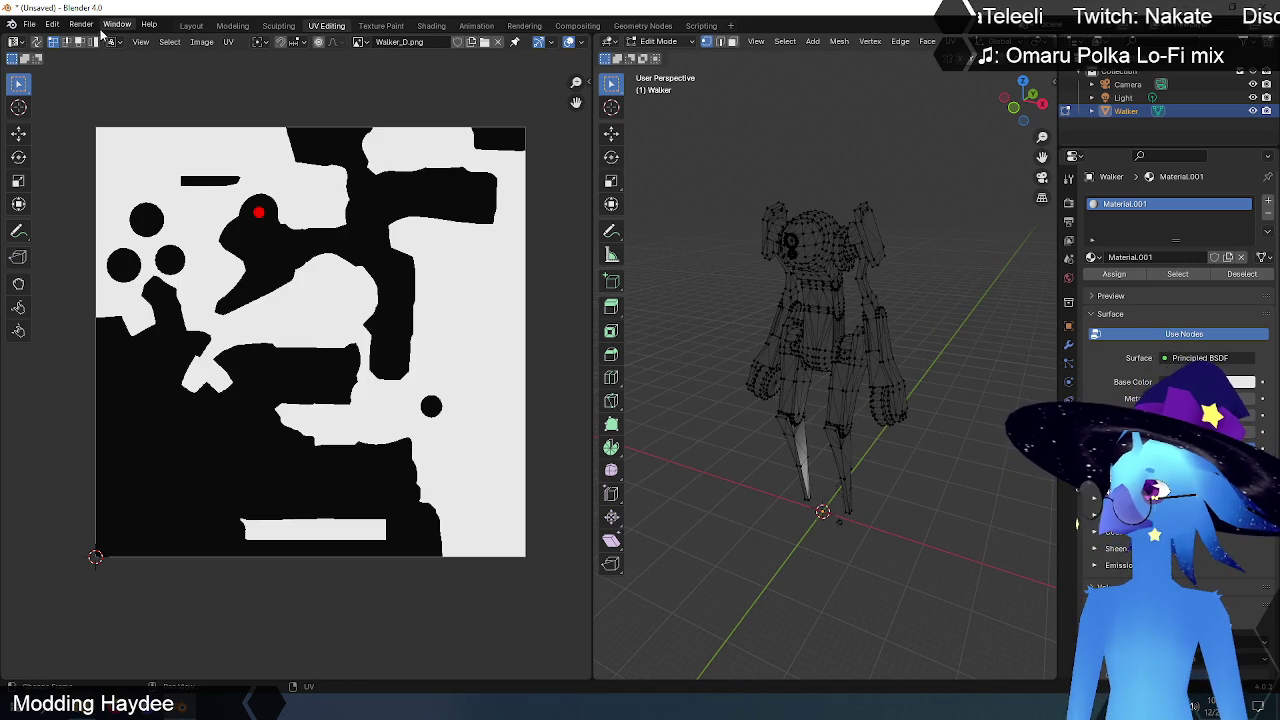
Step: In the Layout workspace, put the Walker in Edit Mode with wireframe display
{"action": "left_click", "coordinate": [191, 25]}
{"action": "left_click", "coordinate": [86, 42]}
{"action": "left_click", "coordinate": [72, 70]}
{"action": "key", "text": "shift+z"}
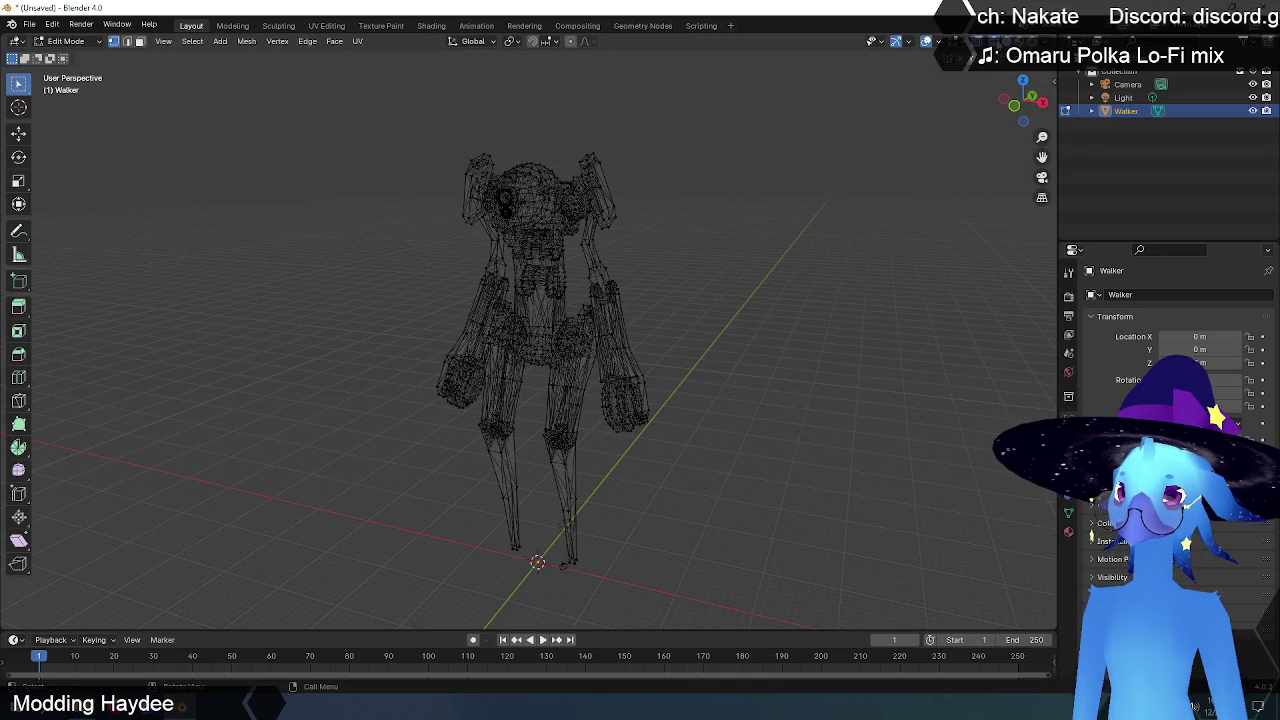
Step: Box-select and deselect the Walker mesh, show its Material tab, and compare solid and wireframe shading
{"action": "left_click_drag", "start_coordinate": [294, 99], "coordinate": [856, 634]}
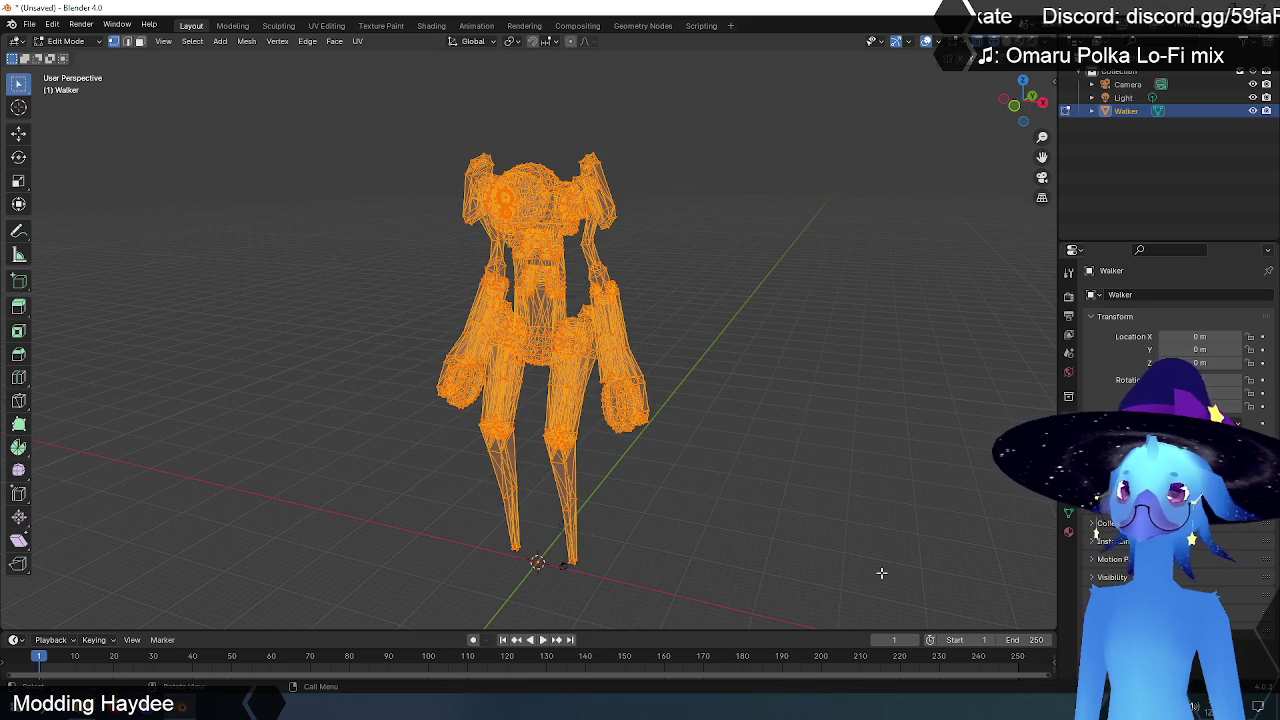
{"action": "left_click", "coordinate": [1068, 533]}
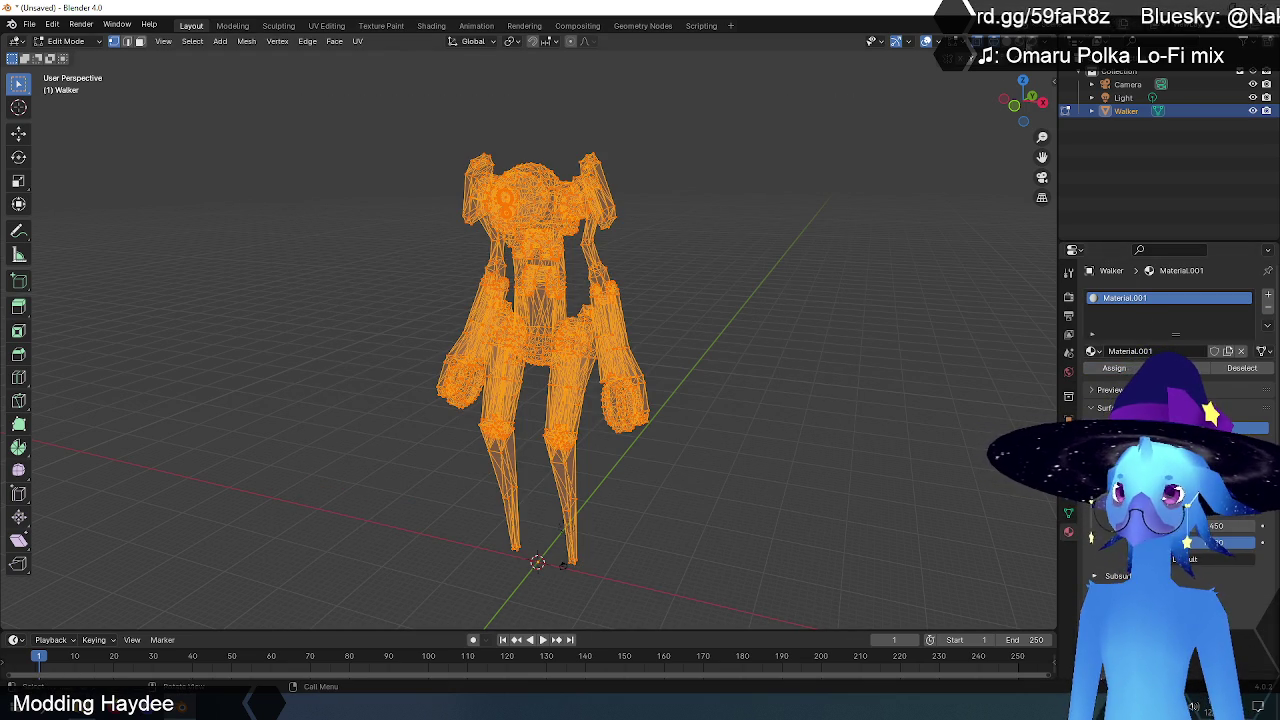
{"action": "left_click", "coordinate": [797, 231]}
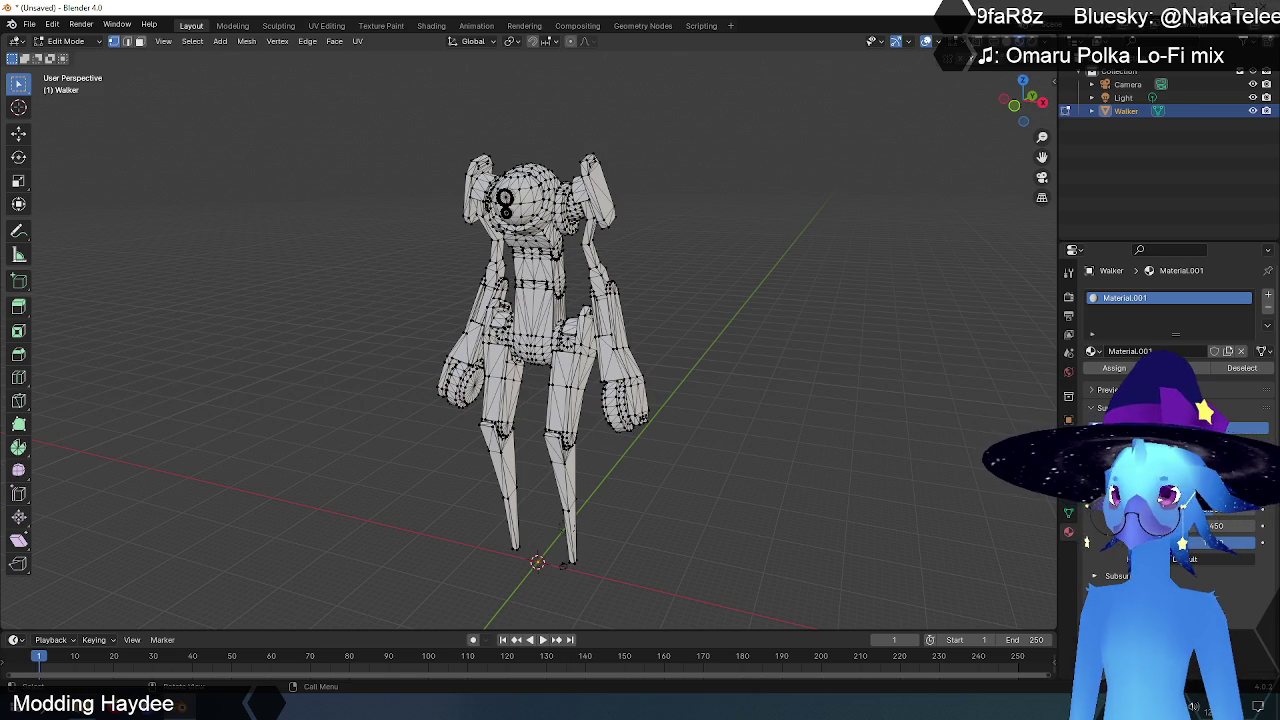
{"action": "left_click", "coordinate": [1022, 40]}
{"action": "left_click", "coordinate": [1036, 42]}
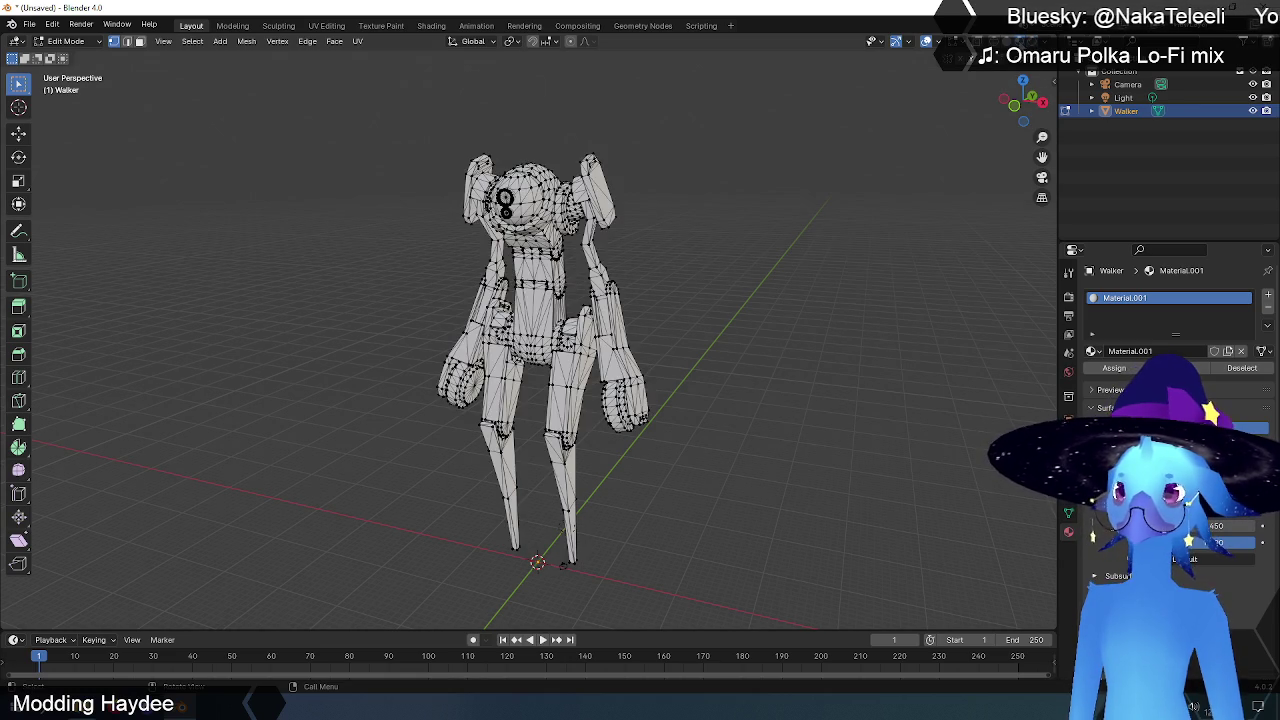
{"action": "left_click", "coordinate": [1022, 42]}
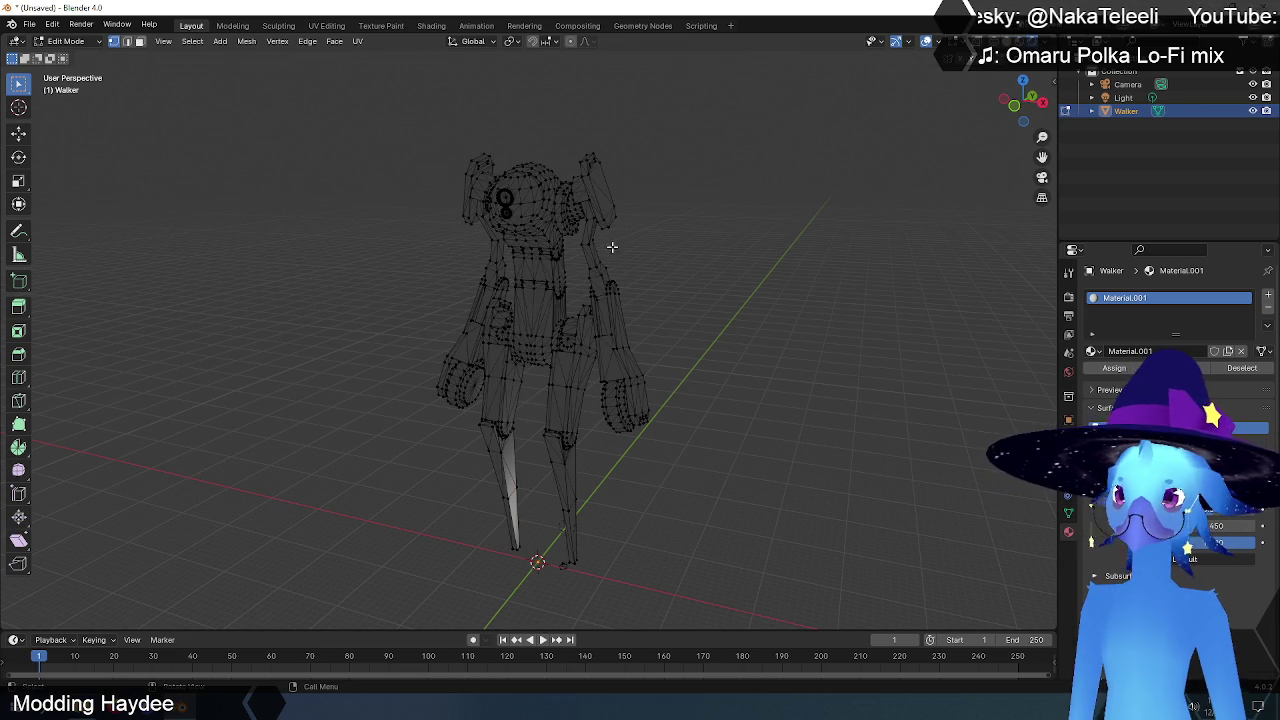
{"action": "left_click", "coordinate": [517, 240]}
{"action": "left_click_drag", "start_coordinate": [380, 149], "coordinate": [703, 380]}
{"action": "left_click", "coordinate": [714, 283]}
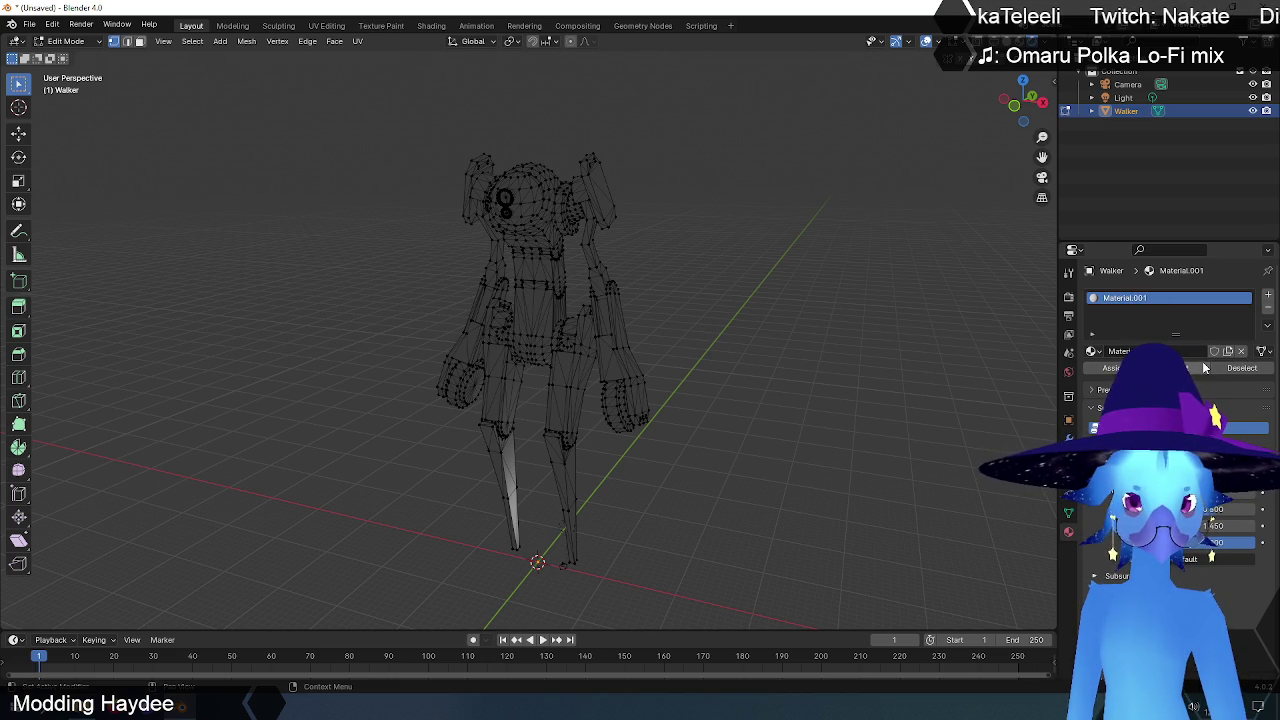
Step: Return the Walker to Object Mode and clear the selection
{"action": "left_click", "coordinate": [66, 41]}
{"action": "left_click", "coordinate": [70, 55]}
{"action": "left_click", "coordinate": [600, 260]}
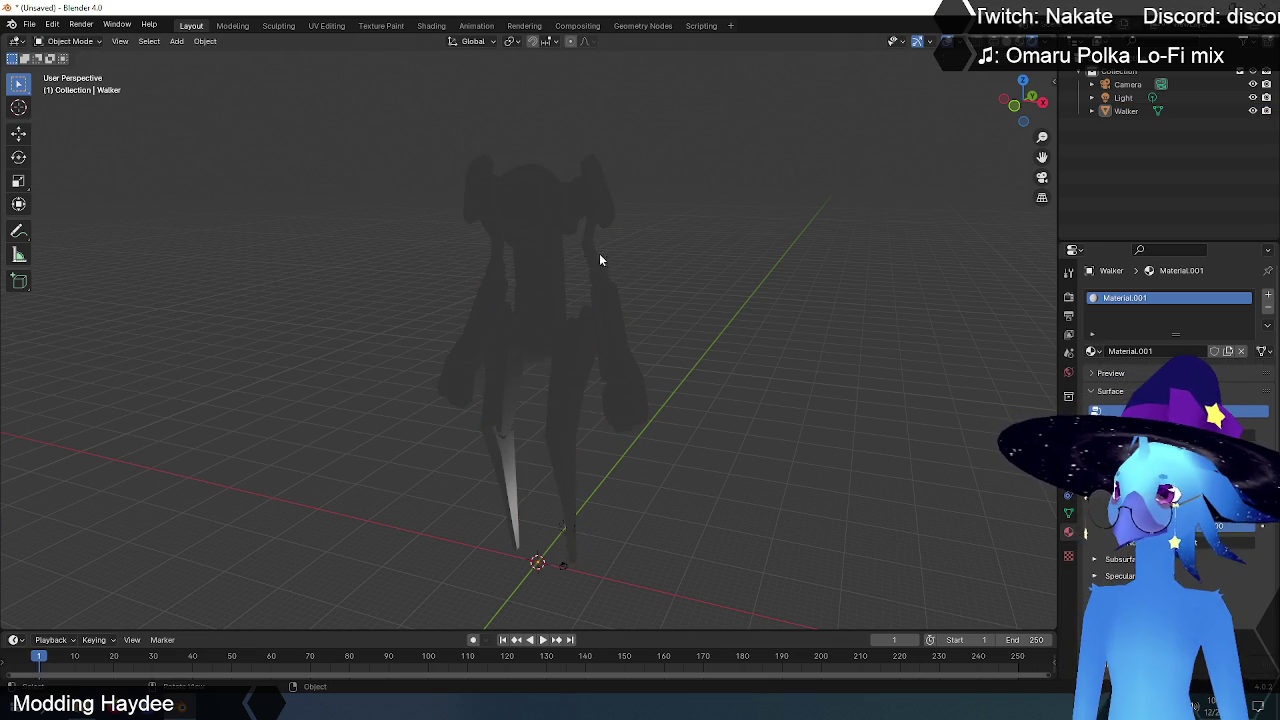
{"action": "left_click", "coordinate": [518, 197]}
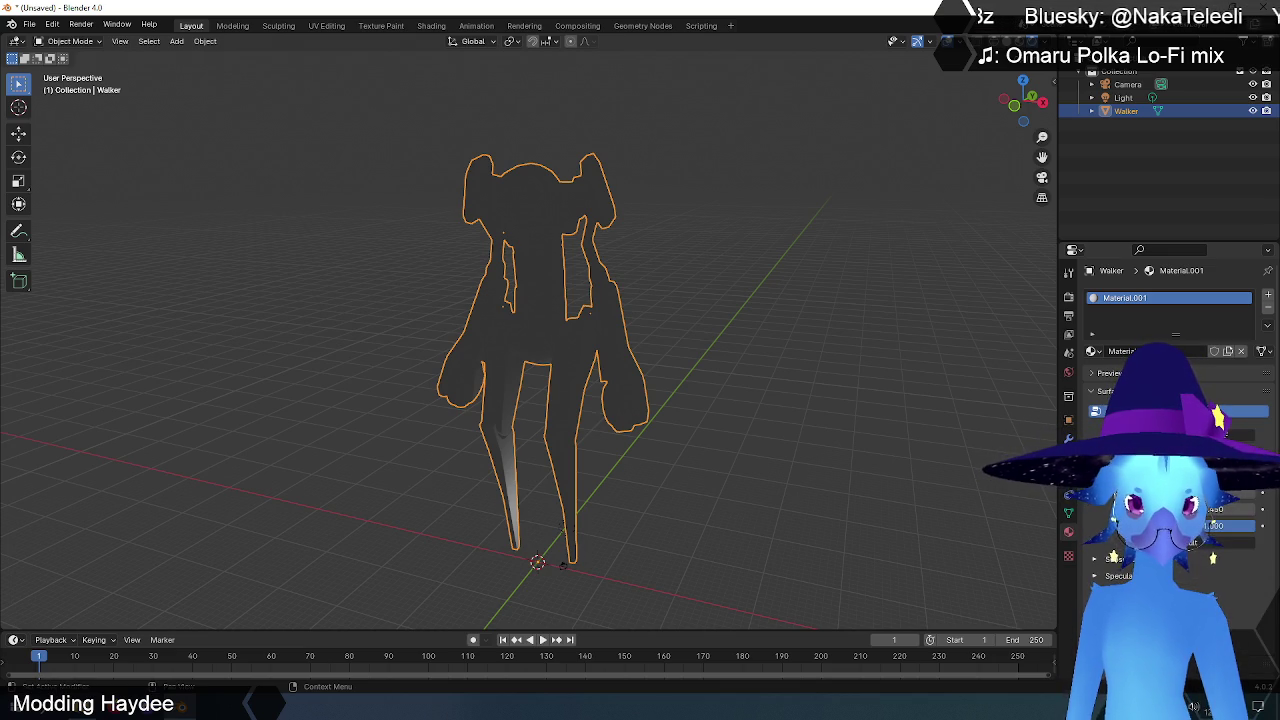
{"action": "scroll", "coordinate": [1165, 400], "scroll_direction": "down", "scroll_amount": 2}
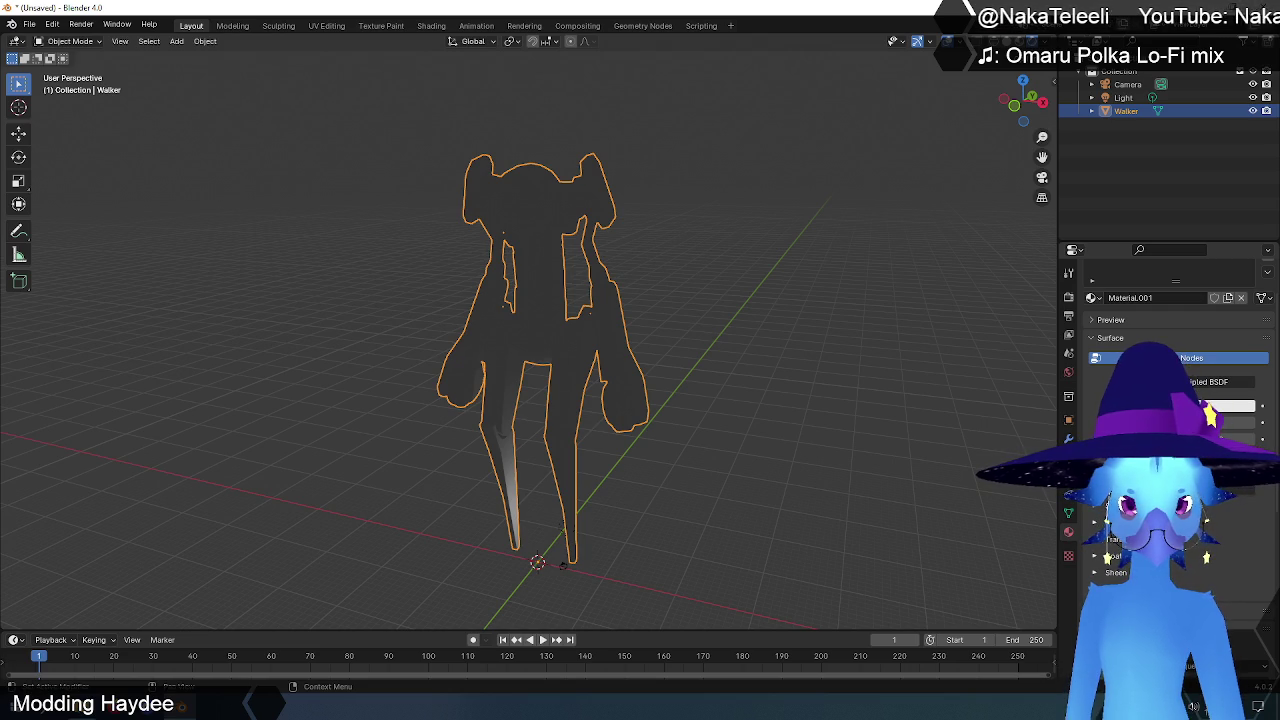
{"action": "left_click", "coordinate": [1236, 410]}
{"action": "left_click", "coordinate": [1236, 410]}
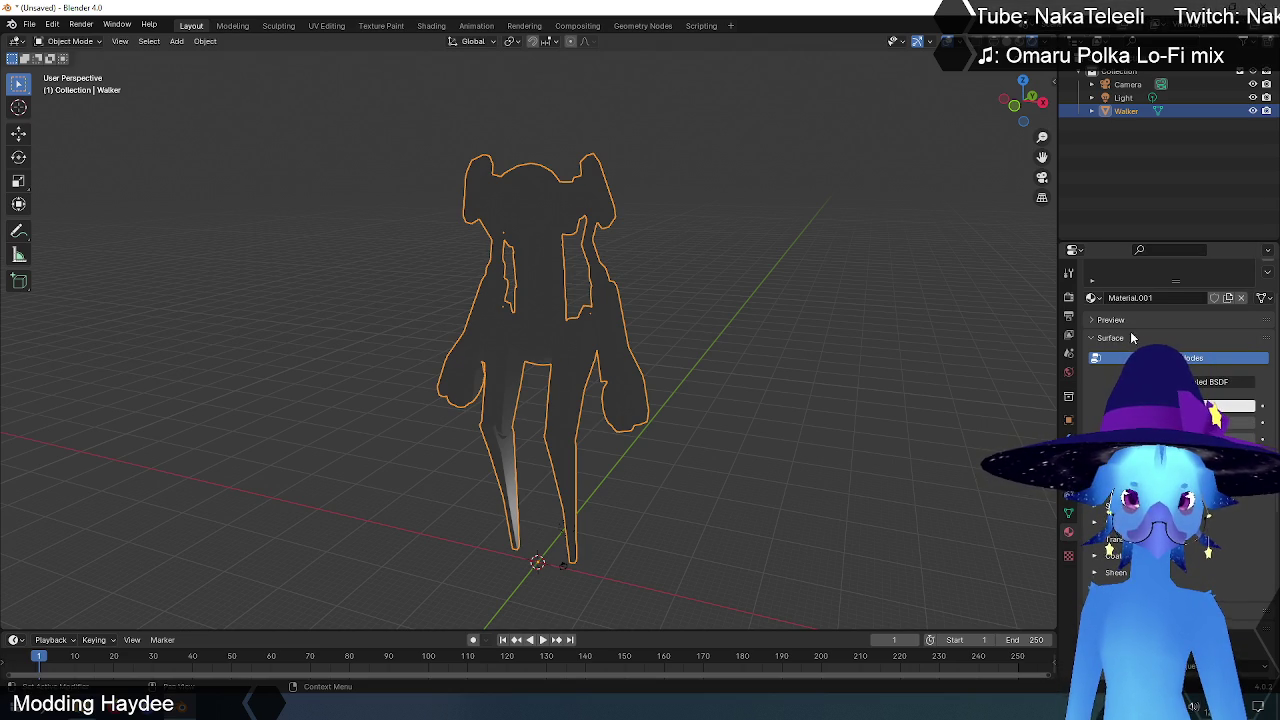
{"action": "scroll", "coordinate": [1134, 337], "scroll_direction": "up", "scroll_amount": 2}
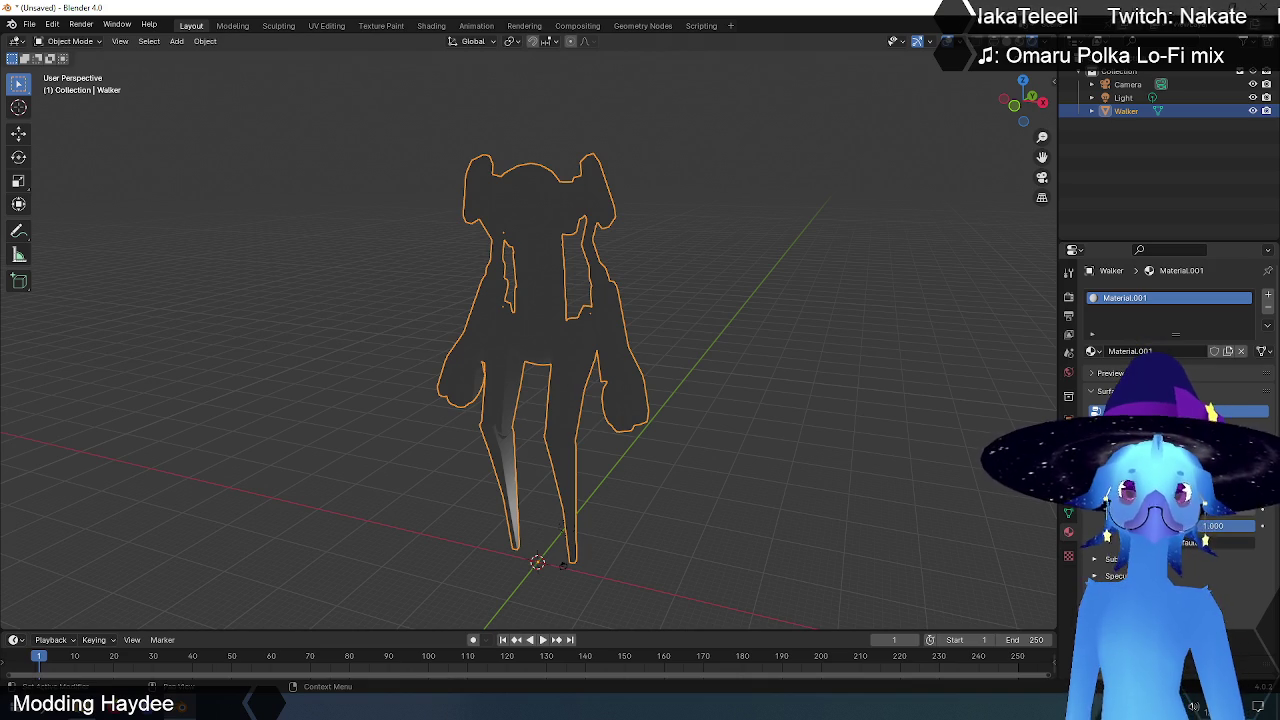
{"action": "left_click", "coordinate": [1092, 338]}
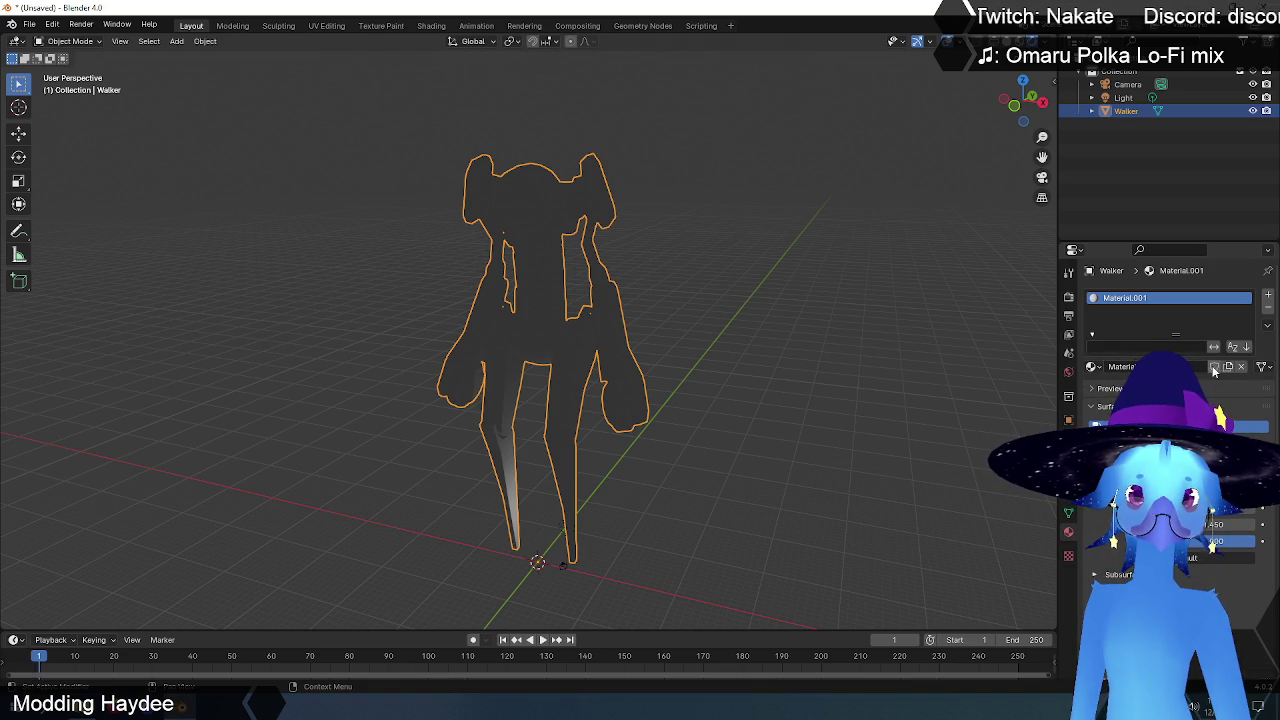
{"action": "left_click", "coordinate": [1094, 367]}
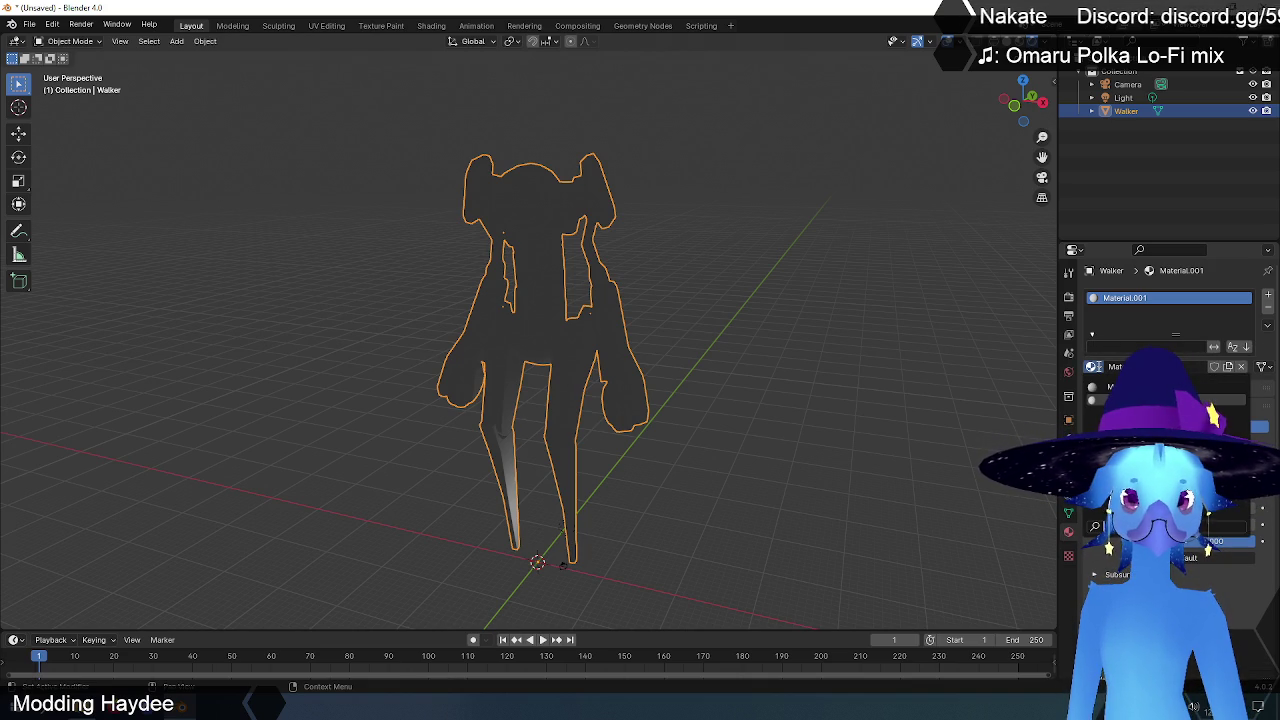
{"action": "left_click", "coordinate": [1110, 387]}
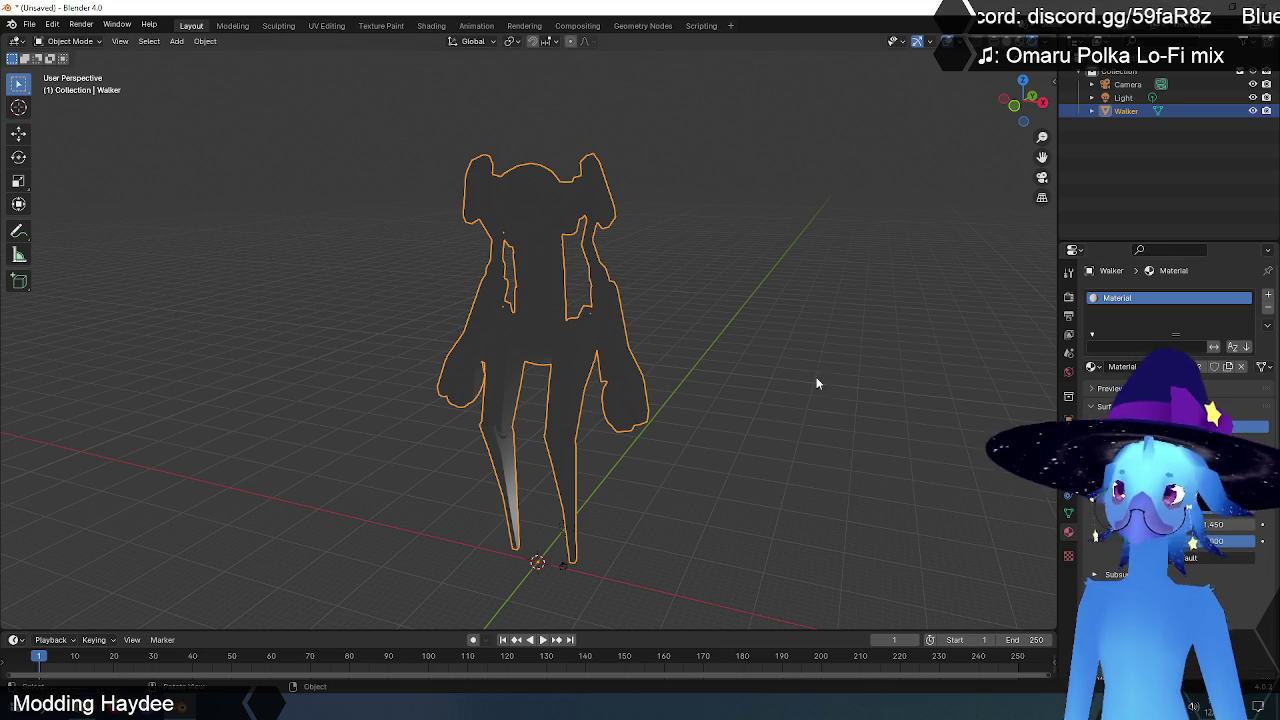
{"action": "left_click", "coordinate": [652, 228]}
{"action": "left_click", "coordinate": [520, 226]}
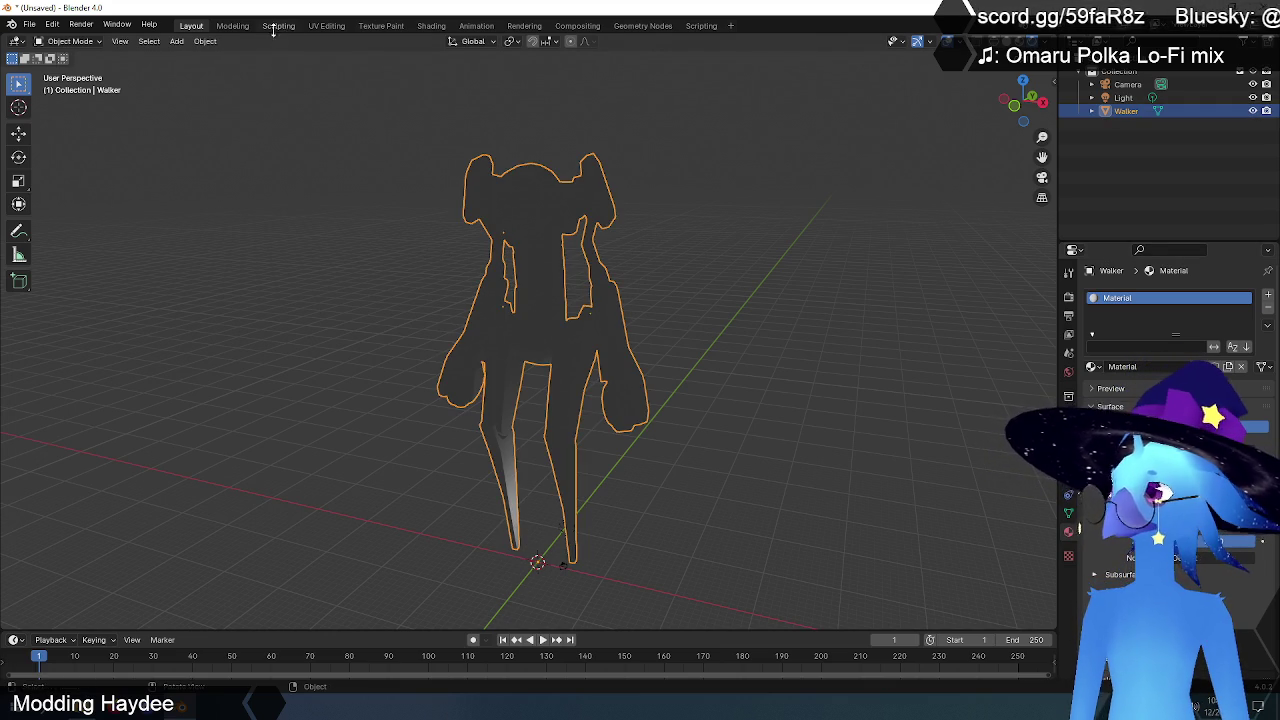
{"action": "left_click", "coordinate": [326, 25]}
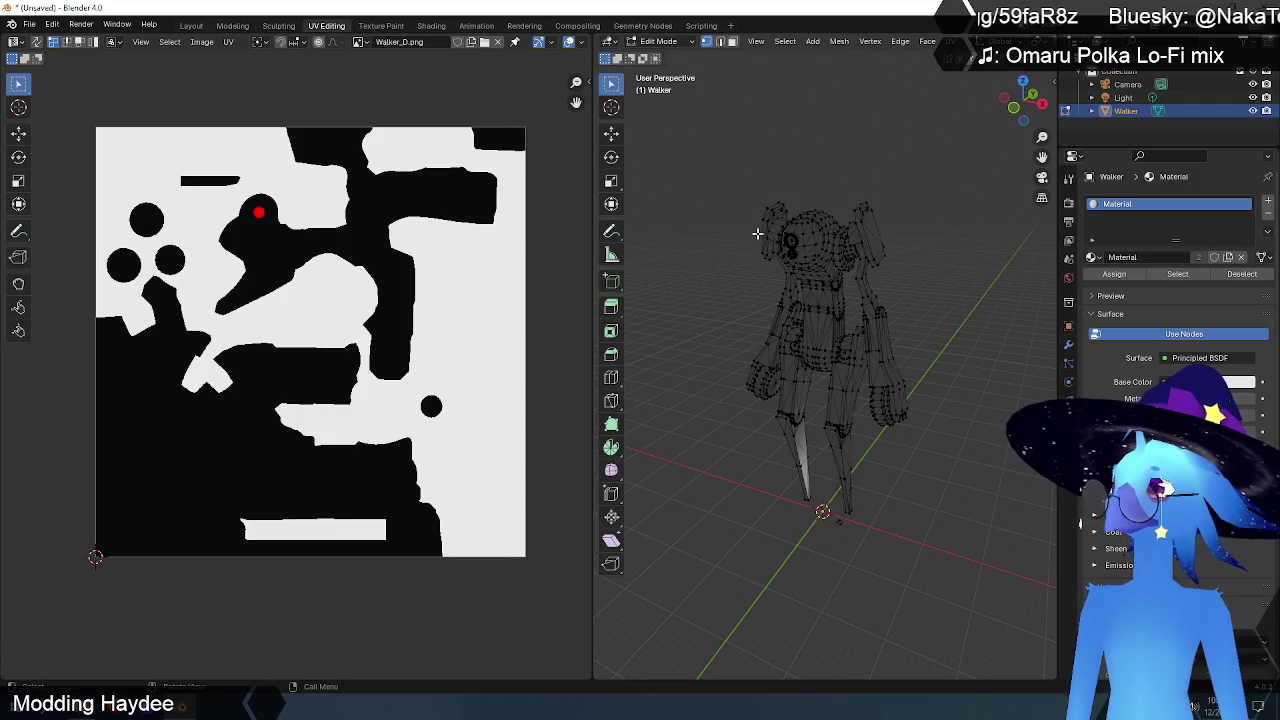
{"action": "left_click_drag", "start_coordinate": [914, 178], "coordinate": [689, 603]}
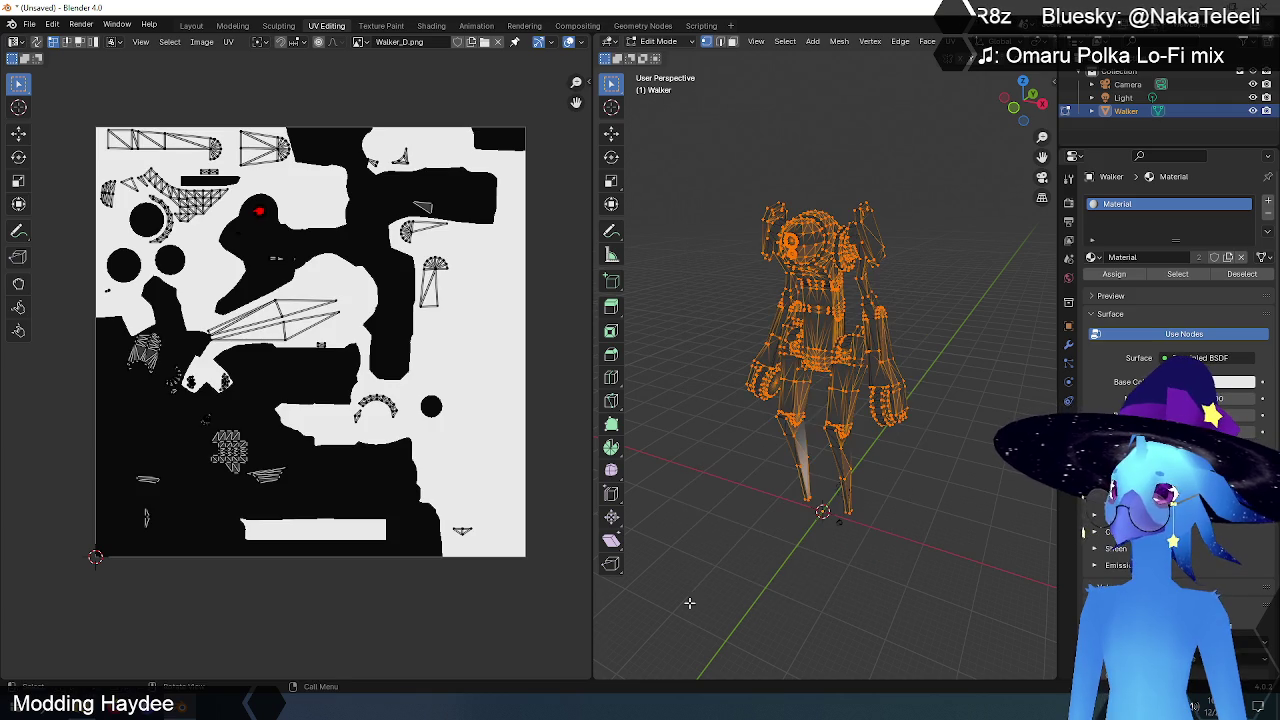
{"action": "key", "text": "alt+a"}
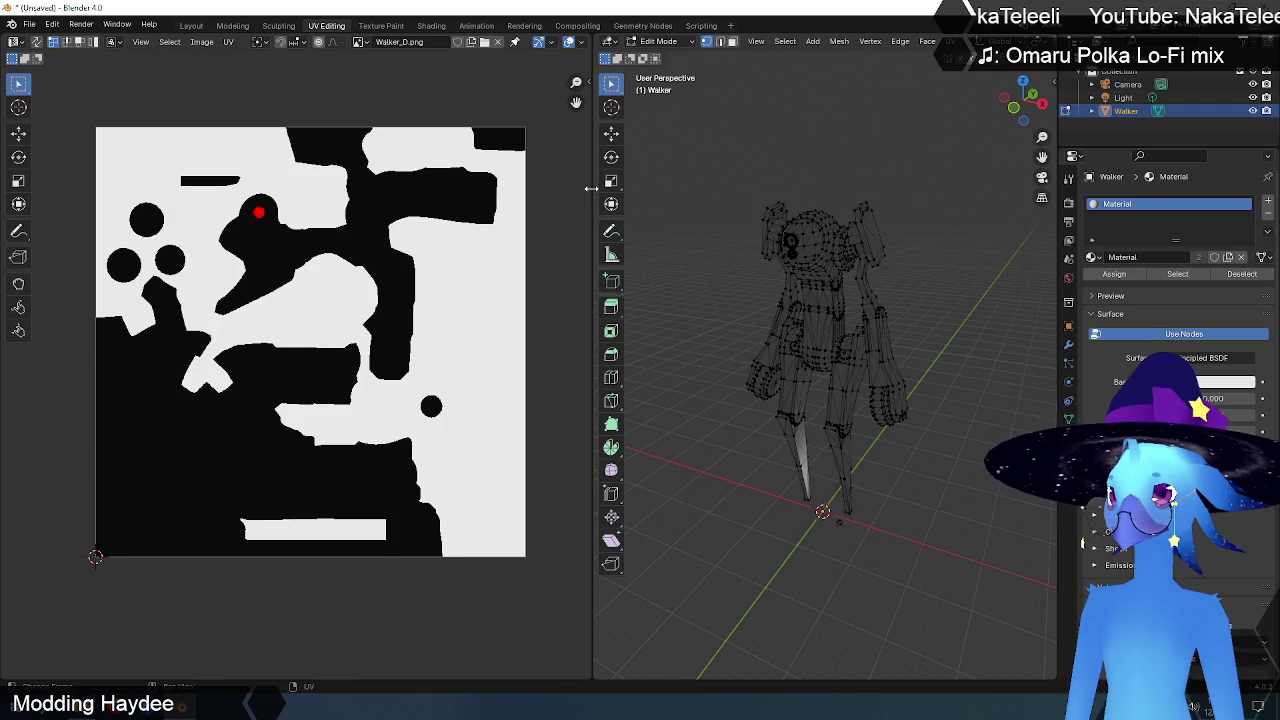
{"action": "left_click_drag", "start_coordinate": [591, 188], "coordinate": [476, 190]}
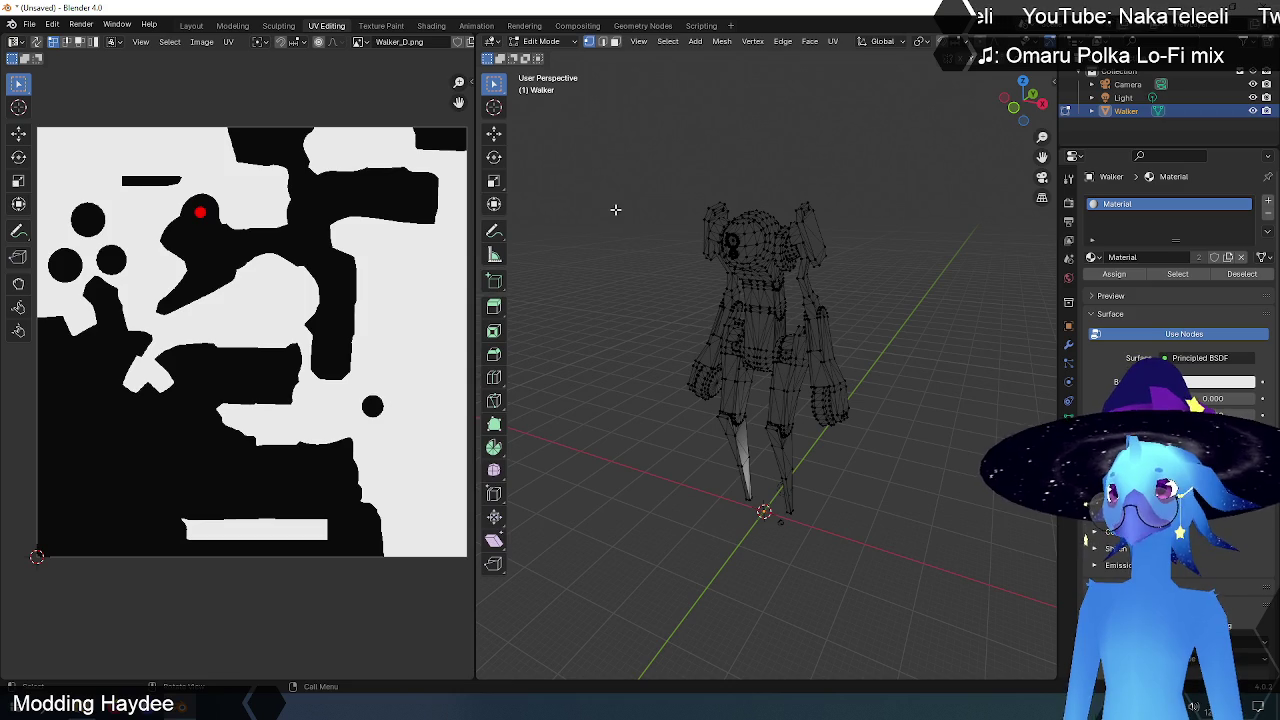
{"action": "left_click", "coordinate": [191, 27]}
{"action": "left_click", "coordinate": [648, 206]}
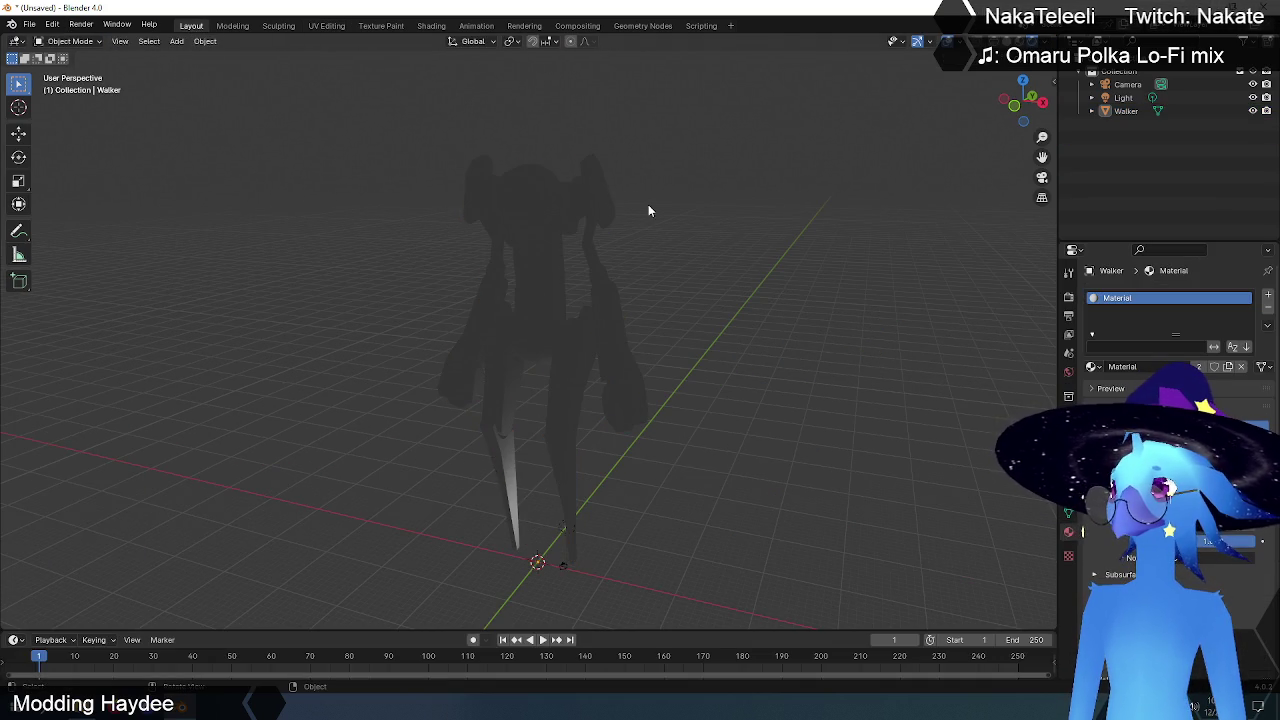
Step: Select the Walker, expand its material Preview, and open the Principled BSDF surface shader menu
{"action": "left_click", "coordinate": [533, 212]}
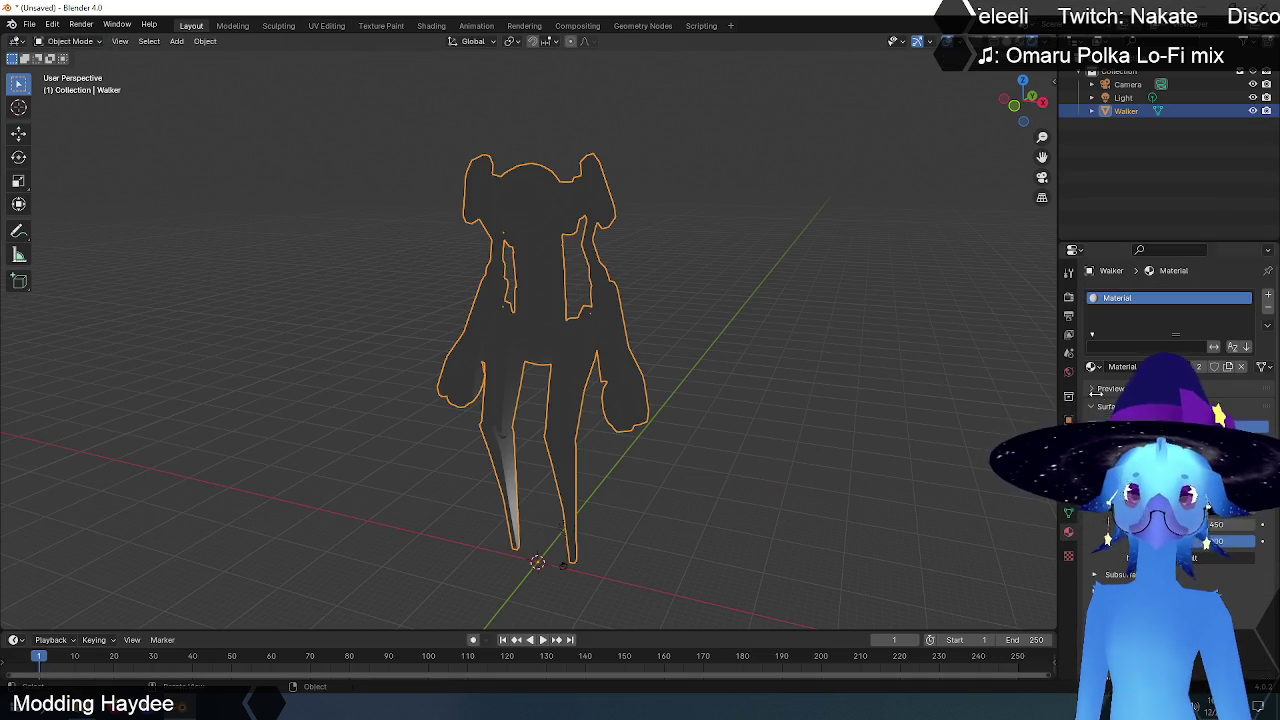
{"action": "scroll", "coordinate": [1160, 380], "scroll_direction": "down", "scroll_amount": 2}
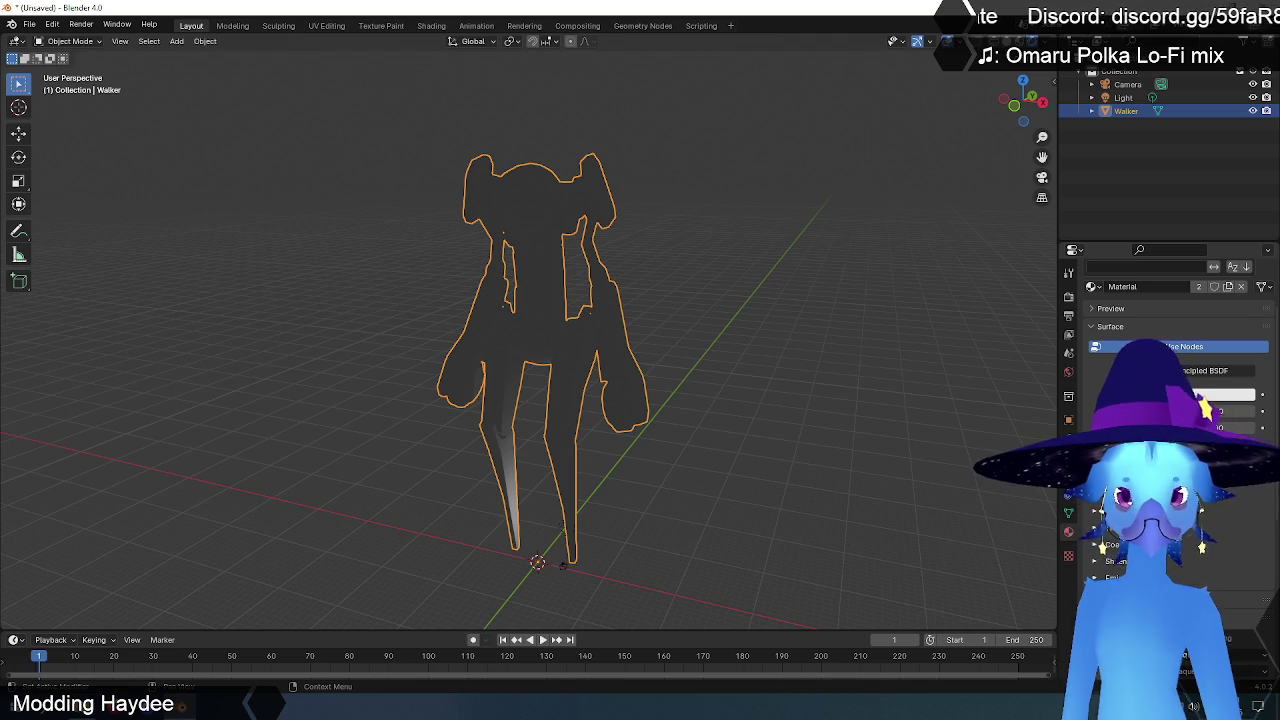
{"action": "left_click", "coordinate": [1093, 309]}
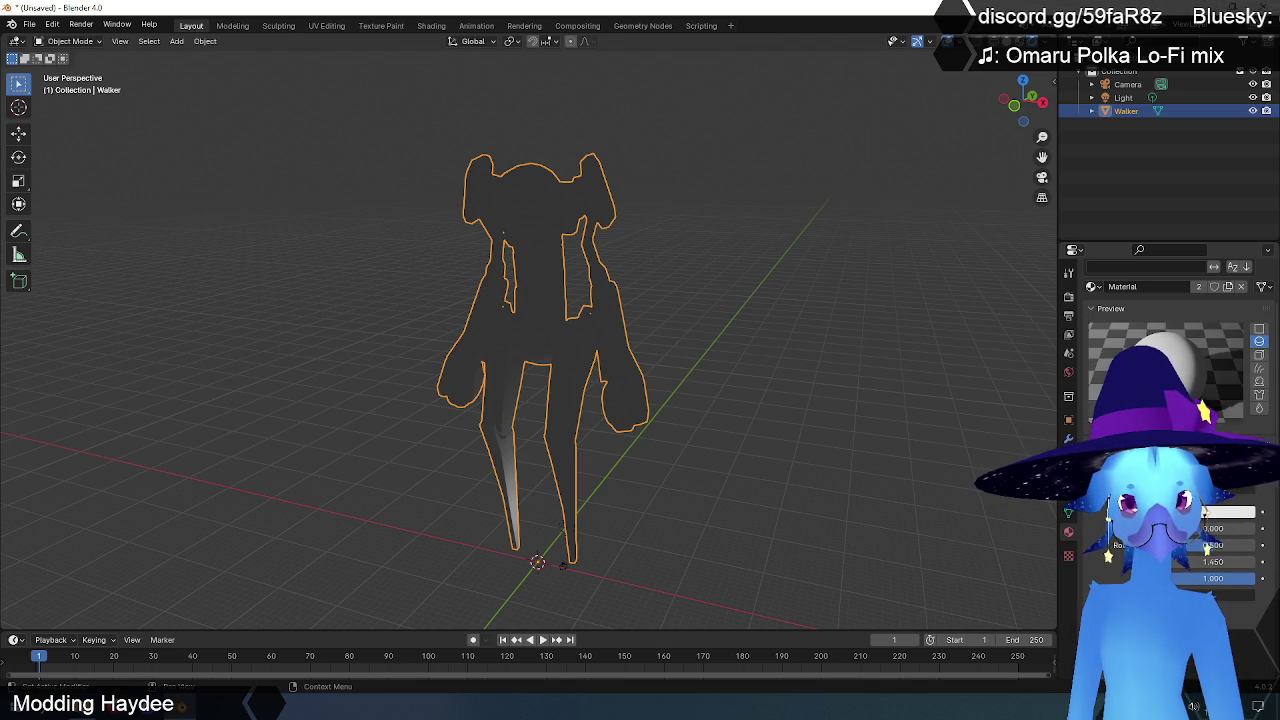
{"action": "right_click", "coordinate": [1140, 358]}
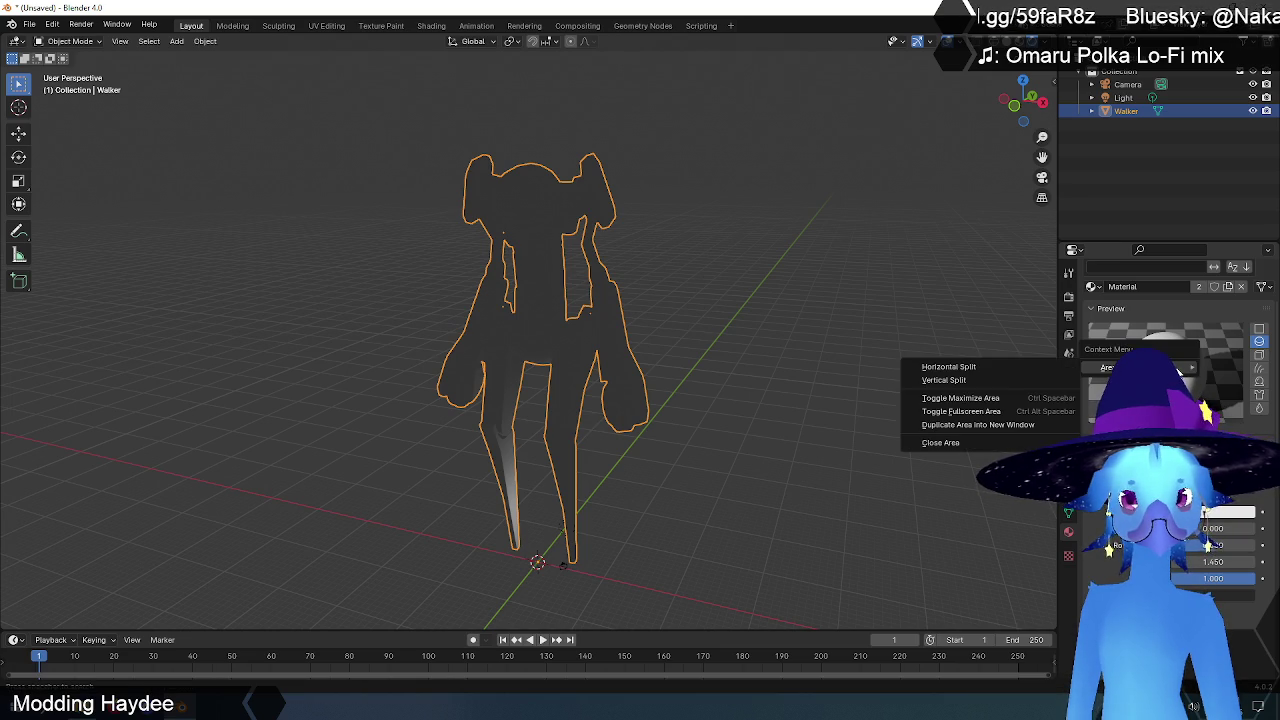
{"action": "key", "text": "Escape"}
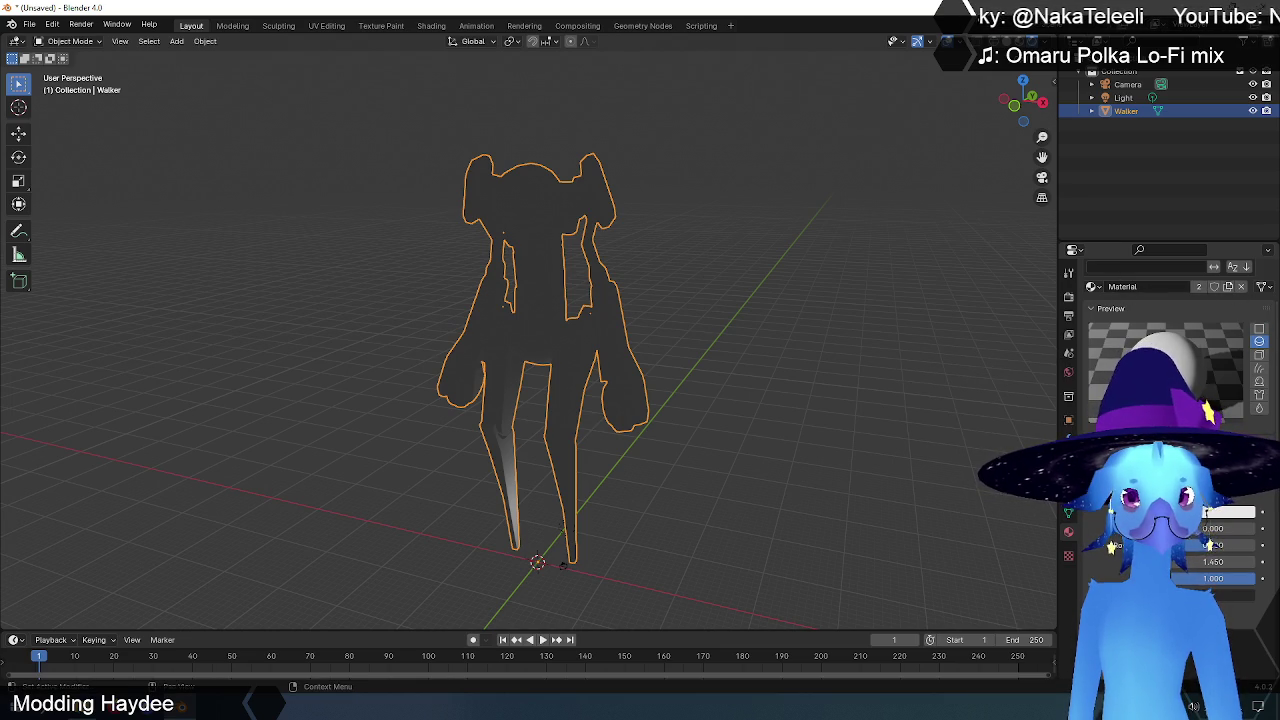
{"action": "scroll", "coordinate": [1111, 284], "scroll_direction": "down", "scroll_amount": 3}
{"action": "scroll", "coordinate": [1170, 360], "scroll_direction": "down", "scroll_amount": 3}
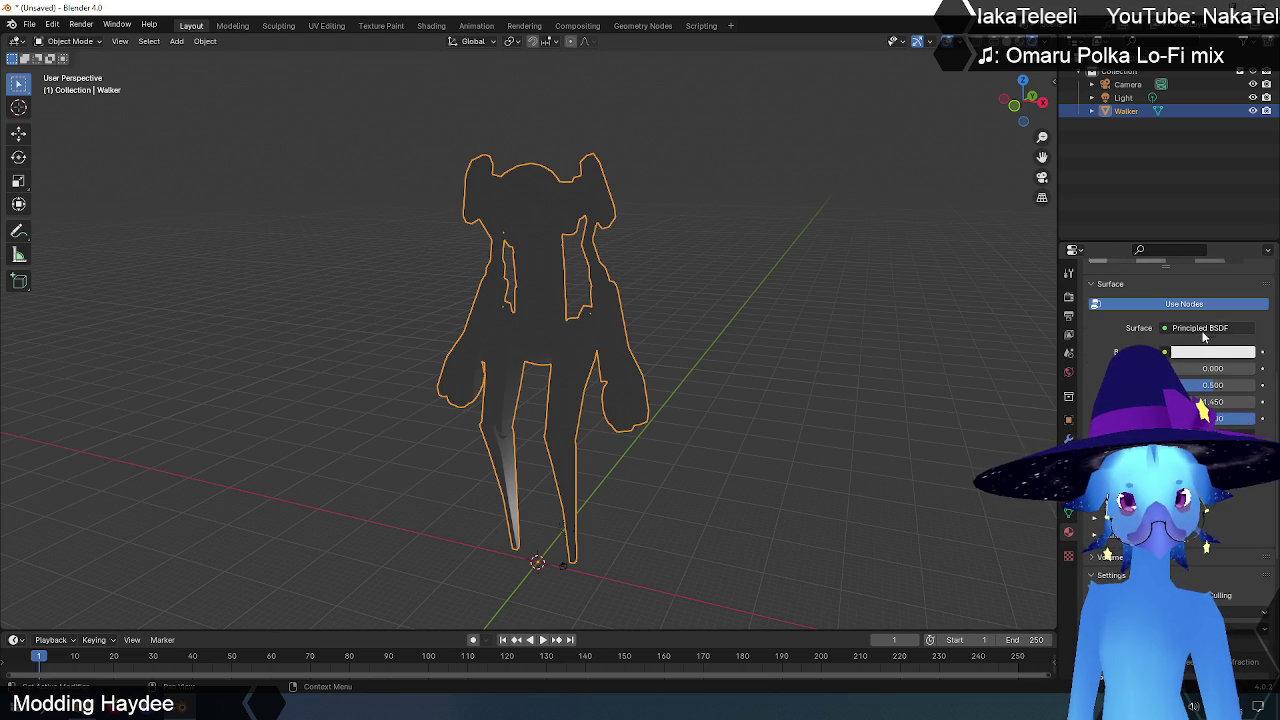
{"action": "left_click", "coordinate": [1227, 330]}
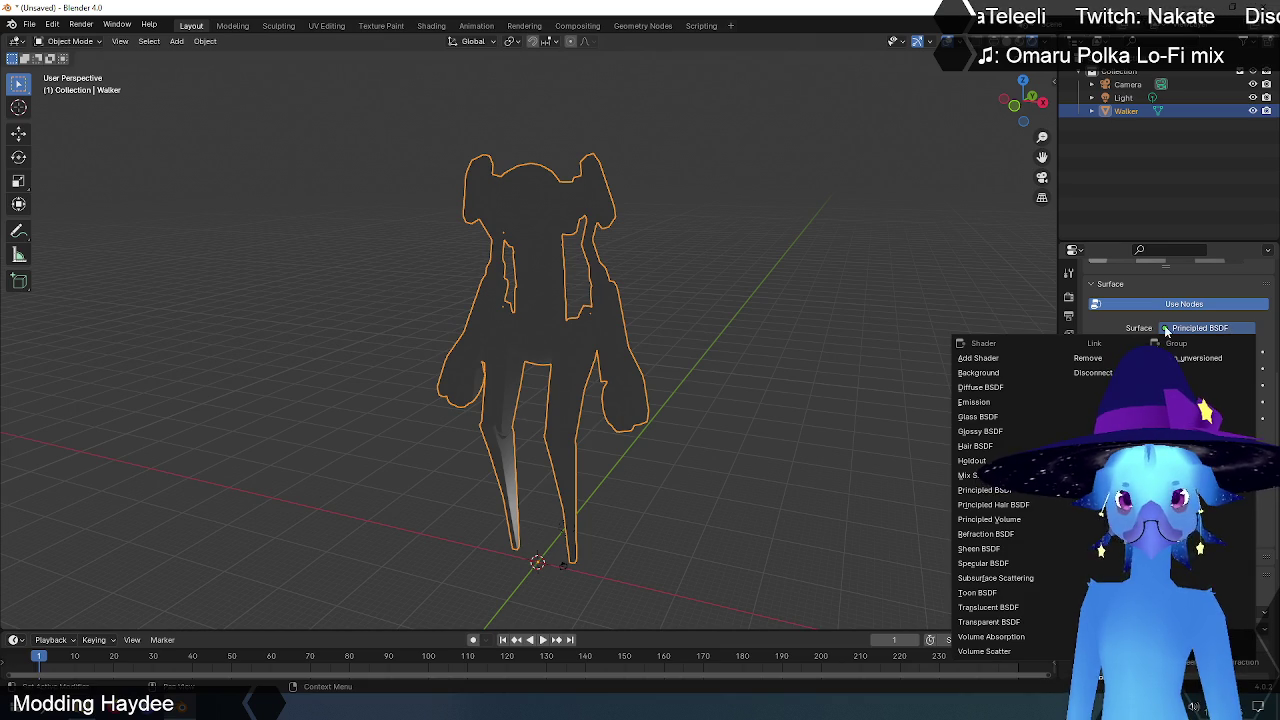
Step: Dismiss the shader menu with Esc, keeping Principled BSDF as the surface
{"action": "key", "text": "Escape"}
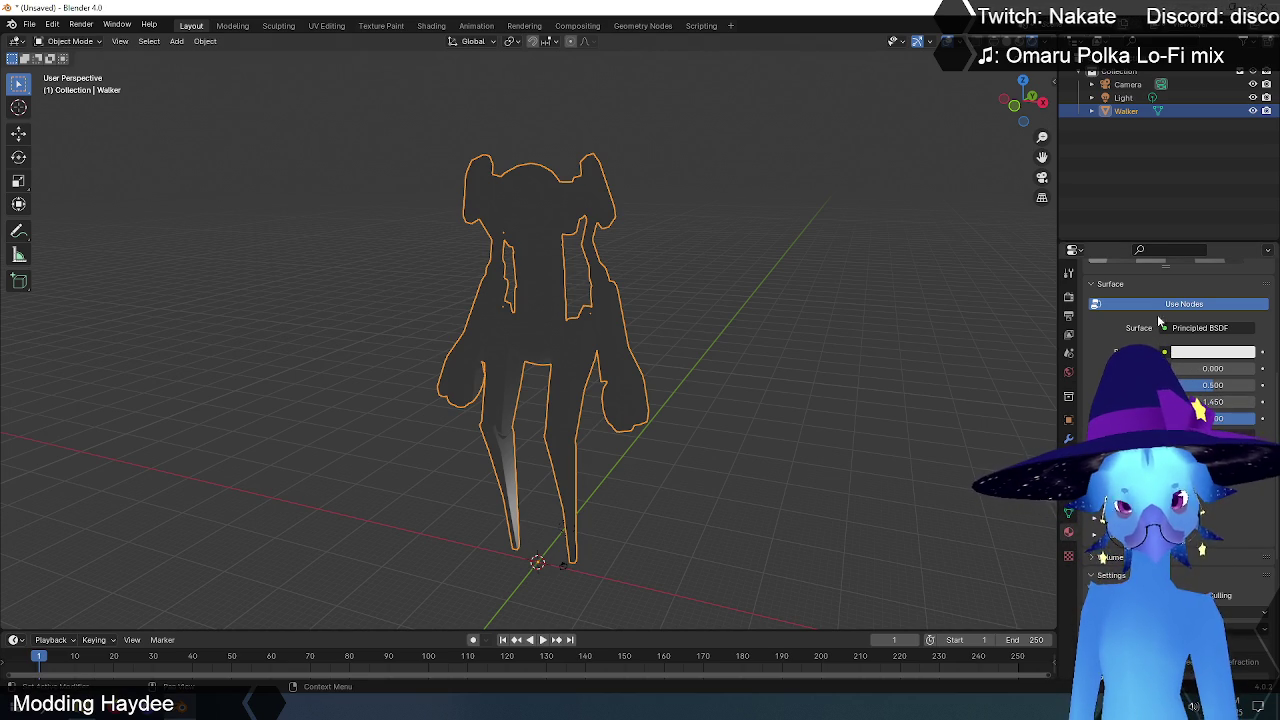
{"action": "scroll", "coordinate": [1170, 380], "scroll_direction": "up", "scroll_amount": 5}
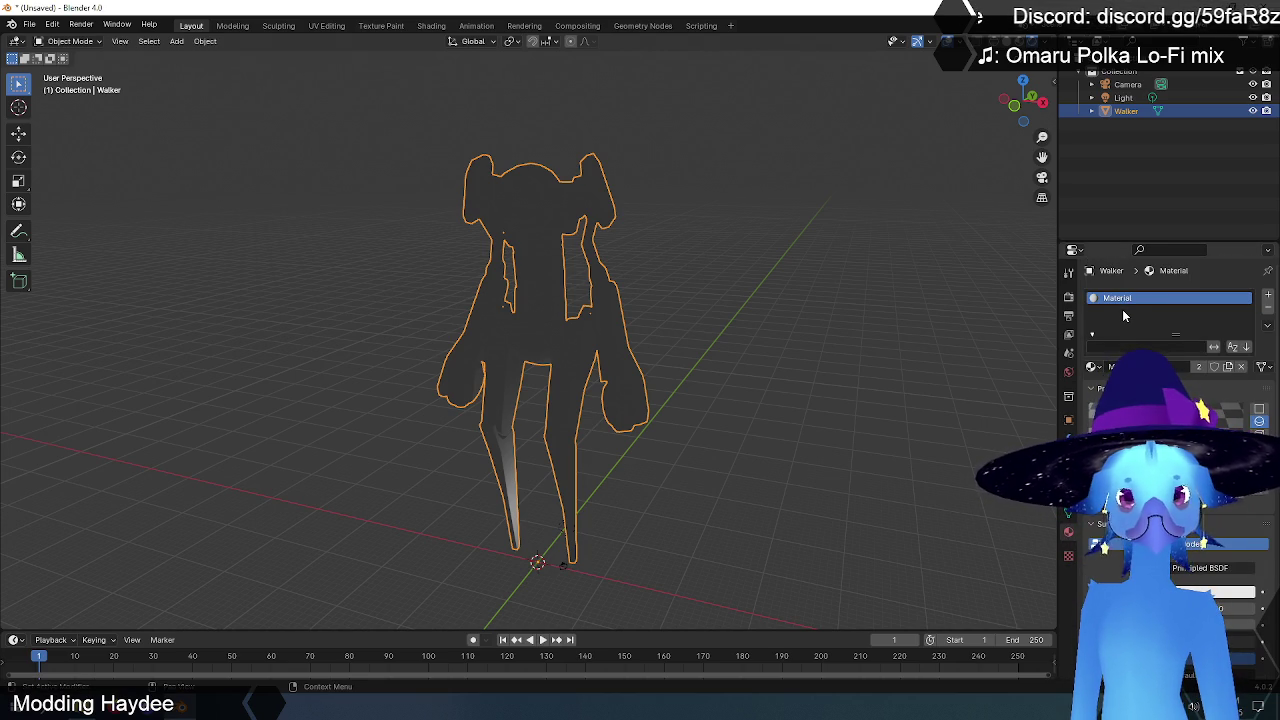
{"action": "scroll", "coordinate": [1130, 318], "scroll_direction": "down", "scroll_amount": 1}
{"action": "scroll", "coordinate": [1128, 311], "scroll_direction": "down", "scroll_amount": 2}
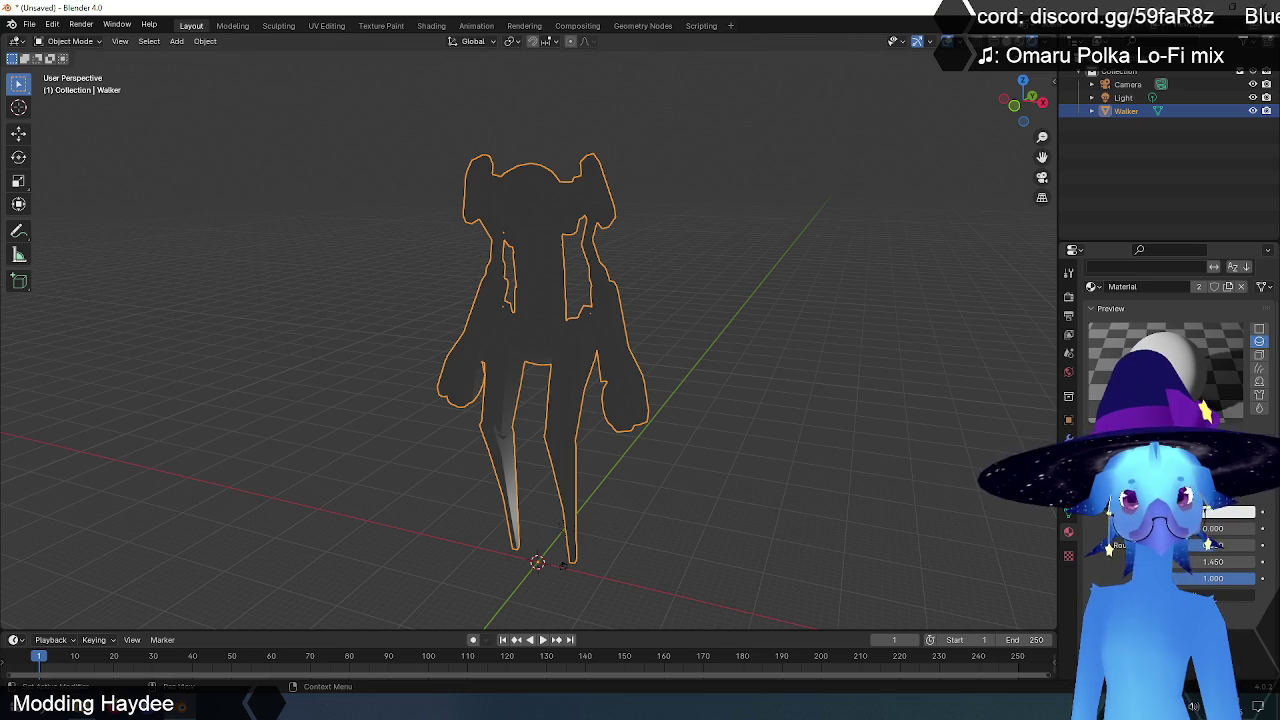
{"action": "scroll", "coordinate": [1128, 311], "scroll_direction": "down", "scroll_amount": 2}
{"action": "scroll", "coordinate": [1128, 311], "scroll_direction": "down", "scroll_amount": 2}
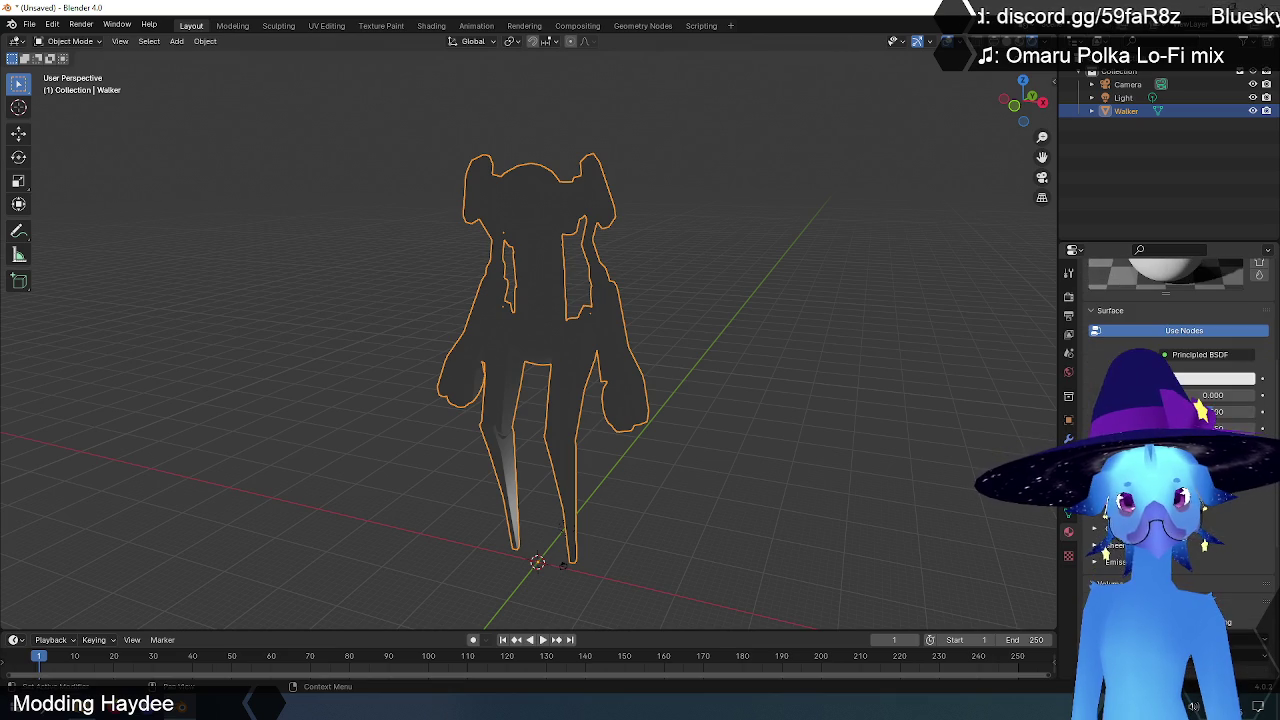
{"action": "left_click", "coordinate": [1146, 330]}
{"action": "left_click", "coordinate": [1147, 331]}
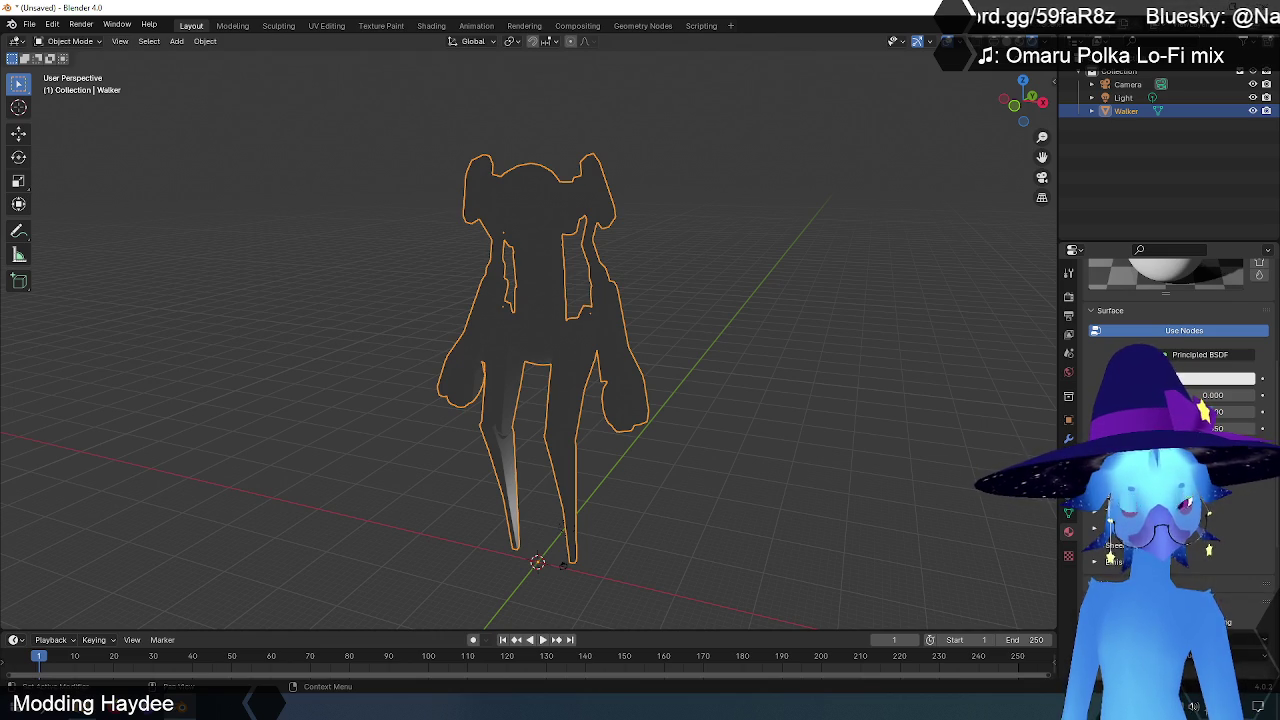
{"action": "scroll", "coordinate": [1170, 400], "scroll_direction": "down", "scroll_amount": 3}
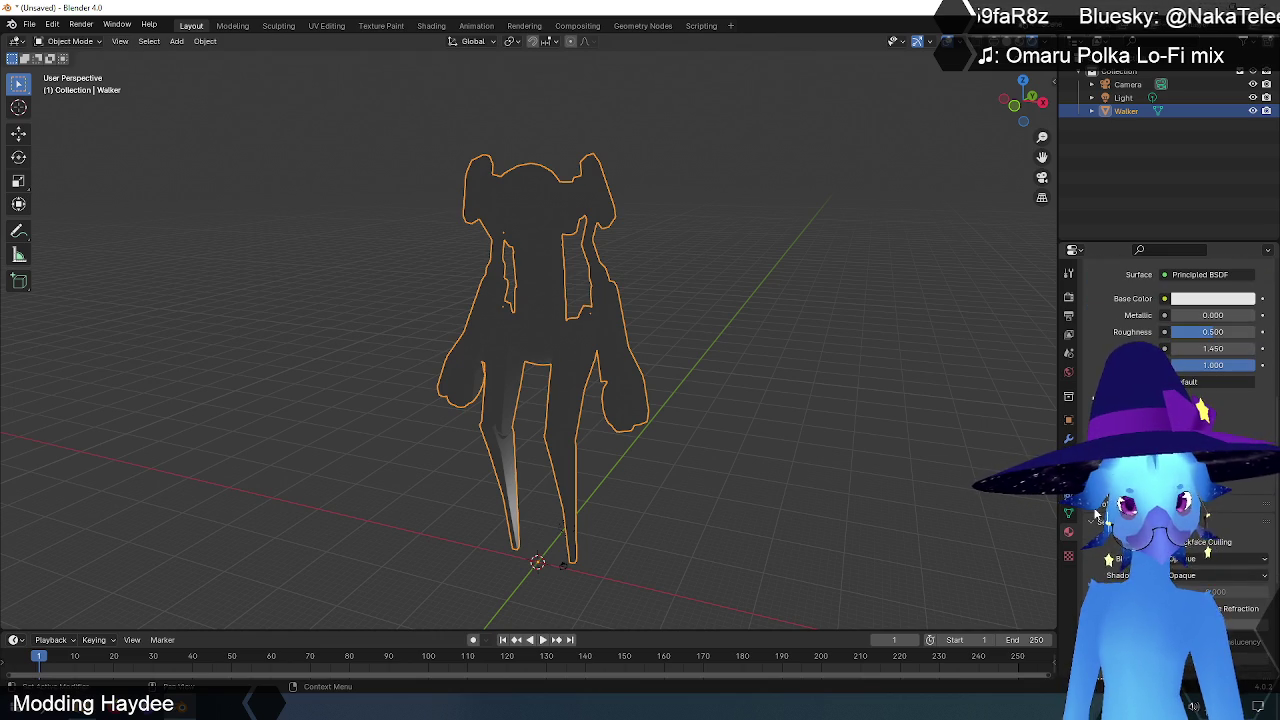
{"action": "scroll", "coordinate": [1173, 315], "scroll_direction": "down", "scroll_amount": 5}
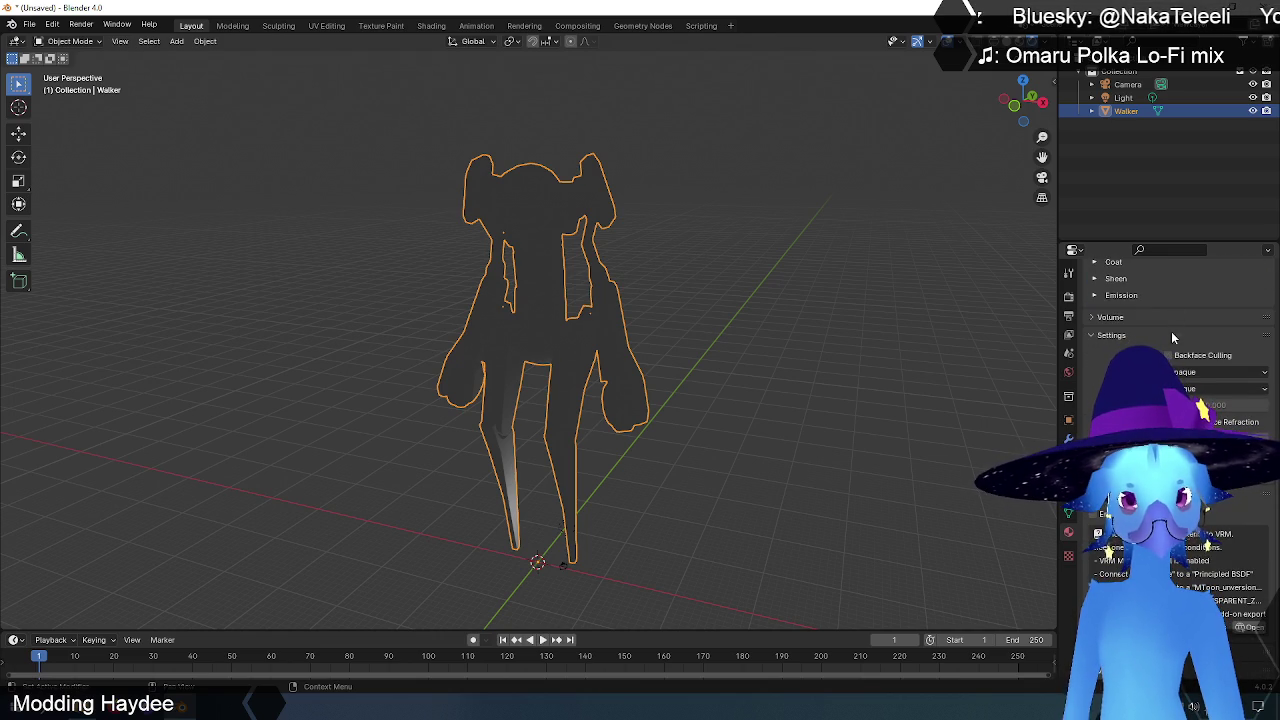
{"action": "scroll", "coordinate": [1170, 400], "scroll_direction": "up", "scroll_amount": 2}
{"action": "scroll", "coordinate": [1170, 400], "scroll_direction": "up", "scroll_amount": 1}
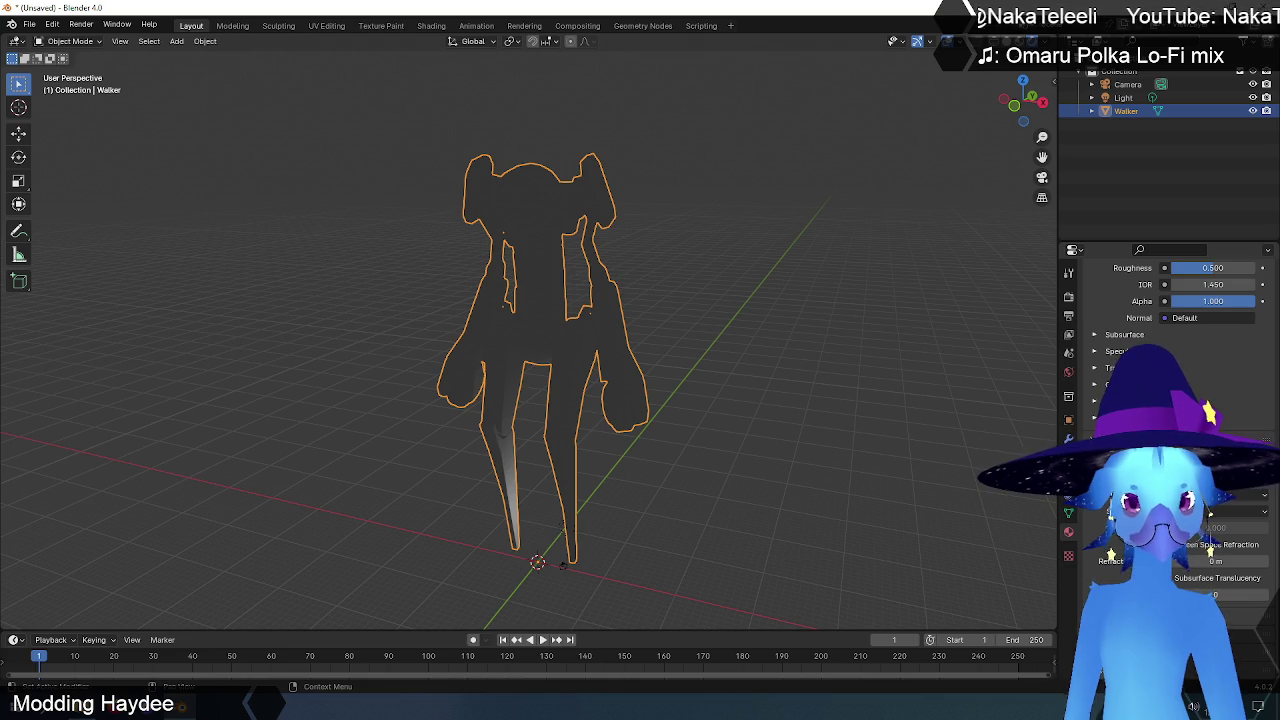
{"action": "scroll", "coordinate": [1170, 330], "scroll_direction": "up", "scroll_amount": 5}
{"action": "scroll", "coordinate": [1170, 330], "scroll_direction": "up", "scroll_amount": 3}
{"action": "scroll", "coordinate": [1170, 330], "scroll_direction": "up", "scroll_amount": 3}
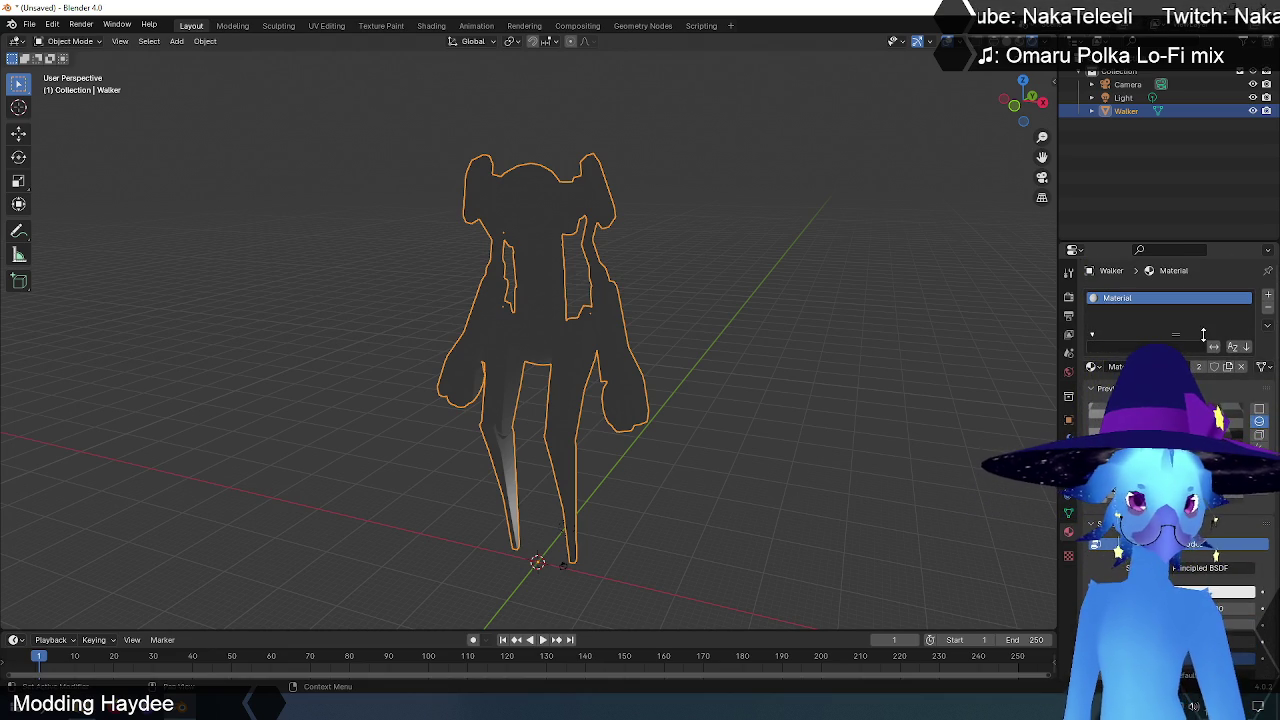
{"action": "left_click", "coordinate": [1266, 328]}
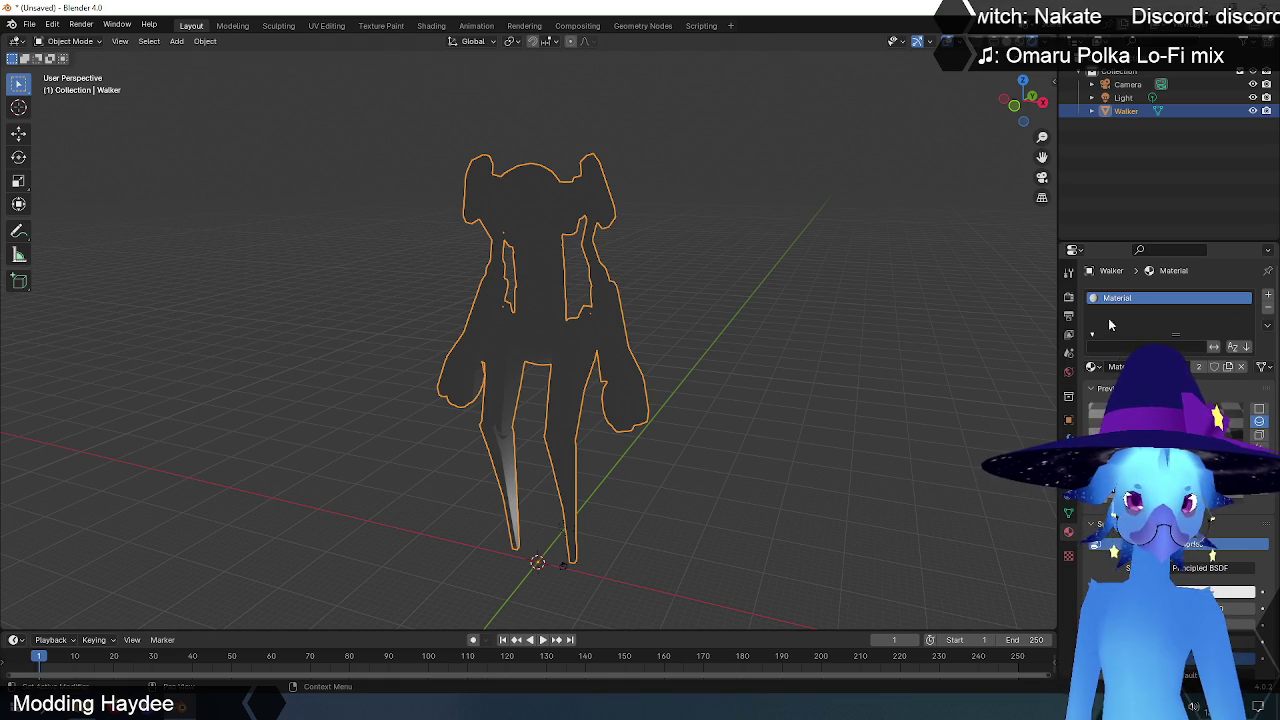
{"action": "left_click", "coordinate": [1198, 348]}
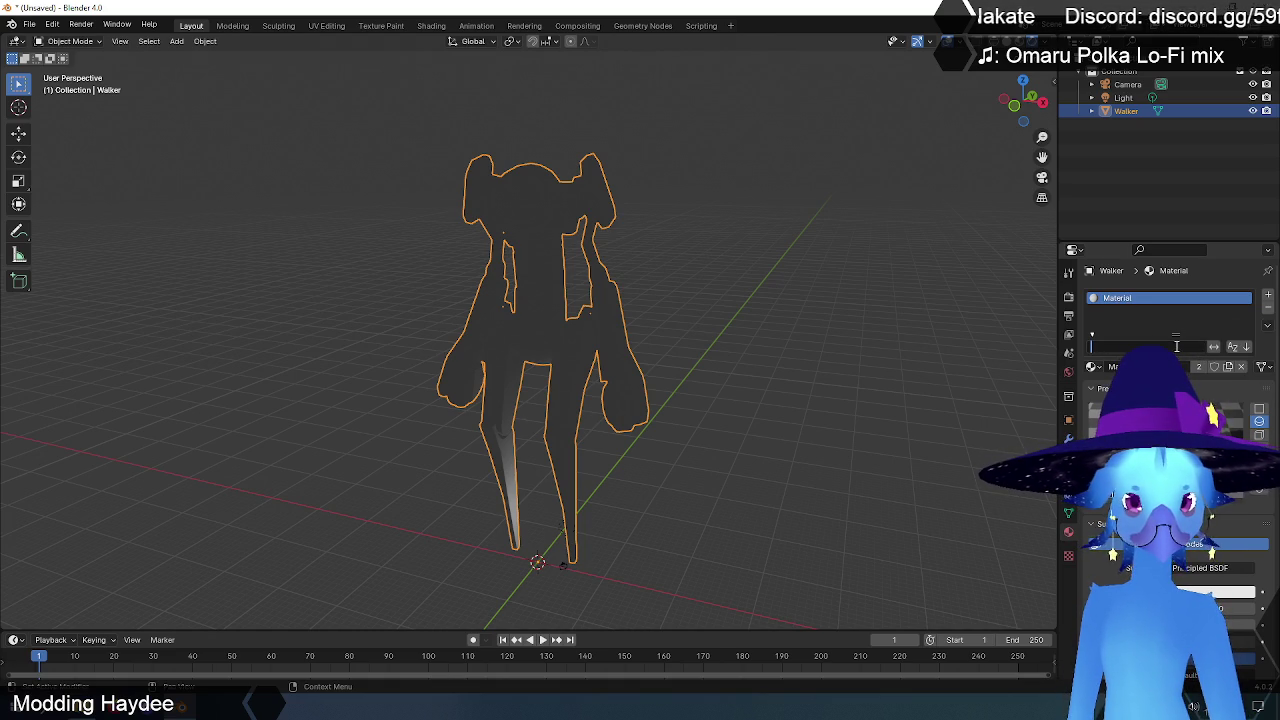
{"action": "left_click", "coordinate": [1263, 367]}
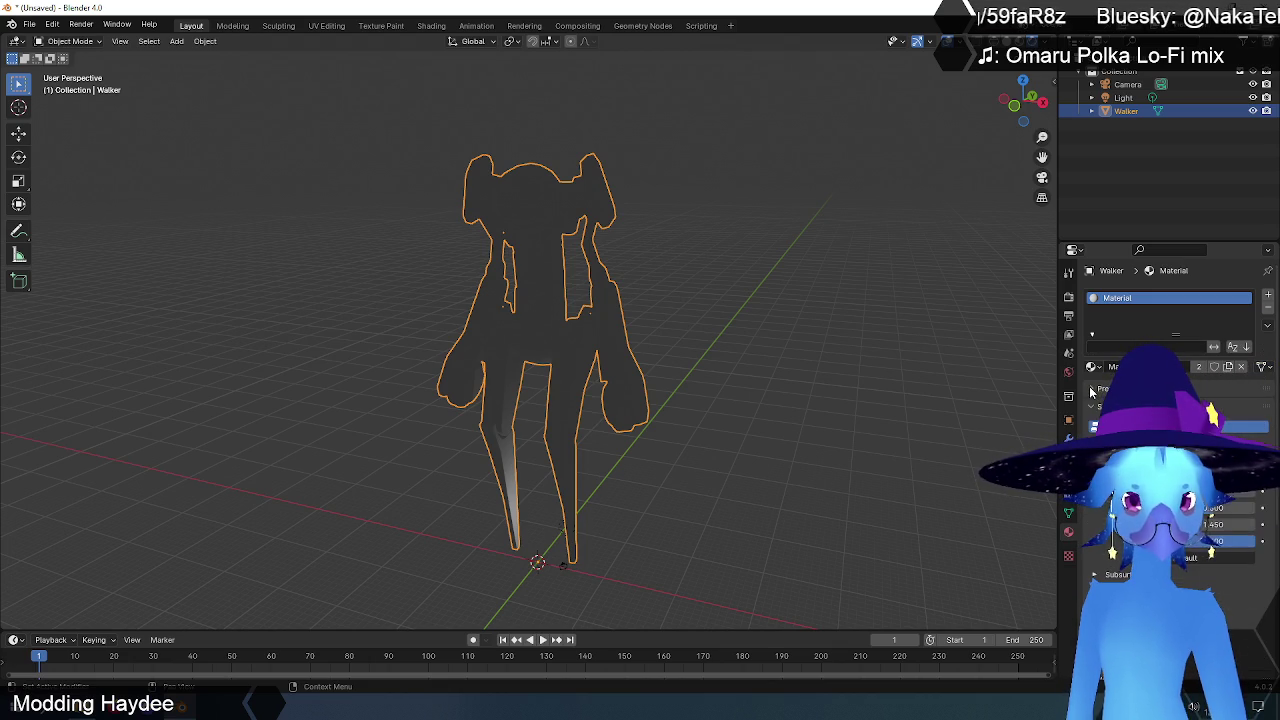
{"action": "scroll", "coordinate": [1170, 400], "scroll_direction": "down", "scroll_amount": 3}
{"action": "scroll", "coordinate": [1190, 318], "scroll_direction": "down", "scroll_amount": 1}
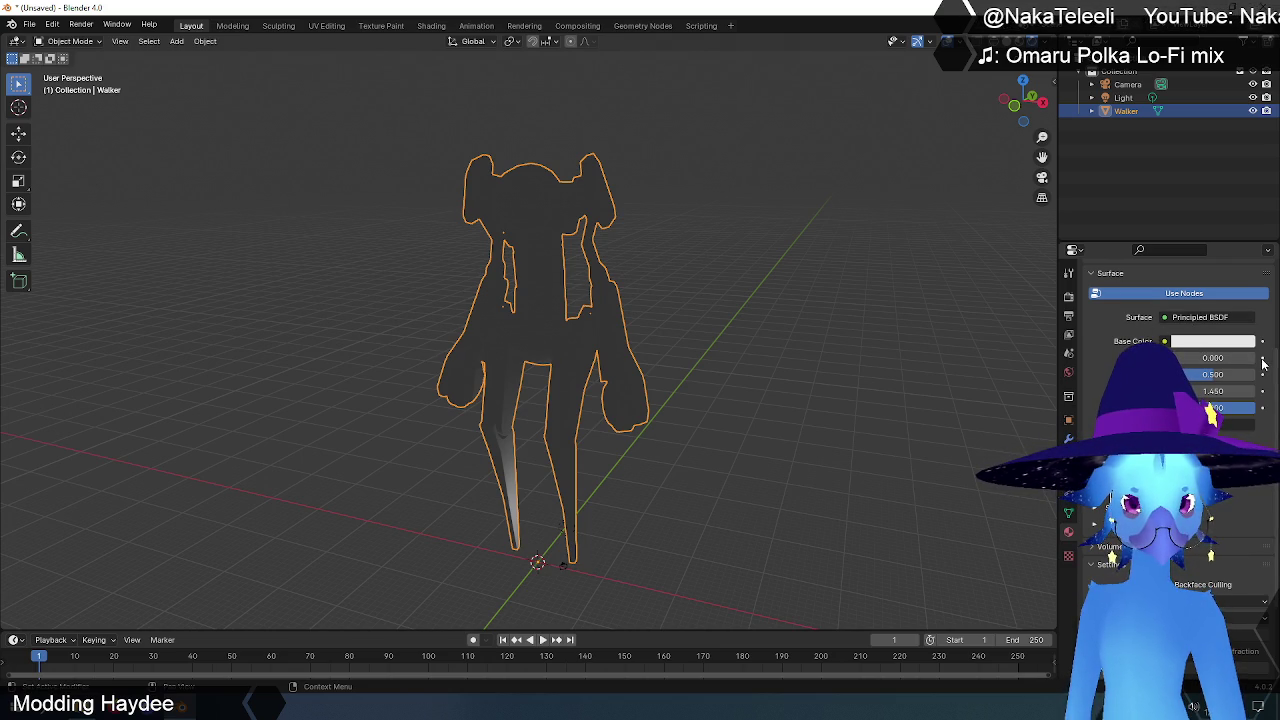
{"action": "scroll", "coordinate": [1094, 340], "scroll_direction": "down", "scroll_amount": 3}
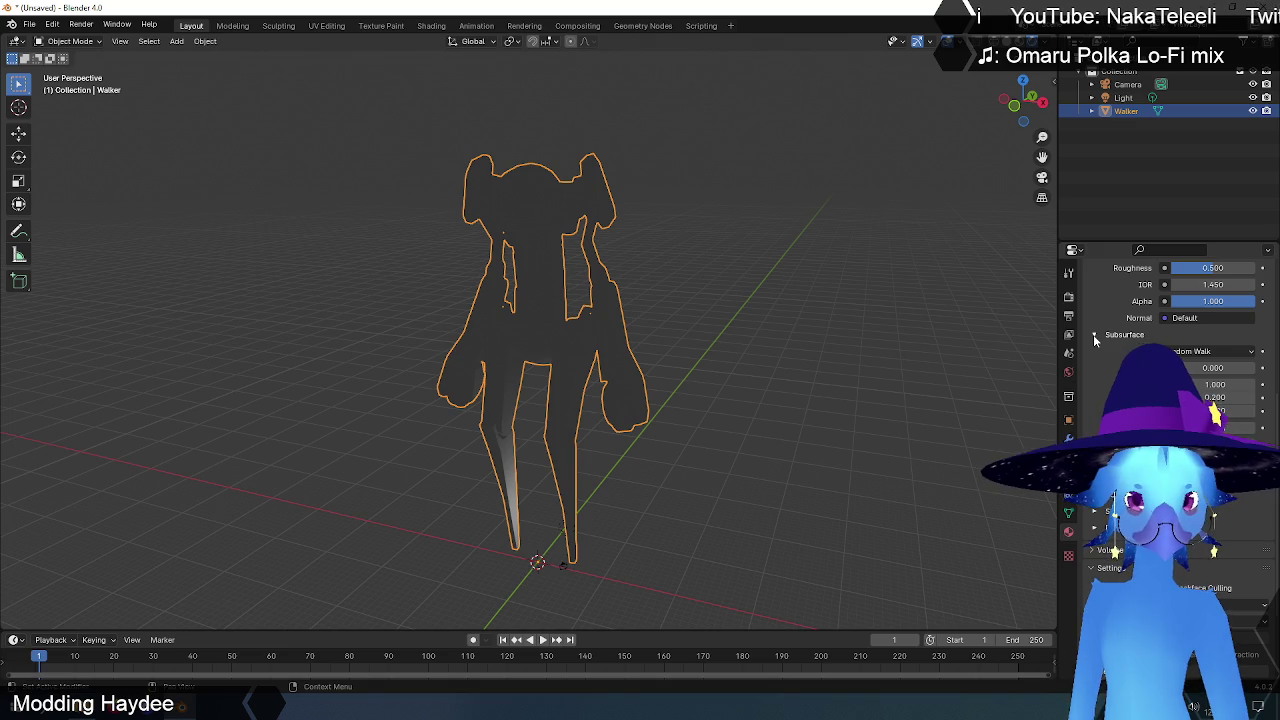
{"action": "scroll", "coordinate": [1093, 334], "scroll_direction": "up", "scroll_amount": 3}
{"action": "scroll", "coordinate": [1093, 334], "scroll_direction": "up", "scroll_amount": 3}
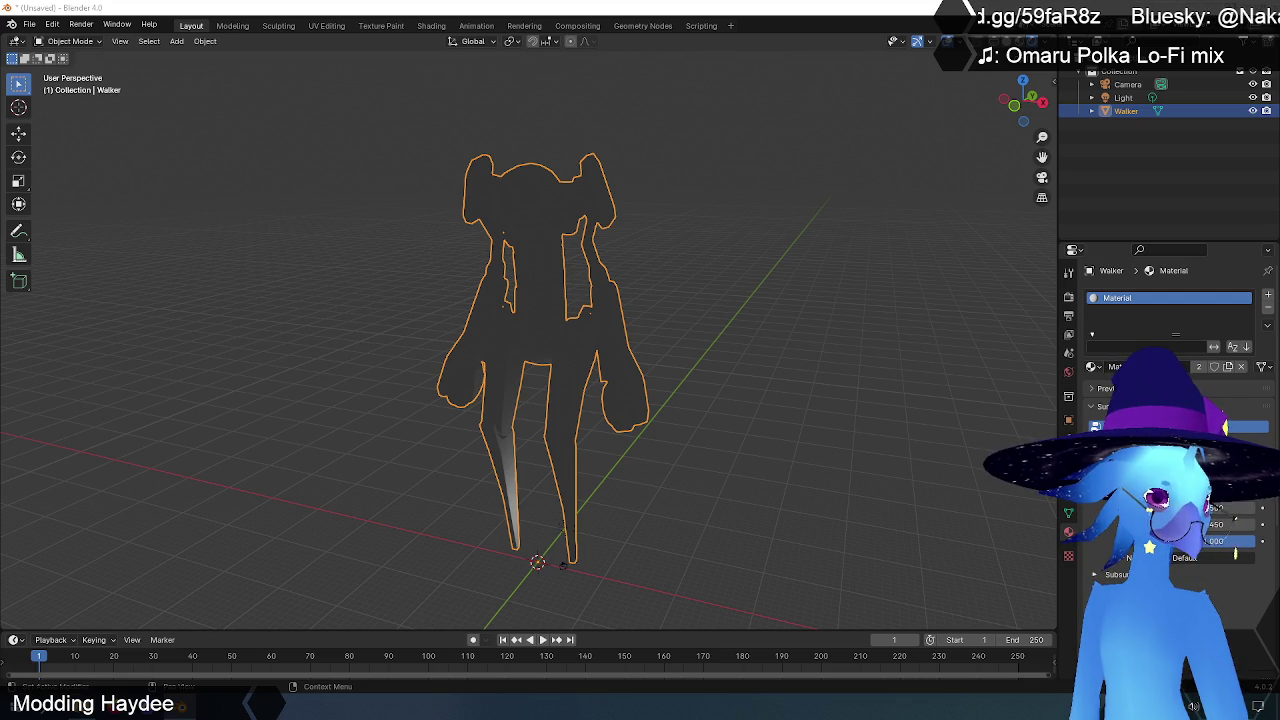
Step: Open the Base Color link menu listing Input, Texture and Color node groups
{"action": "left_click", "coordinate": [1240, 426]}
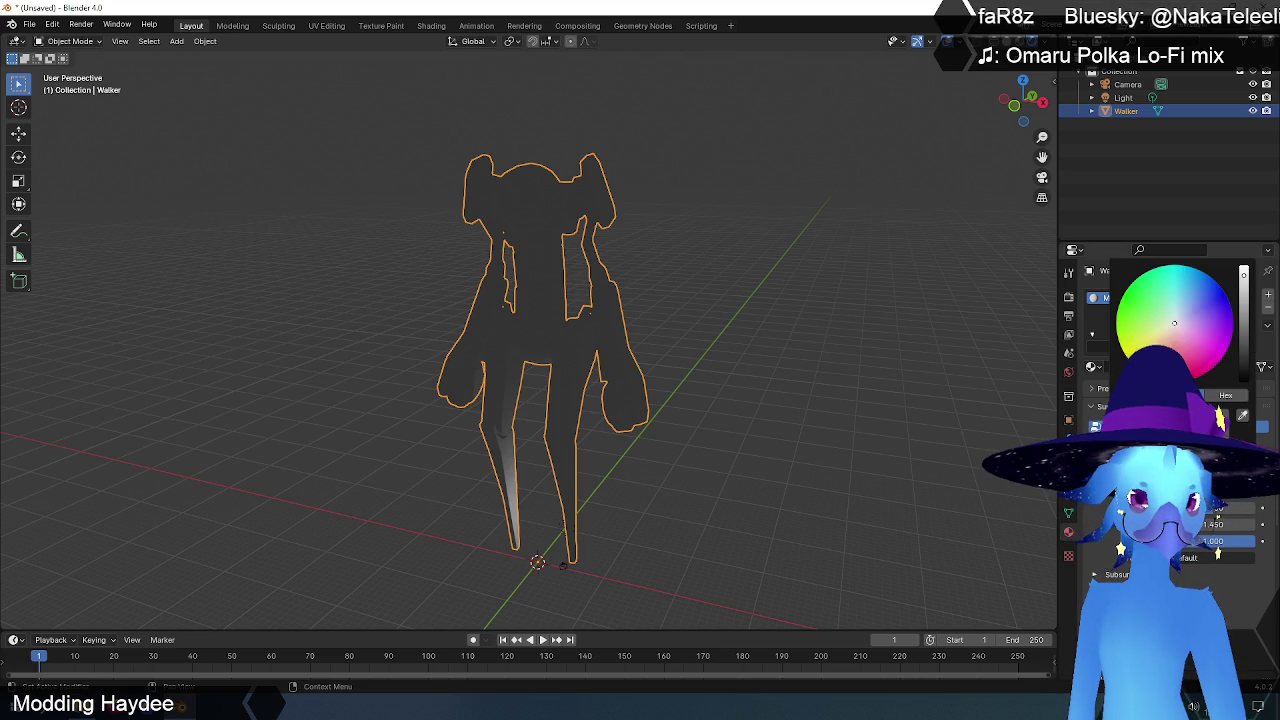
{"action": "right_click", "coordinate": [1230, 426]}
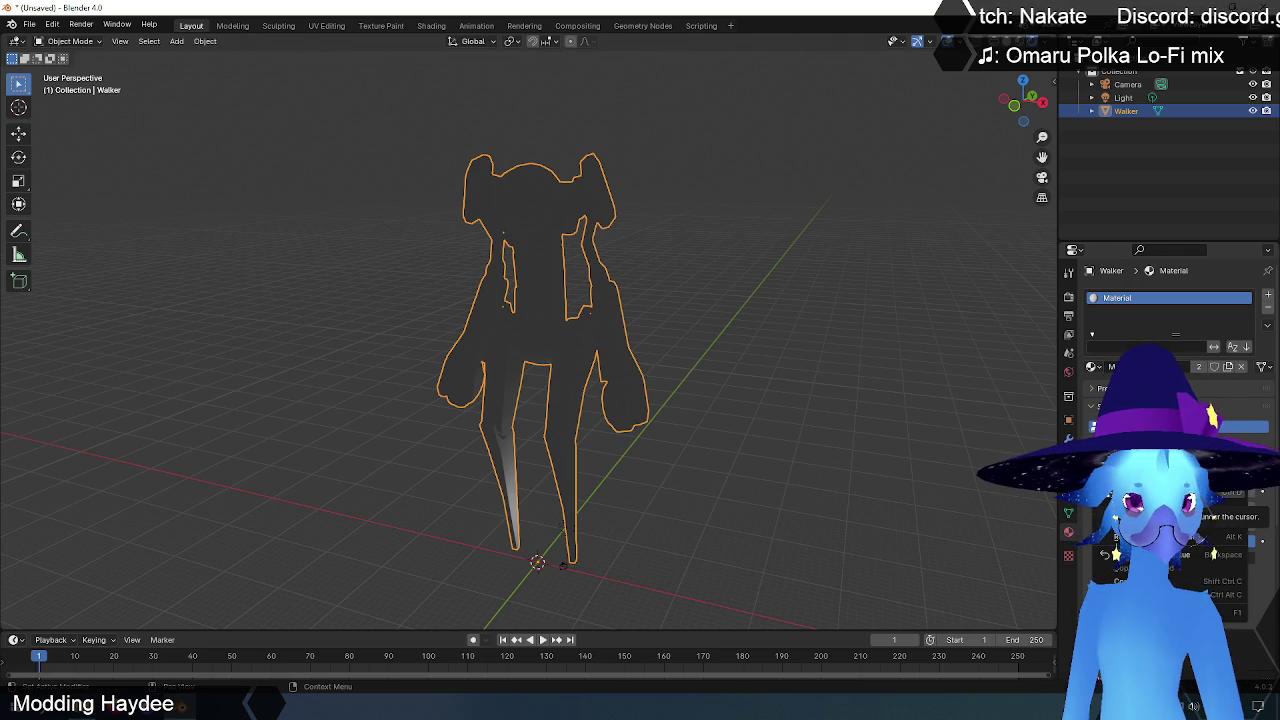
{"action": "key", "text": "Escape"}
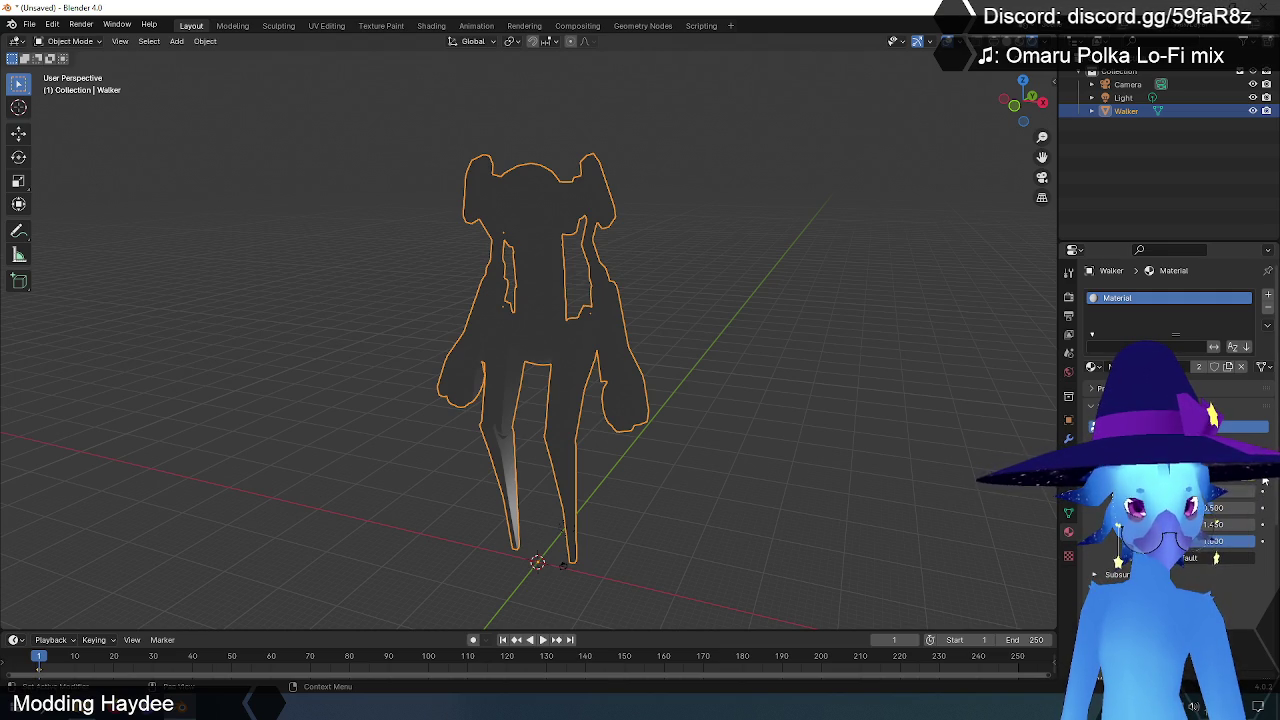
{"action": "left_click", "coordinate": [1180, 426]}
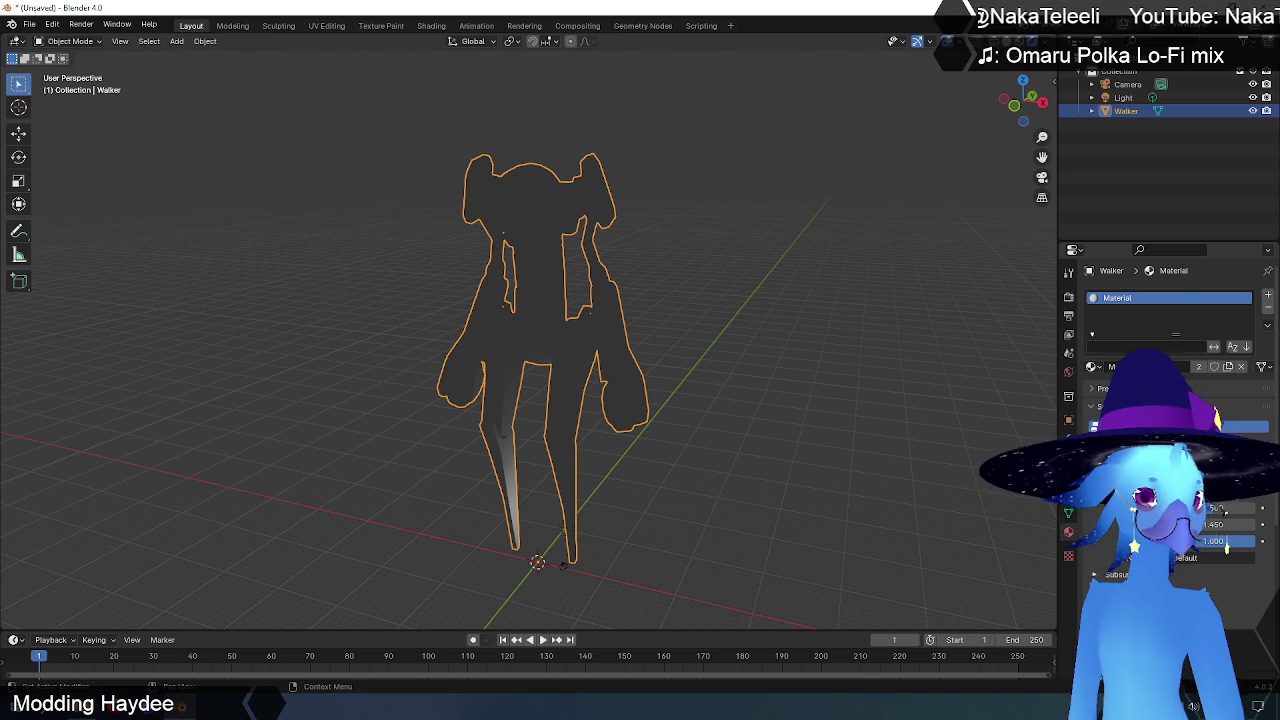
{"action": "left_click", "coordinate": [1093, 491]}
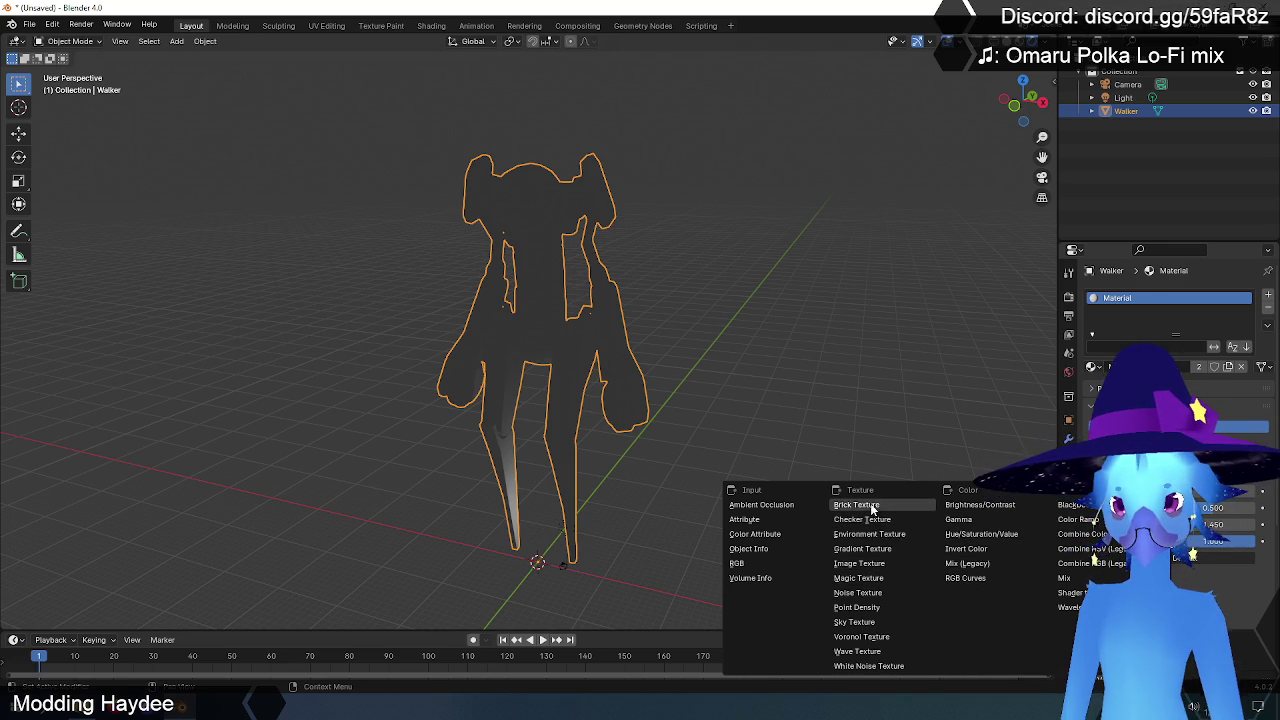
Step: Link an Image Texture of Desktop Walker_D.png to Base Color, check it, then return to UV Editing
{"action": "left_click", "coordinate": [877, 563]}
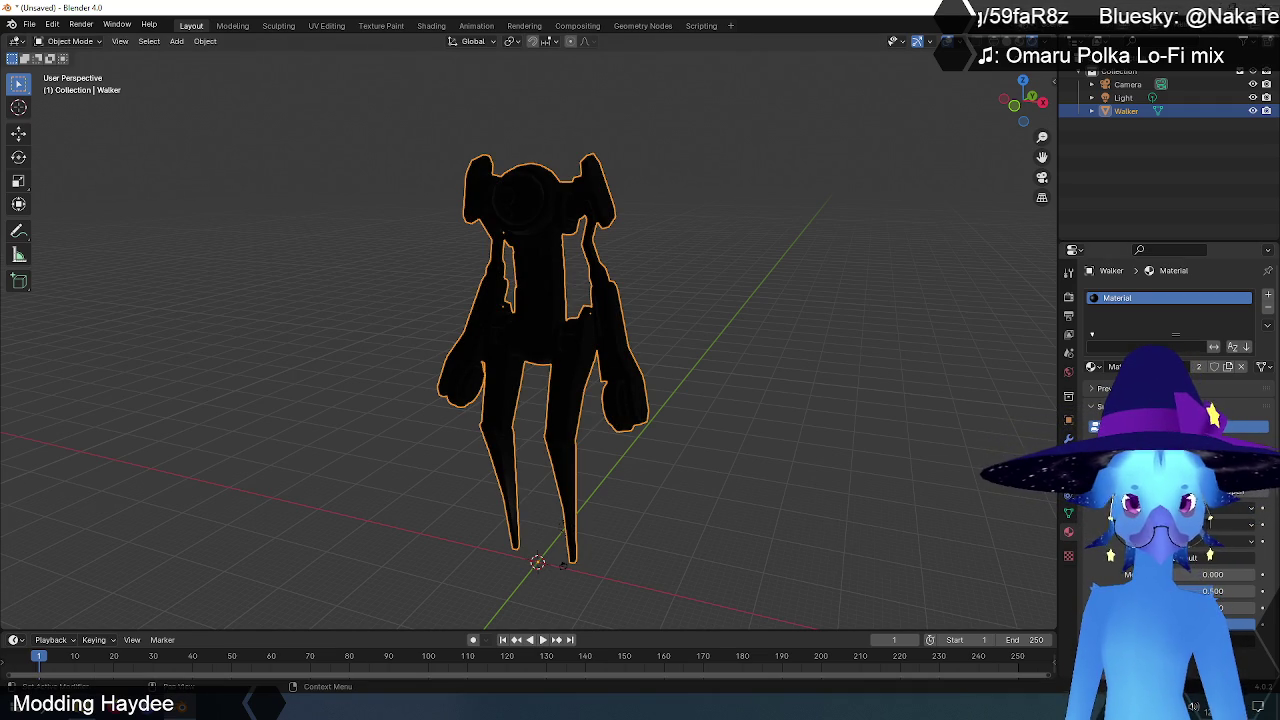
{"action": "left_click", "coordinate": [1200, 492]}
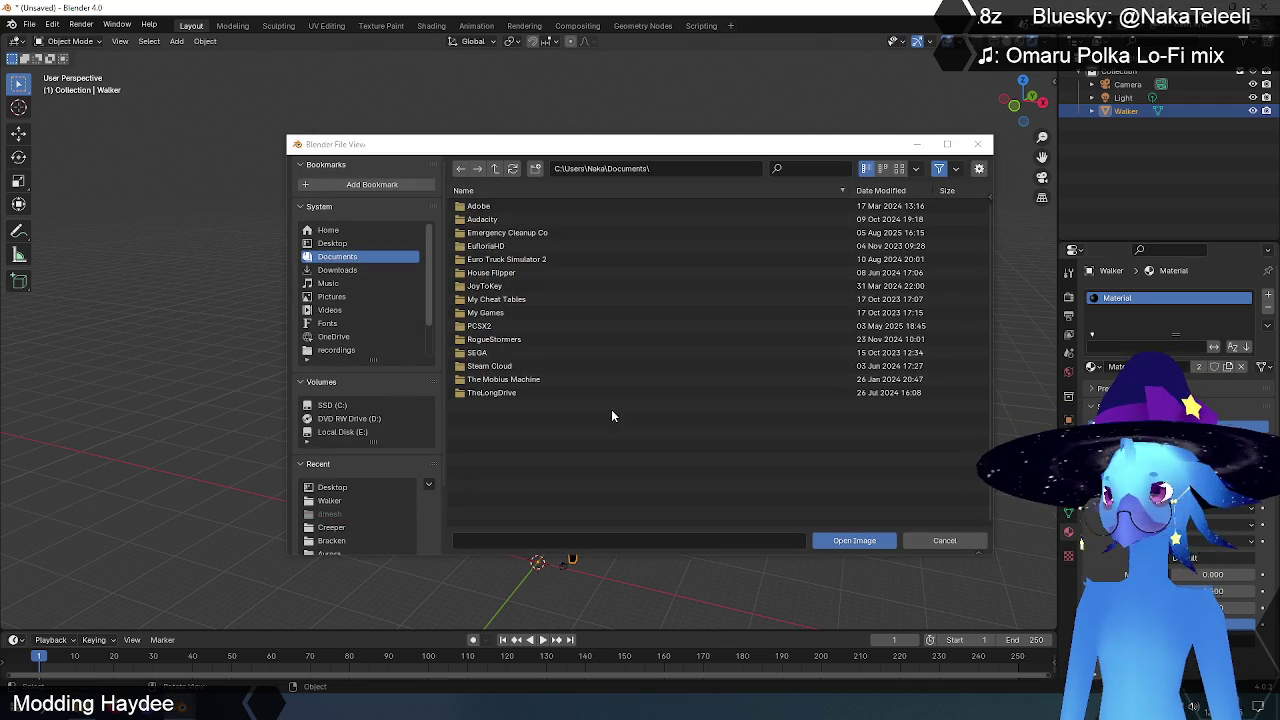
{"action": "left_click", "coordinate": [332, 244]}
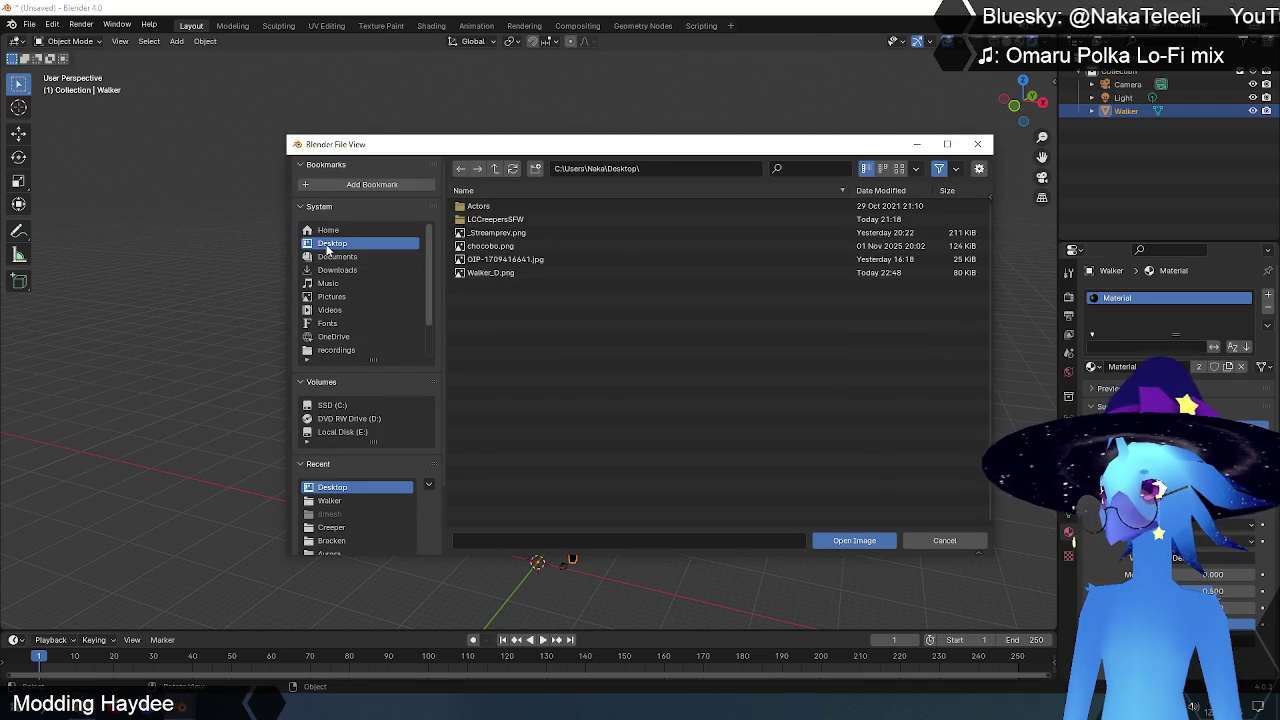
{"action": "left_click", "coordinate": [490, 276]}
{"action": "left_click", "coordinate": [854, 540]}
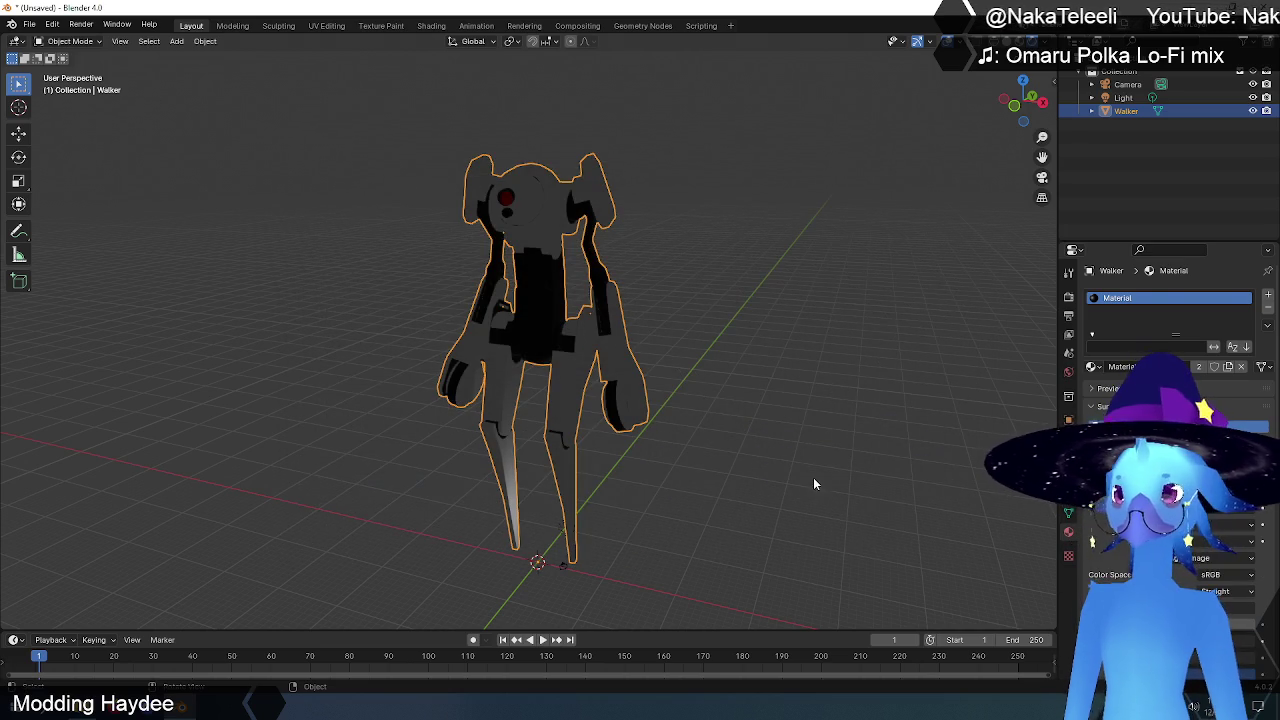
{"action": "mouse_move", "coordinate": [714, 376]}
{"action": "middle_mouse_down"}
{"action": "mouse_move", "coordinate": [1033, 376]}
{"action": "mouse_move", "coordinate": [747, 378]}
{"action": "mouse_move", "coordinate": [725, 367]}
{"action": "middle_mouse_up"}
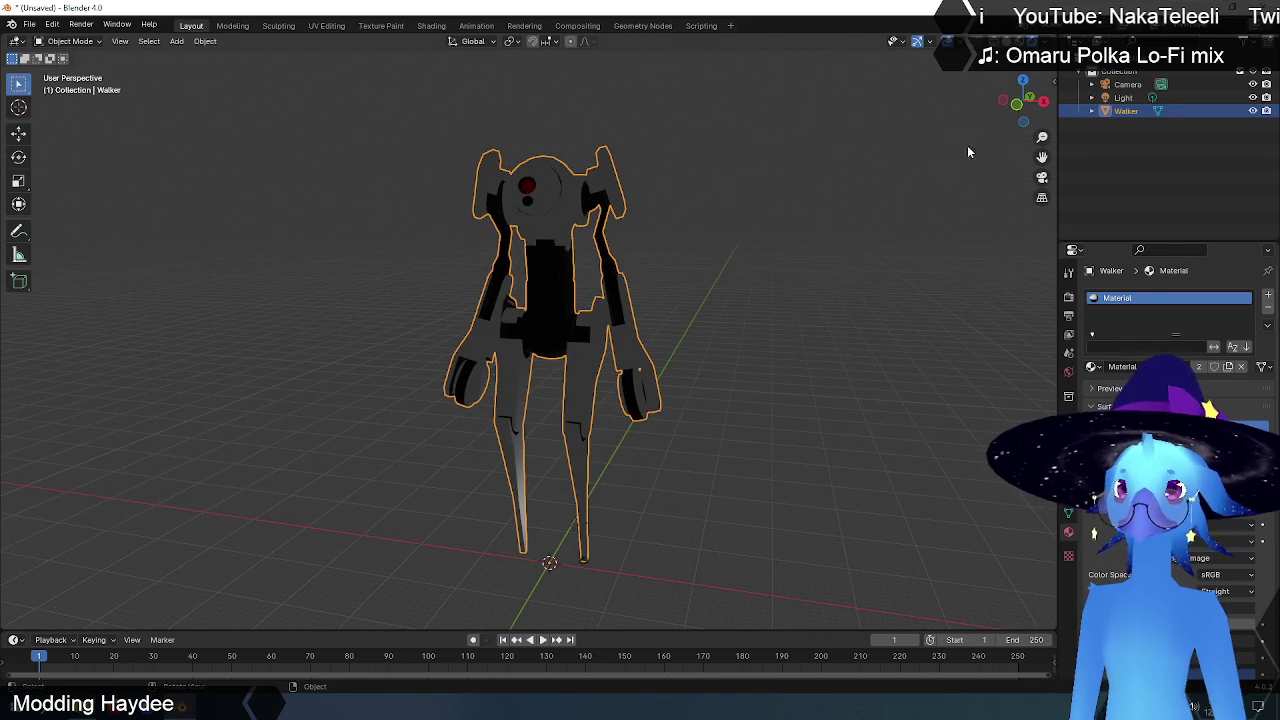
{"action": "mouse_move", "coordinate": [778, 274]}
{"action": "middle_mouse_down"}
{"action": "mouse_move", "coordinate": [596, 278]}
{"action": "mouse_move", "coordinate": [783, 272]}
{"action": "mouse_move", "coordinate": [767, 278]}
{"action": "middle_mouse_up"}
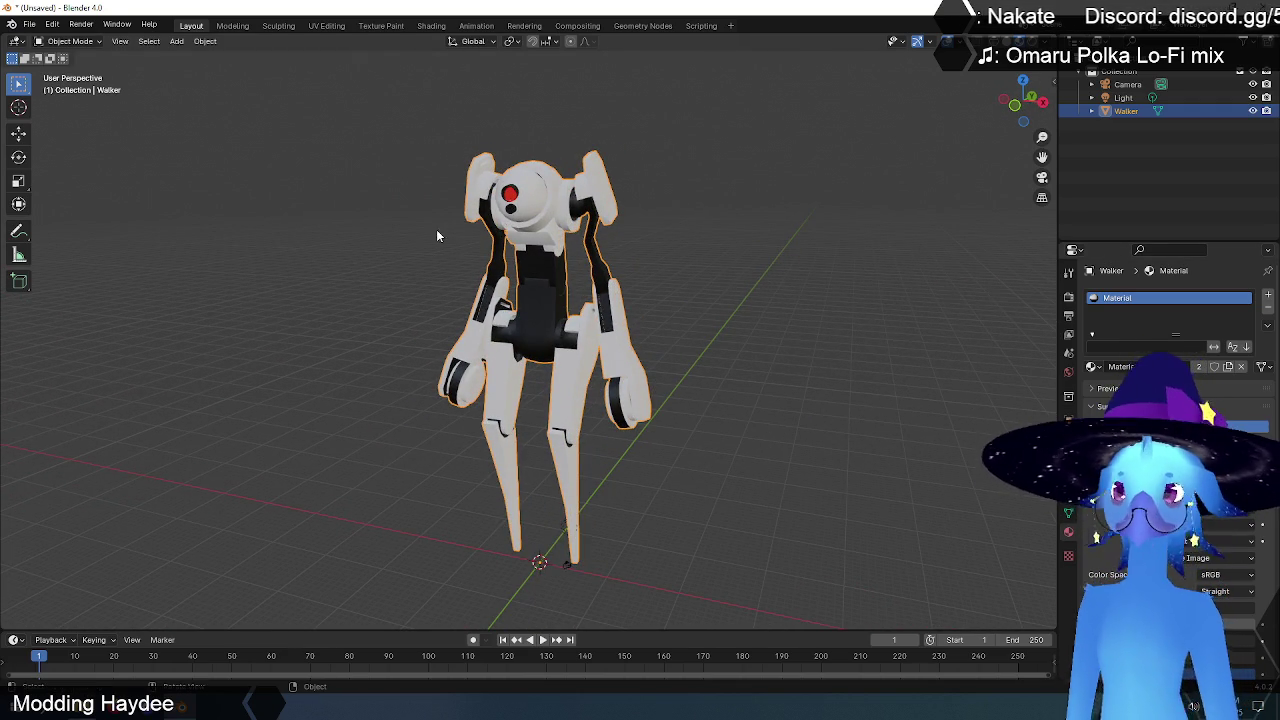
{"action": "left_click", "coordinate": [326, 25]}
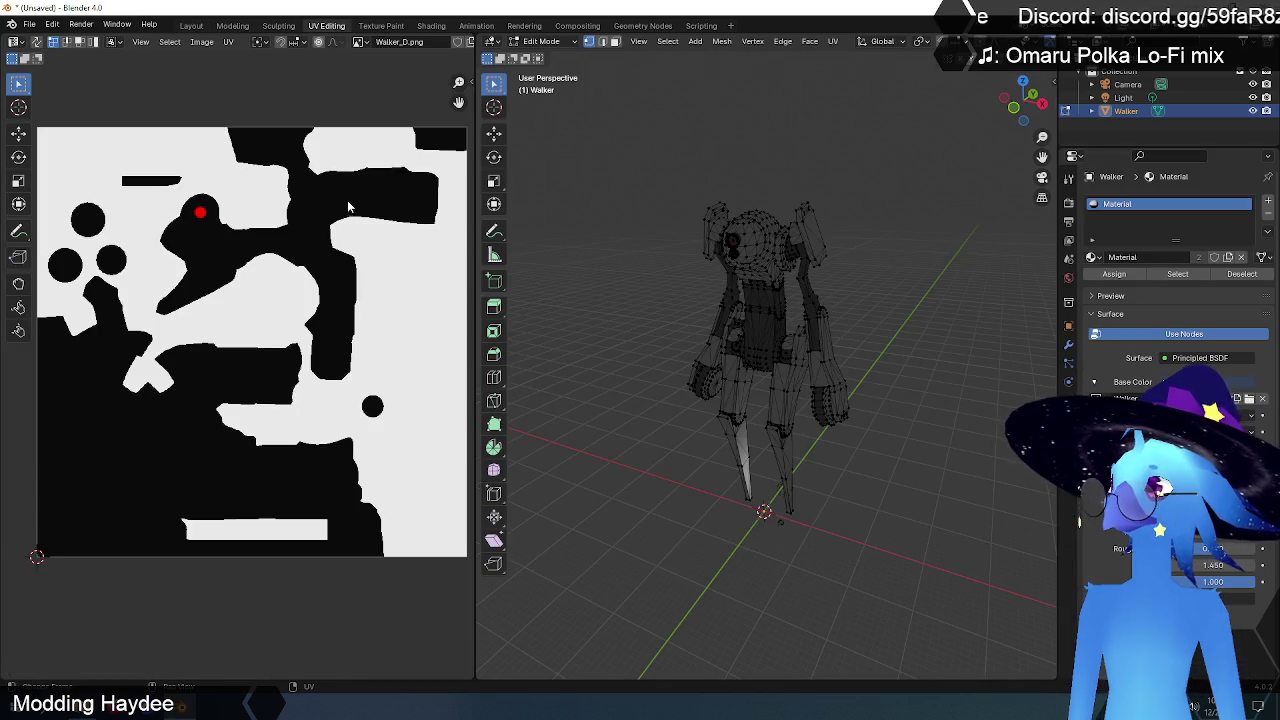
Step: Widen the 3D view, turn on X-ray and switch to front orthographic view
{"action": "scroll", "coordinate": [723, 245], "scroll_direction": "up", "scroll_amount": 5}
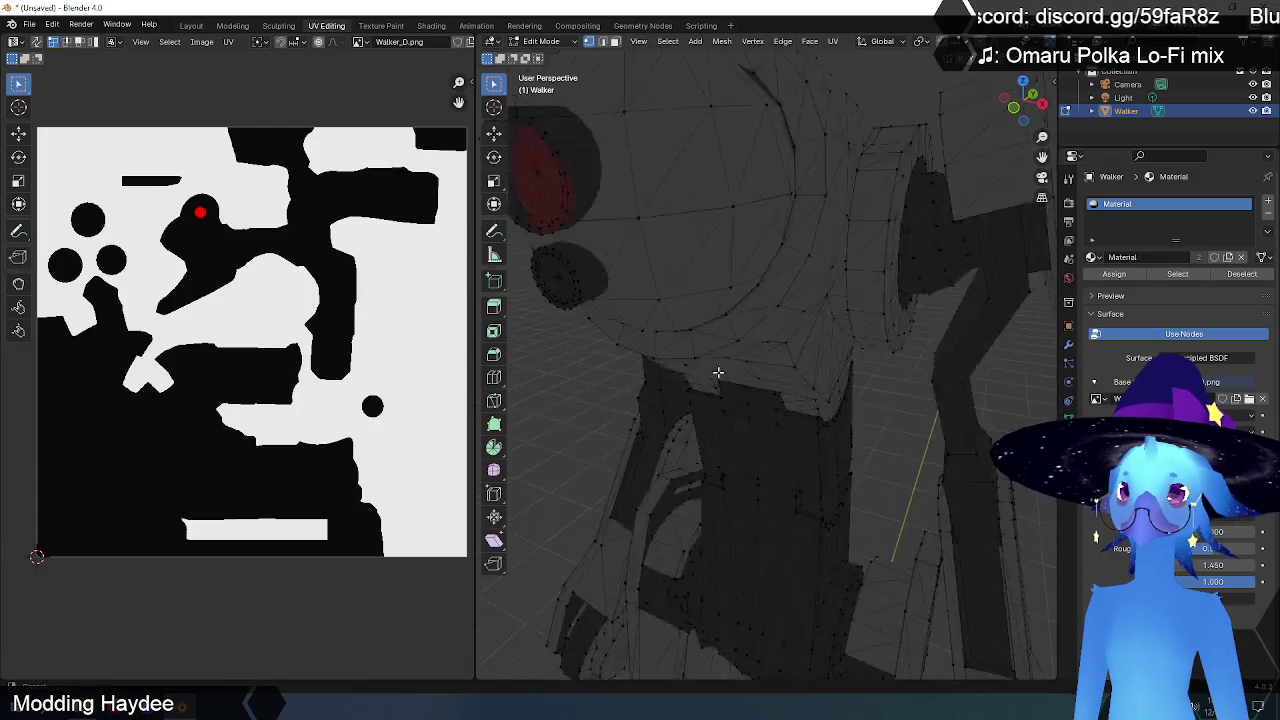
{"action": "middle_click_drag", "start_coordinate": [723, 245], "coordinate": [714, 311]}
{"action": "scroll", "coordinate": [714, 311], "scroll_direction": "down", "scroll_amount": 6}
{"action": "left_click_drag", "start_coordinate": [474, 260], "coordinate": [313, 260]}
{"action": "key", "text": "alt+z"}
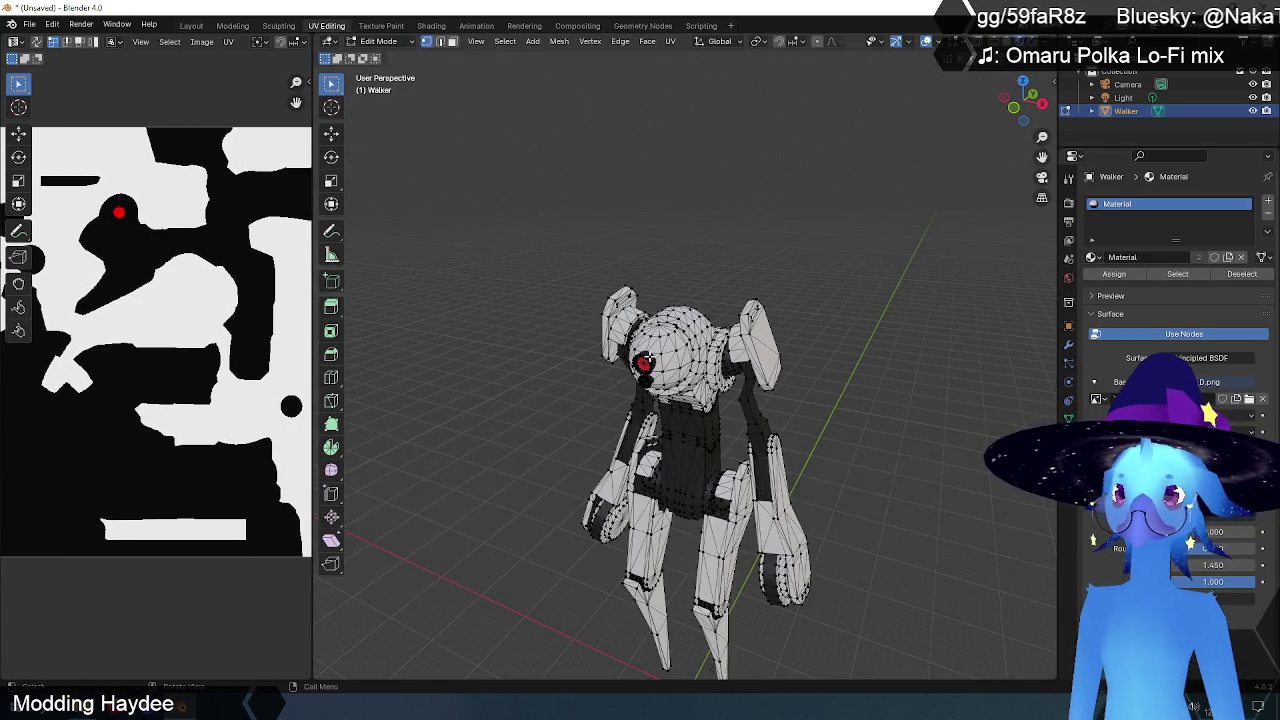
{"action": "scroll", "coordinate": [631, 400], "scroll_direction": "up", "scroll_amount": 6}
{"action": "scroll", "coordinate": [631, 400], "scroll_direction": "up", "scroll_amount": 3}
{"action": "mouse_move", "coordinate": [600, 400]}
{"action": "middle_mouse_down"}
{"action": "mouse_move", "coordinate": [631, 400]}
{"action": "mouse_move", "coordinate": [773, 313]}
{"action": "middle_mouse_up"}
{"action": "key", "text": "alt+z"}
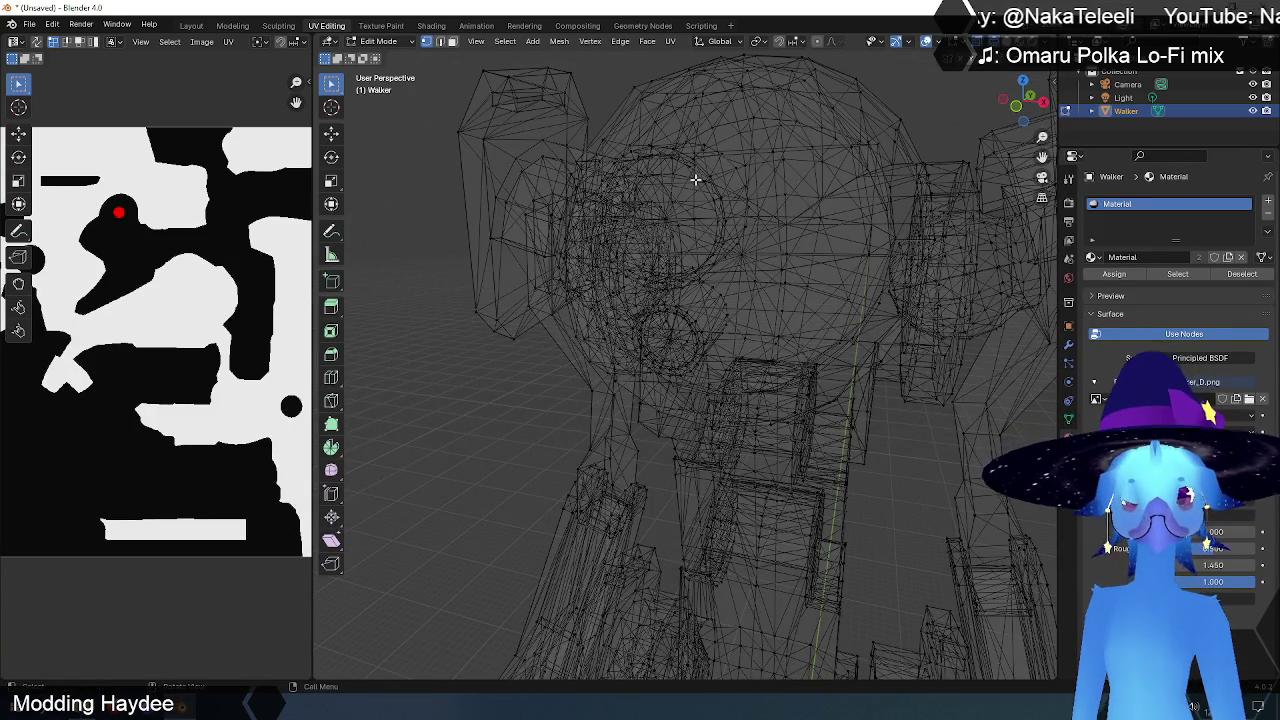
{"action": "key", "text": "KP_1"}
Step: Zoom onto the two eyes and box-select the upper eye circle's vertices
{"action": "scroll", "coordinate": [803, 203], "scroll_direction": "up", "scroll_amount": 5}
{"action": "scroll", "coordinate": [793, 240], "scroll_direction": "up", "scroll_amount": 2}
{"action": "middle_click_drag", "start_coordinate": [793, 240], "coordinate": [620, 212], "text": "shift"}
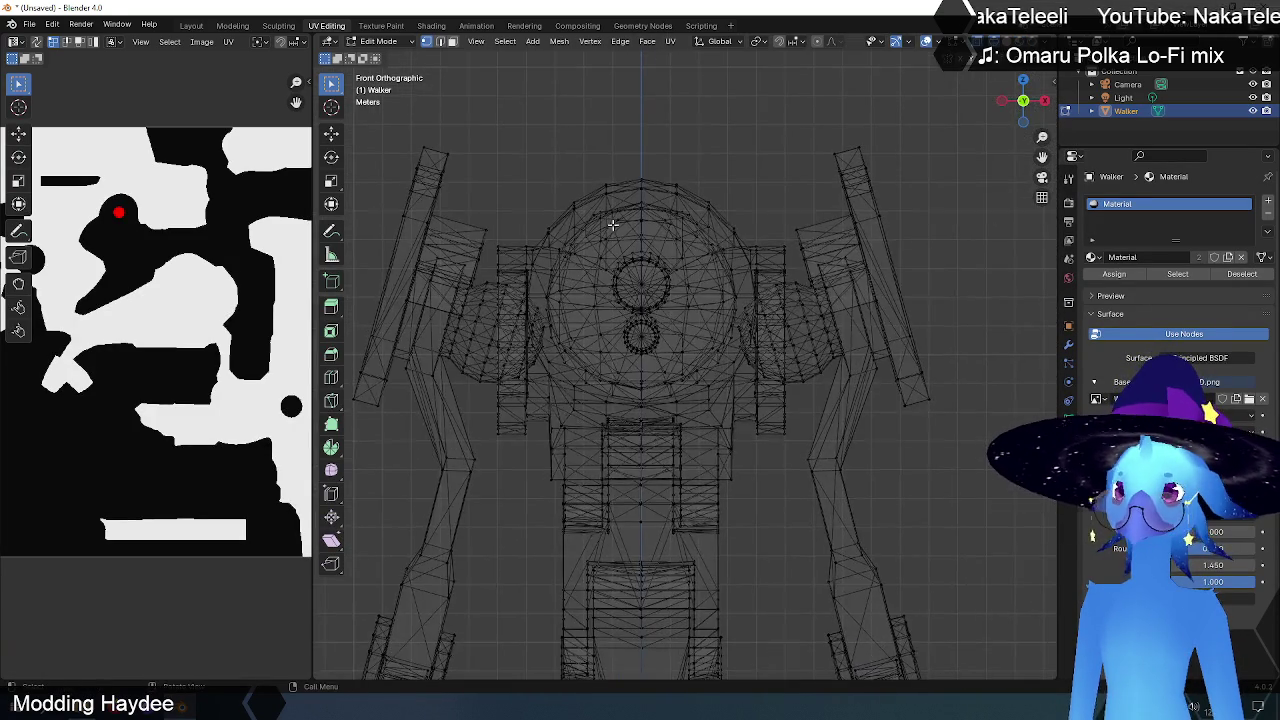
{"action": "scroll", "coordinate": [617, 209], "scroll_direction": "up", "scroll_amount": 2}
{"action": "scroll", "coordinate": [737, 357], "scroll_direction": "up", "scroll_amount": 2}
{"action": "scroll", "coordinate": [650, 260], "scroll_direction": "up", "scroll_amount": 2}
{"action": "left_click_drag", "start_coordinate": [589, 187], "coordinate": [880, 443]}
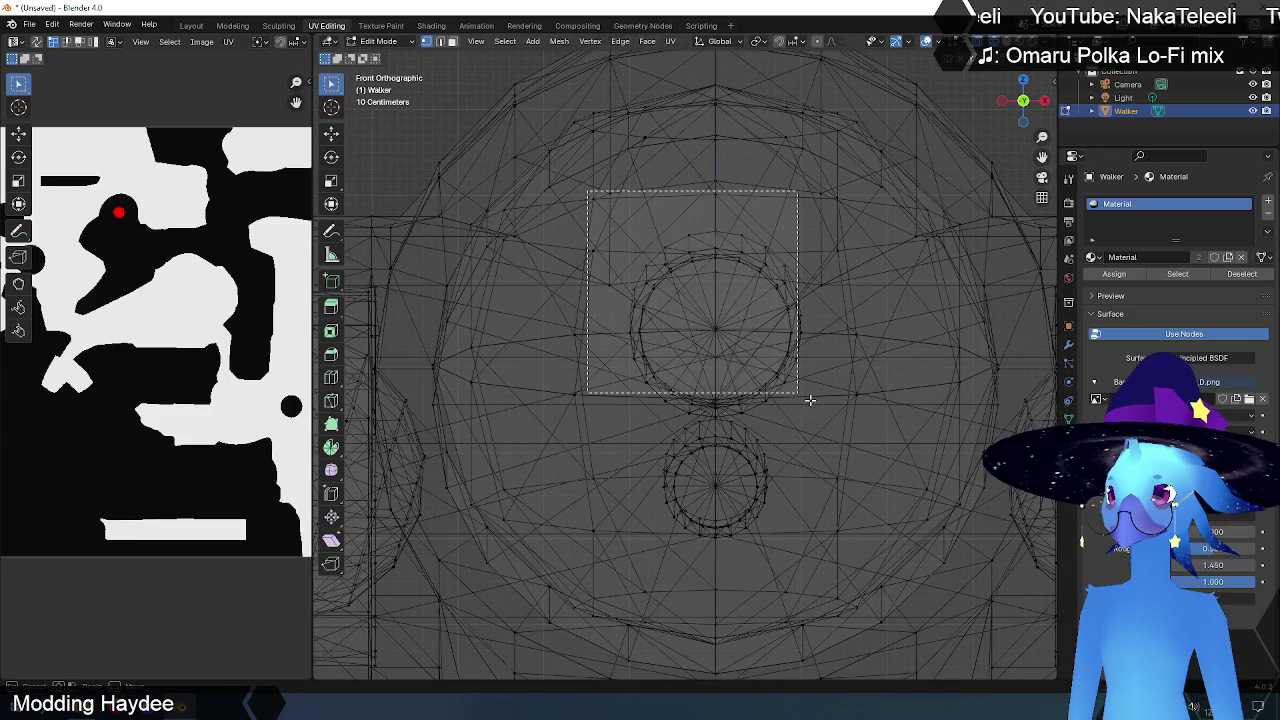
Step: Return to solid shading and frame the selected eye in front orthographic view
{"action": "scroll", "coordinate": [808, 364], "scroll_direction": "down", "scroll_amount": 4}
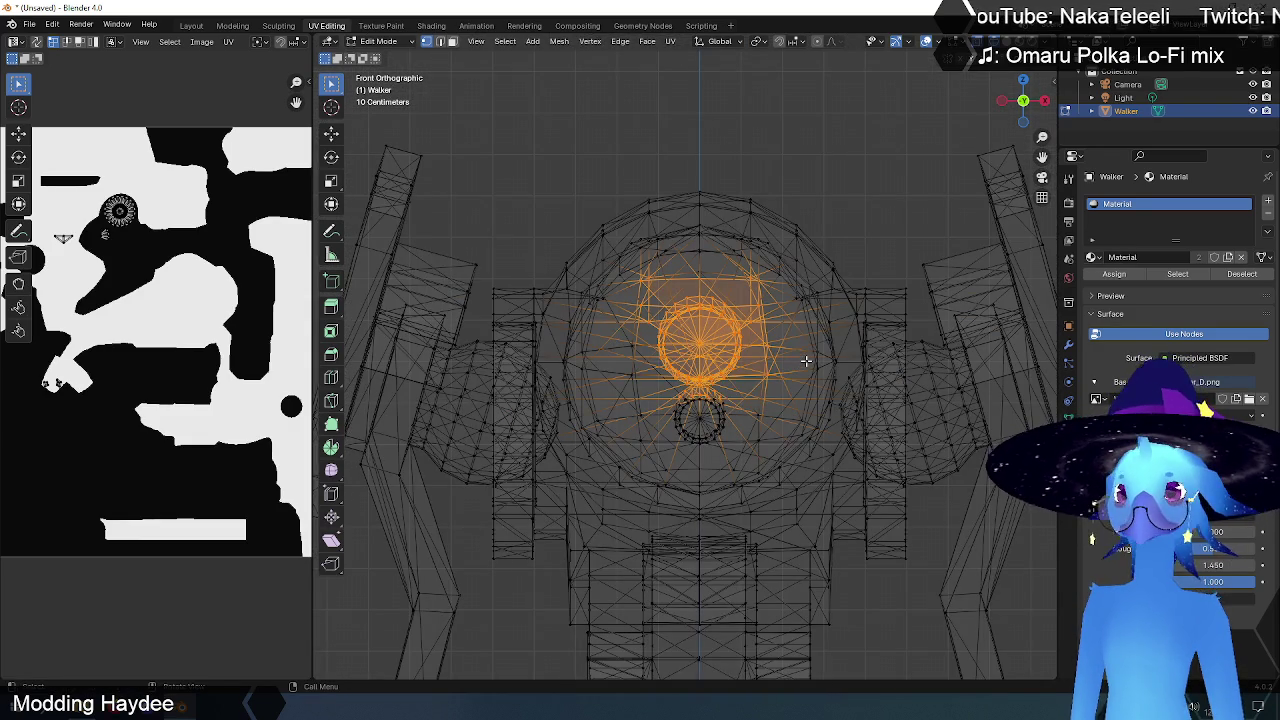
{"action": "key", "text": "shift+z"}
{"action": "middle_click_drag", "start_coordinate": [818, 292], "coordinate": [936, 183]}
{"action": "key", "text": "KP_Decimal"}
{"action": "scroll", "coordinate": [829, 371], "scroll_direction": "down", "scroll_amount": 4}
{"action": "scroll", "coordinate": [800, 400], "scroll_direction": "up", "scroll_amount": 1}
{"action": "mouse_move", "coordinate": [762, 431]}
{"action": "middle_mouse_down"}
{"action": "mouse_move", "coordinate": [781, 418]}
{"action": "mouse_move", "coordinate": [640, 410]}
{"action": "mouse_move", "coordinate": [773, 405]}
{"action": "middle_mouse_up"}
{"action": "key", "text": "KP_1"}
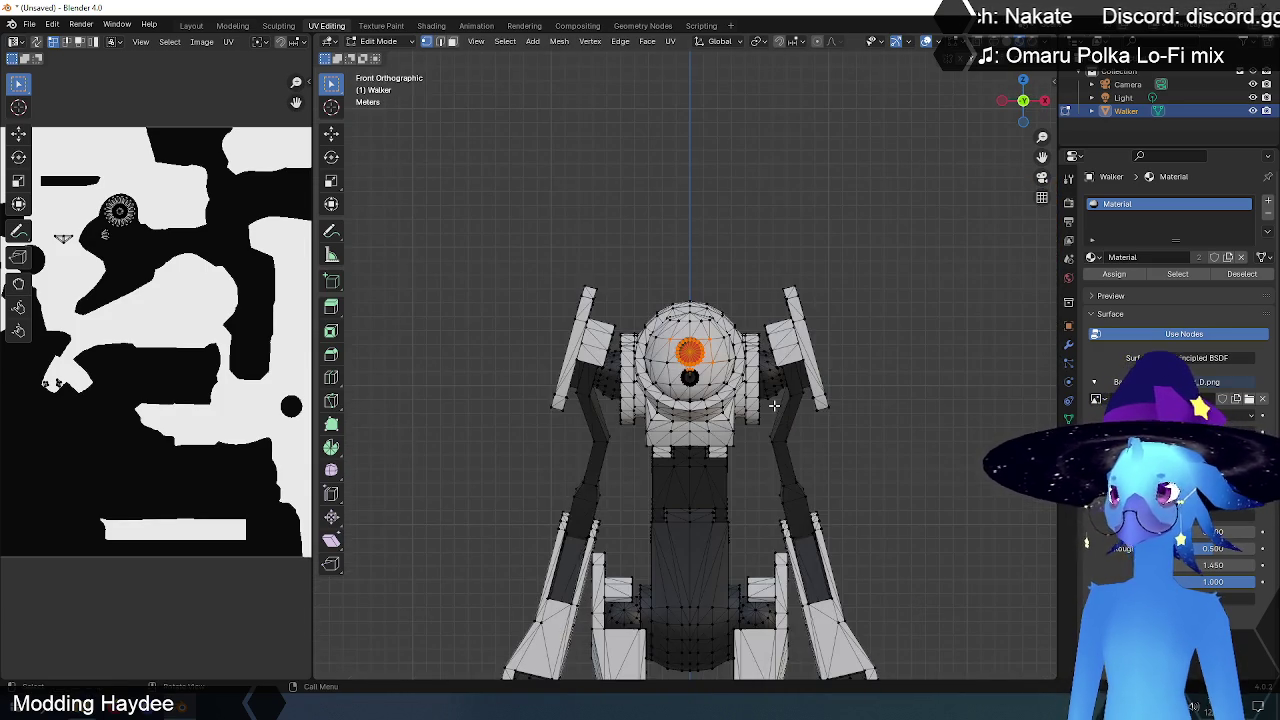
Step: Widen the UV editor and centre the enlarged eye UV island in it
{"action": "scroll", "coordinate": [205, 222], "scroll_direction": "up", "scroll_amount": 3}
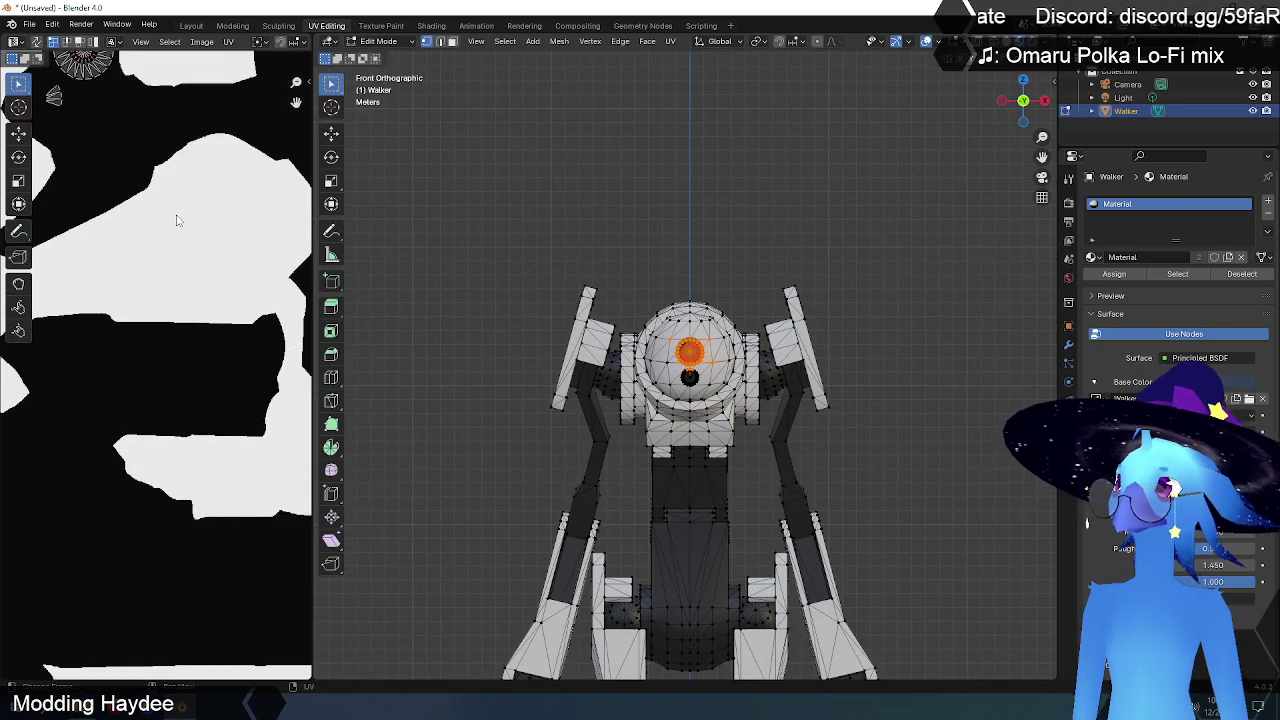
{"action": "middle_click_drag", "start_coordinate": [177, 214], "coordinate": [312, 390]}
{"action": "left_click_drag", "start_coordinate": [314, 364], "coordinate": [766, 354]}
{"action": "scroll", "coordinate": [470, 240], "scroll_direction": "up", "scroll_amount": 3}
{"action": "scroll", "coordinate": [470, 240], "scroll_direction": "up", "scroll_amount": 3}
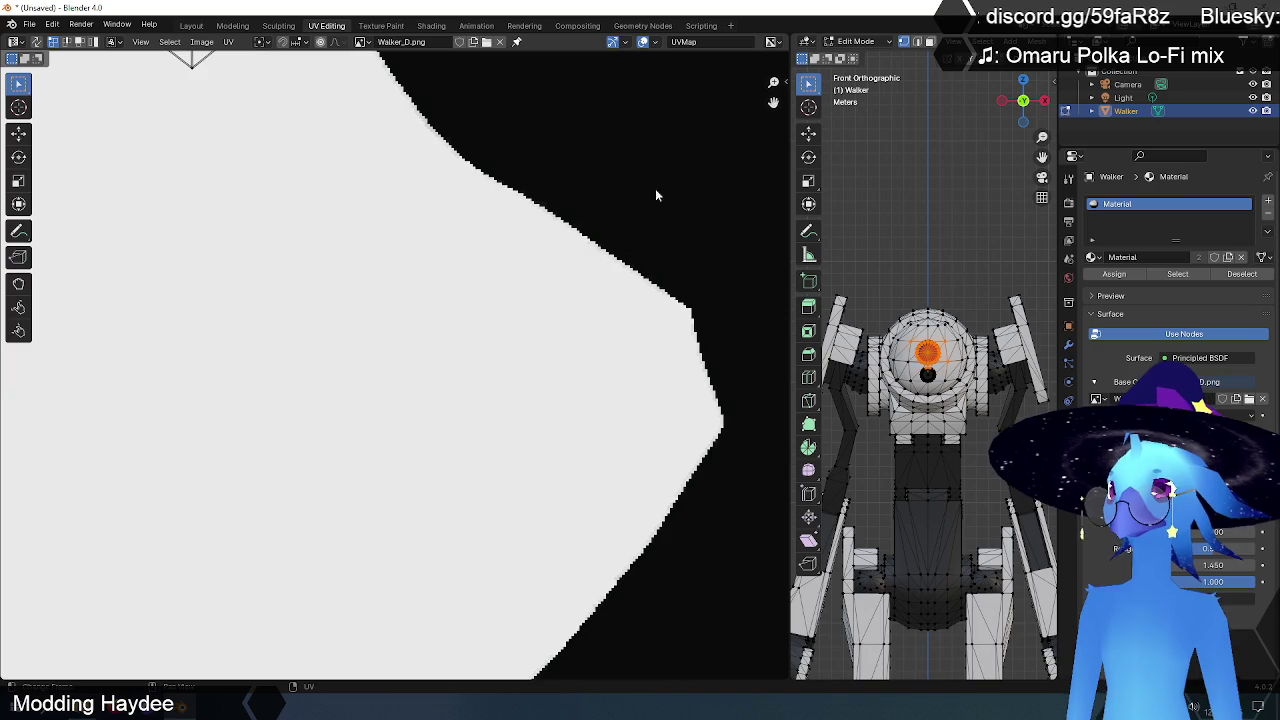
{"action": "scroll", "coordinate": [655, 195], "scroll_direction": "down", "scroll_amount": 2}
{"action": "scroll", "coordinate": [640, 163], "scroll_direction": "down", "scroll_amount": 2}
{"action": "mouse_move", "coordinate": [600, 251]}
{"action": "middle_mouse_down"}
{"action": "mouse_move", "coordinate": [406, 550]}
{"action": "mouse_move", "coordinate": [366, 660]}
{"action": "middle_mouse_up"}
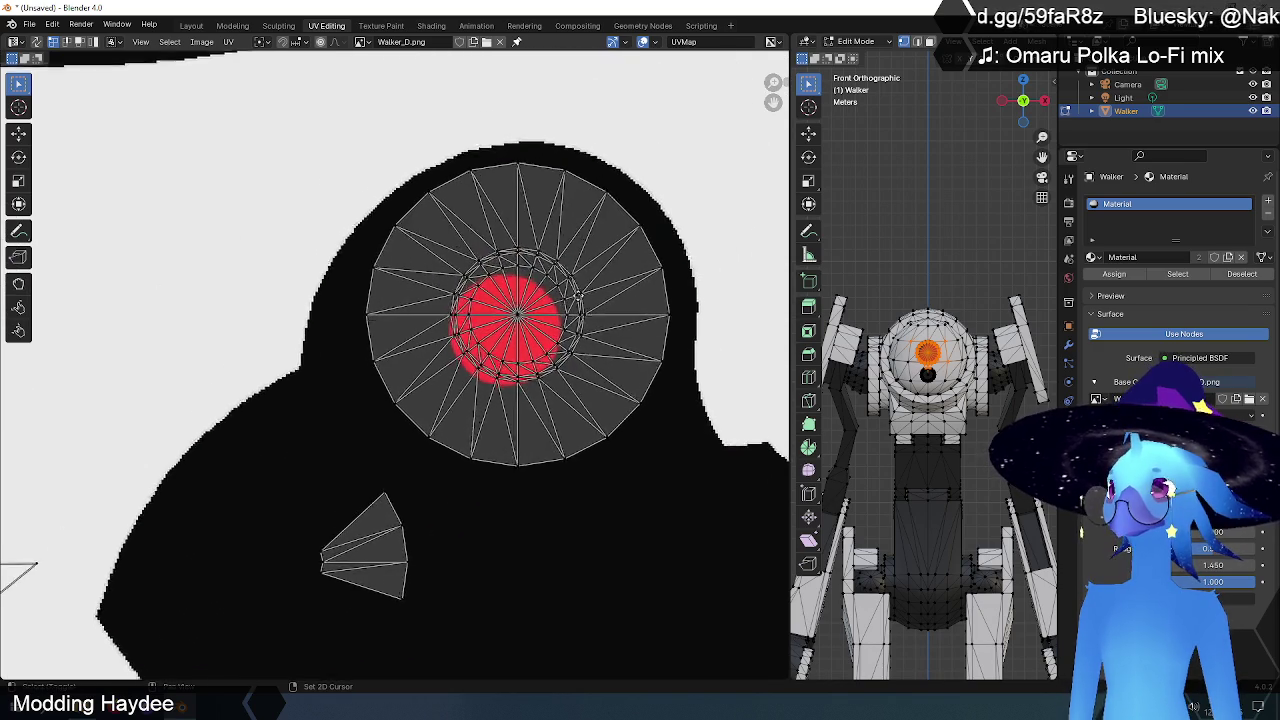
{"action": "scroll", "coordinate": [579, 296], "scroll_direction": "up", "scroll_amount": 1}
{"action": "scroll", "coordinate": [534, 325], "scroll_direction": "up", "scroll_amount": 3}
{"action": "middle_click_drag", "start_coordinate": [534, 328], "coordinate": [465, 352]}
Step: Move the eye's inner UV circle onto the texture's red spot, then deselect it
{"action": "left_click_drag", "start_coordinate": [300, 214], "coordinate": [663, 537]}
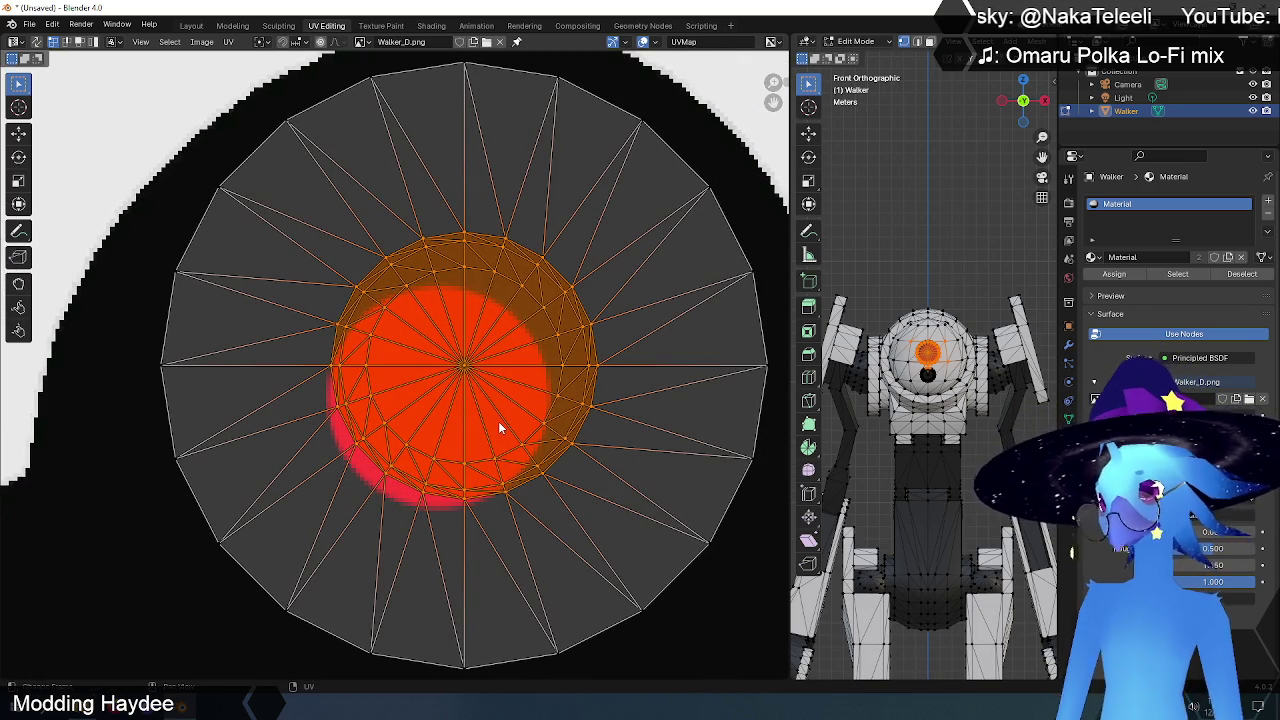
{"action": "key", "text": "g"}
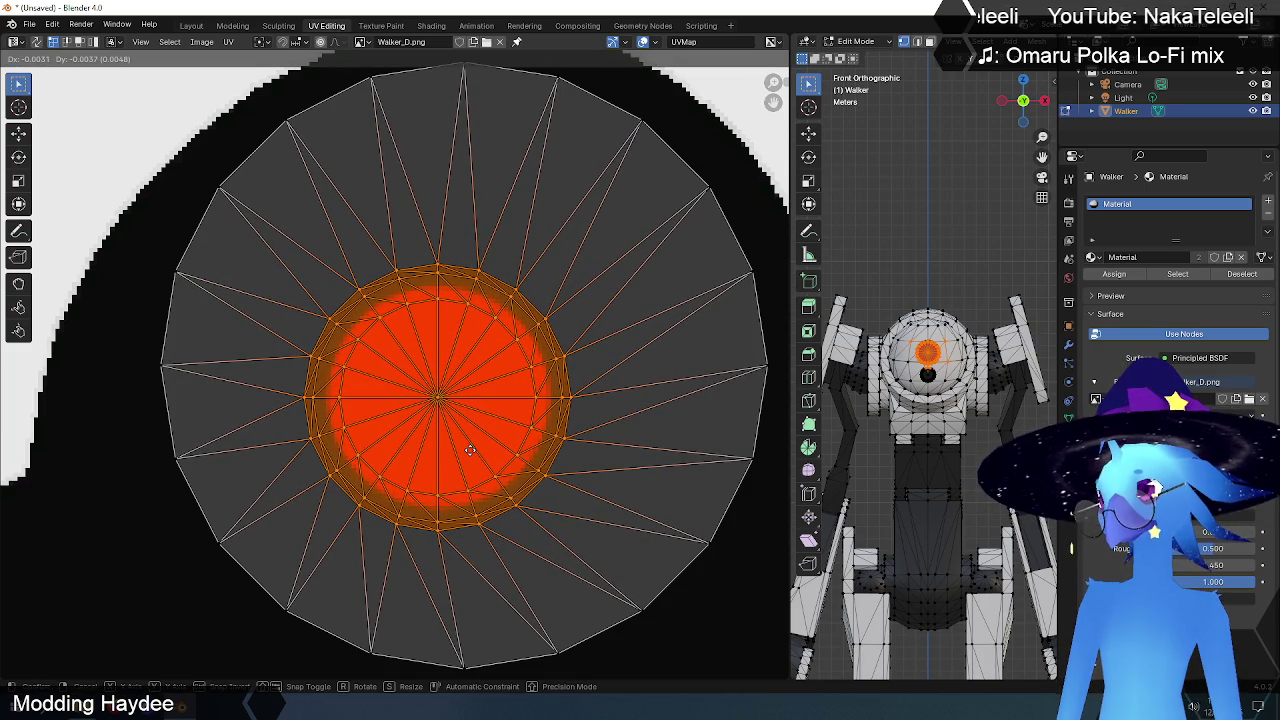
{"action": "left_click", "coordinate": [470, 449]}
{"action": "key", "text": "alt+a"}
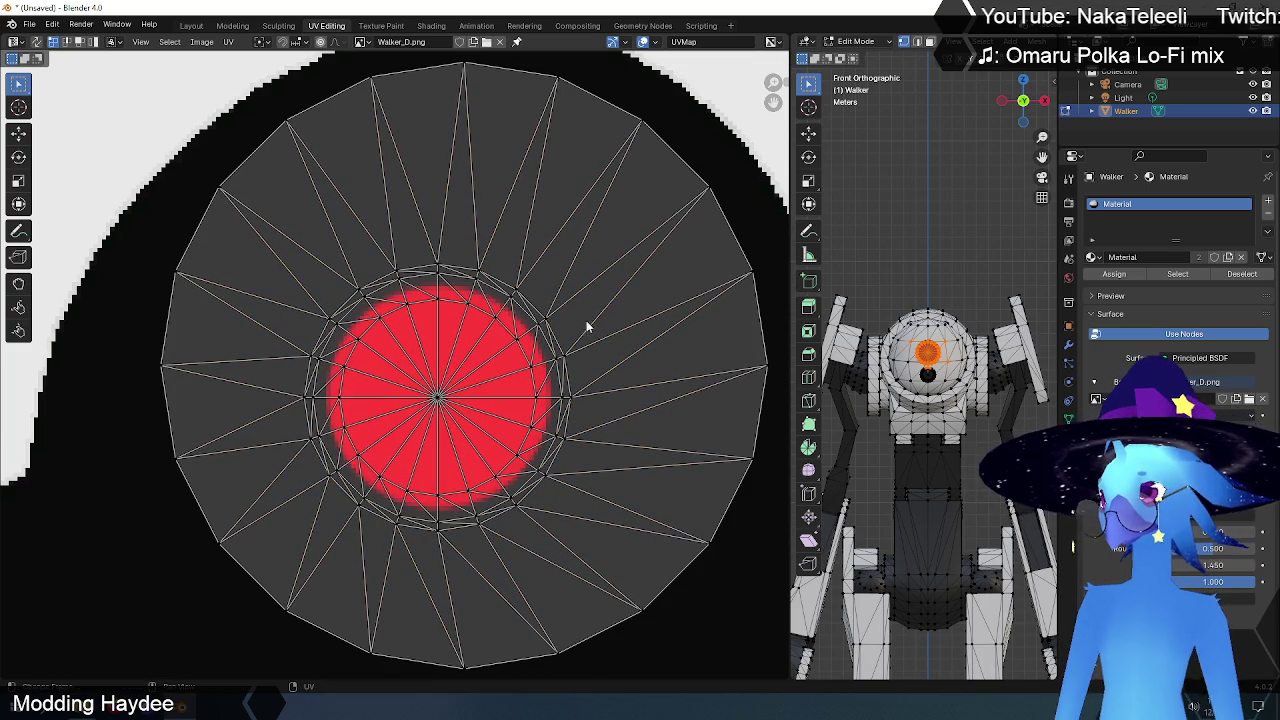
Step: Deselect the mesh, widen the 3D view and orbit to face the now-red eye
{"action": "scroll", "coordinate": [972, 352], "scroll_direction": "up", "scroll_amount": 5}
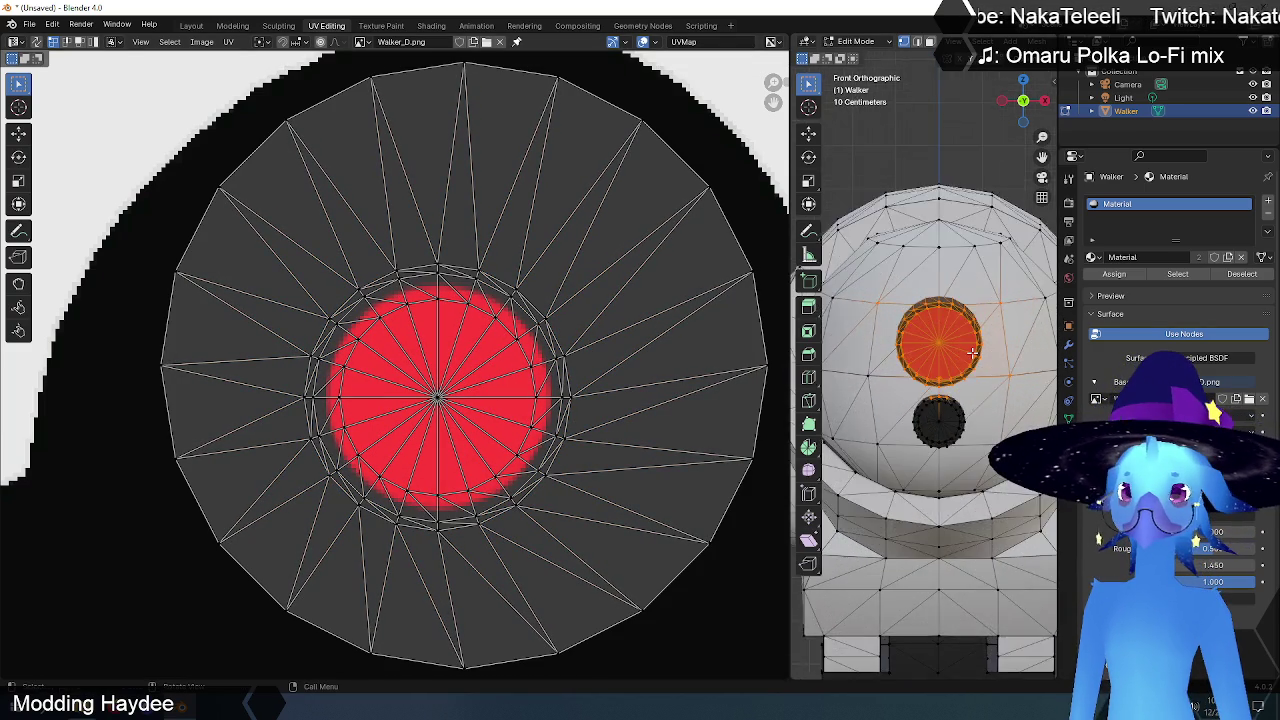
{"action": "scroll", "coordinate": [972, 352], "scroll_direction": "up", "scroll_amount": 2}
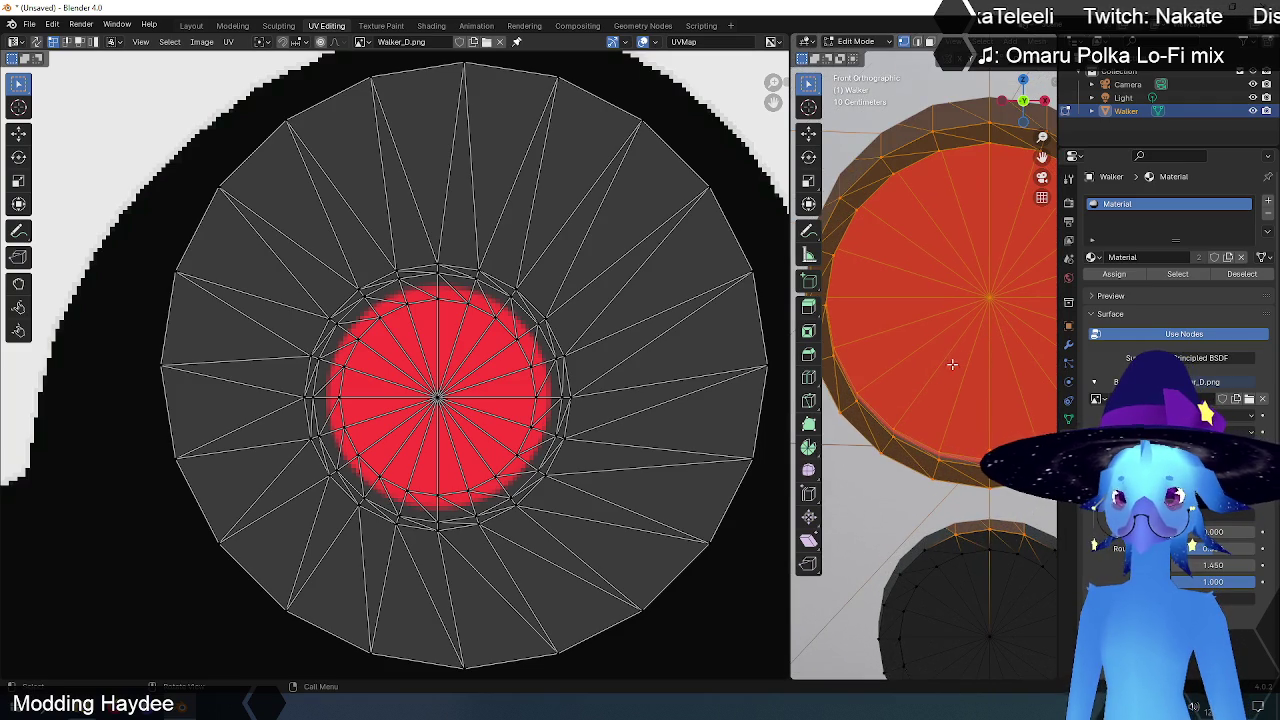
{"action": "scroll", "coordinate": [951, 364], "scroll_direction": "down", "scroll_amount": 3}
{"action": "scroll", "coordinate": [931, 357], "scroll_direction": "down", "scroll_amount": 3}
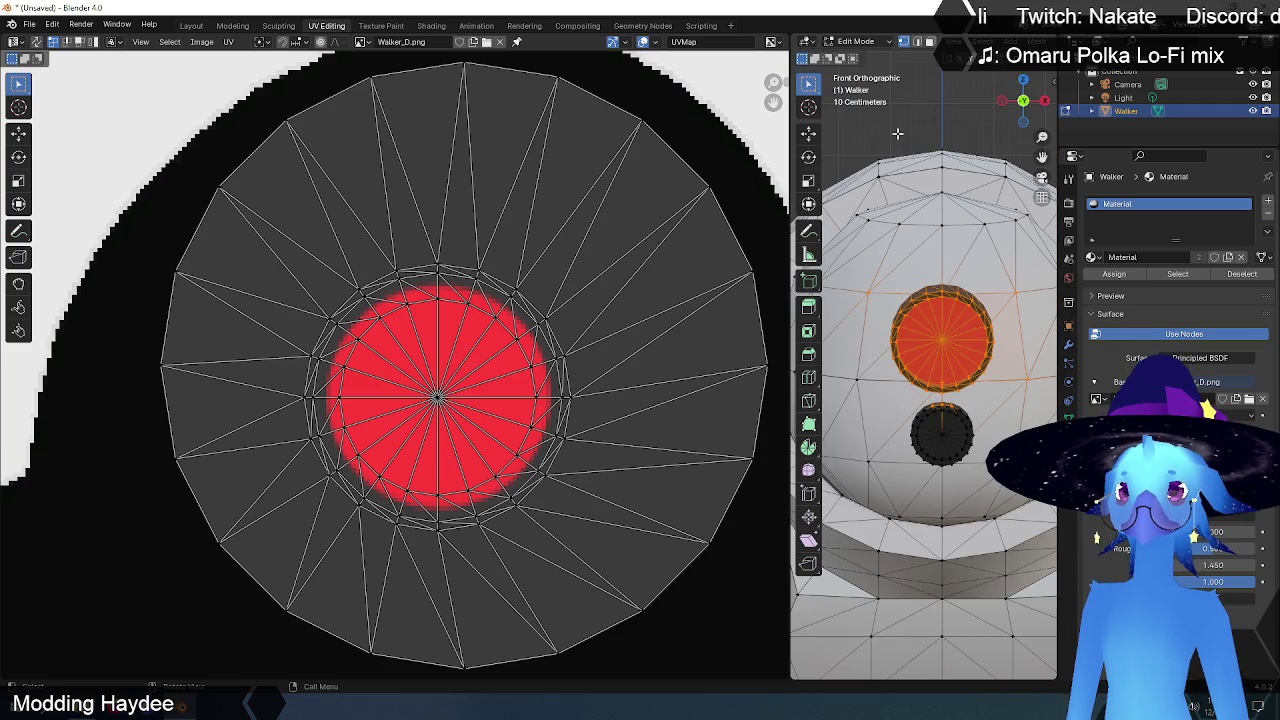
{"action": "left_click", "coordinate": [897, 133]}
{"action": "middle_click_drag", "start_coordinate": [952, 330], "coordinate": [930, 335]}
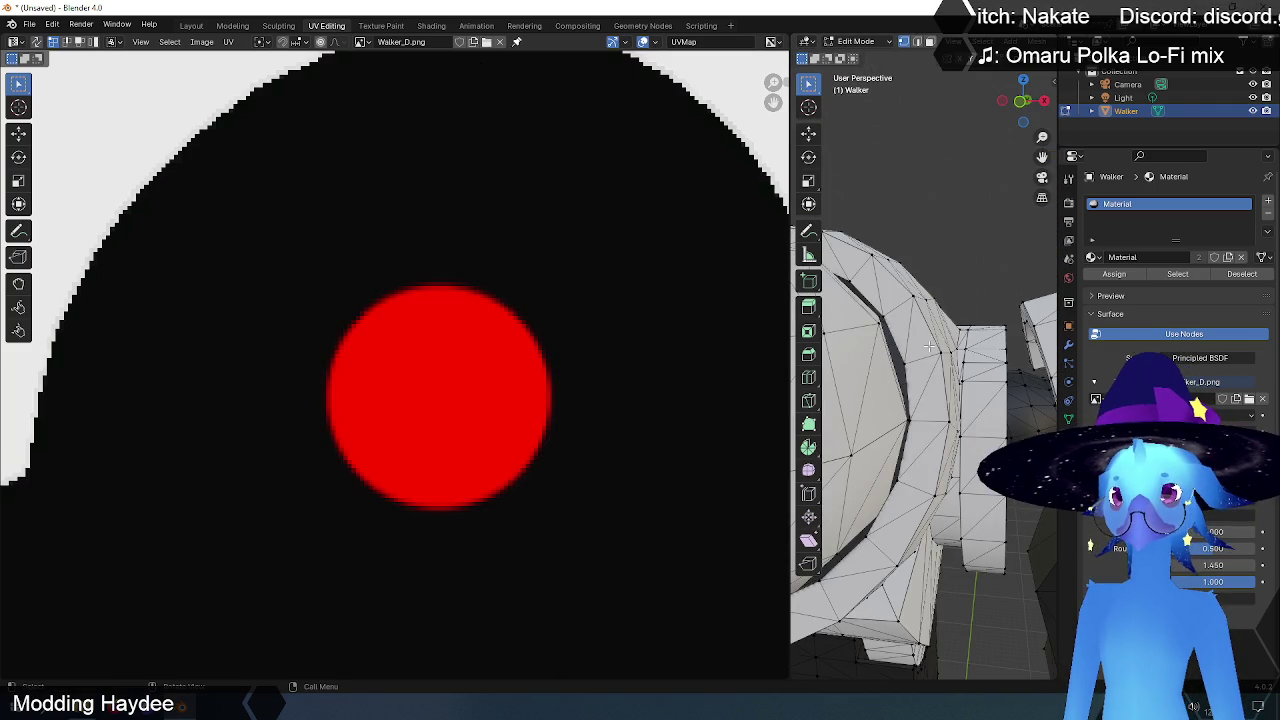
{"action": "left_click_drag", "start_coordinate": [788, 332], "coordinate": [137, 332]}
{"action": "mouse_move", "coordinate": [420, 420]}
{"action": "middle_mouse_down"}
{"action": "mouse_move", "coordinate": [581, 430]}
{"action": "mouse_move", "coordinate": [448, 483]}
{"action": "mouse_move", "coordinate": [586, 423]}
{"action": "mouse_move", "coordinate": [752, 417]}
{"action": "mouse_move", "coordinate": [508, 462]}
{"action": "middle_mouse_up"}
{"action": "scroll", "coordinate": [581, 430], "scroll_direction": "down", "scroll_amount": 3}
{"action": "scroll", "coordinate": [461, 472], "scroll_direction": "up", "scroll_amount": 5}
{"action": "scroll", "coordinate": [460, 472], "scroll_direction": "down", "scroll_amount": 3}
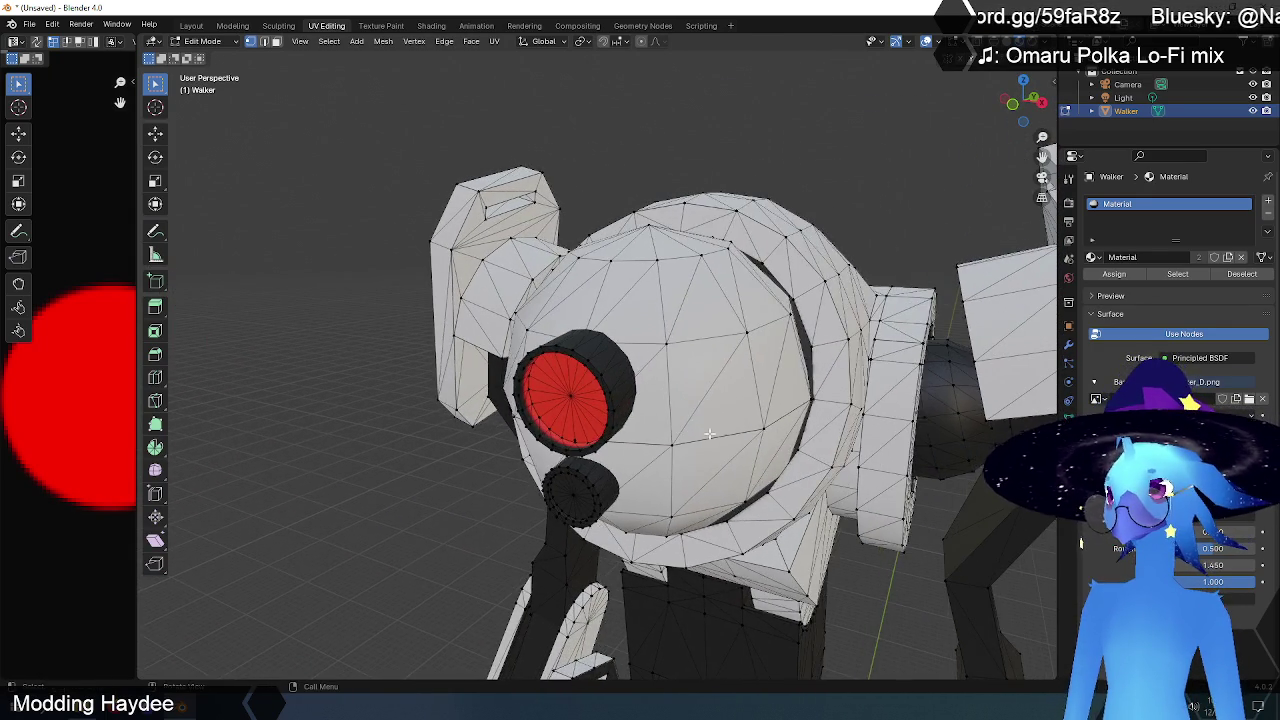
Step: Select the connected red eye disc and its rim on the model
{"action": "scroll", "coordinate": [508, 462], "scroll_direction": "up", "scroll_amount": 3}
{"action": "left_click", "coordinate": [537, 449]}
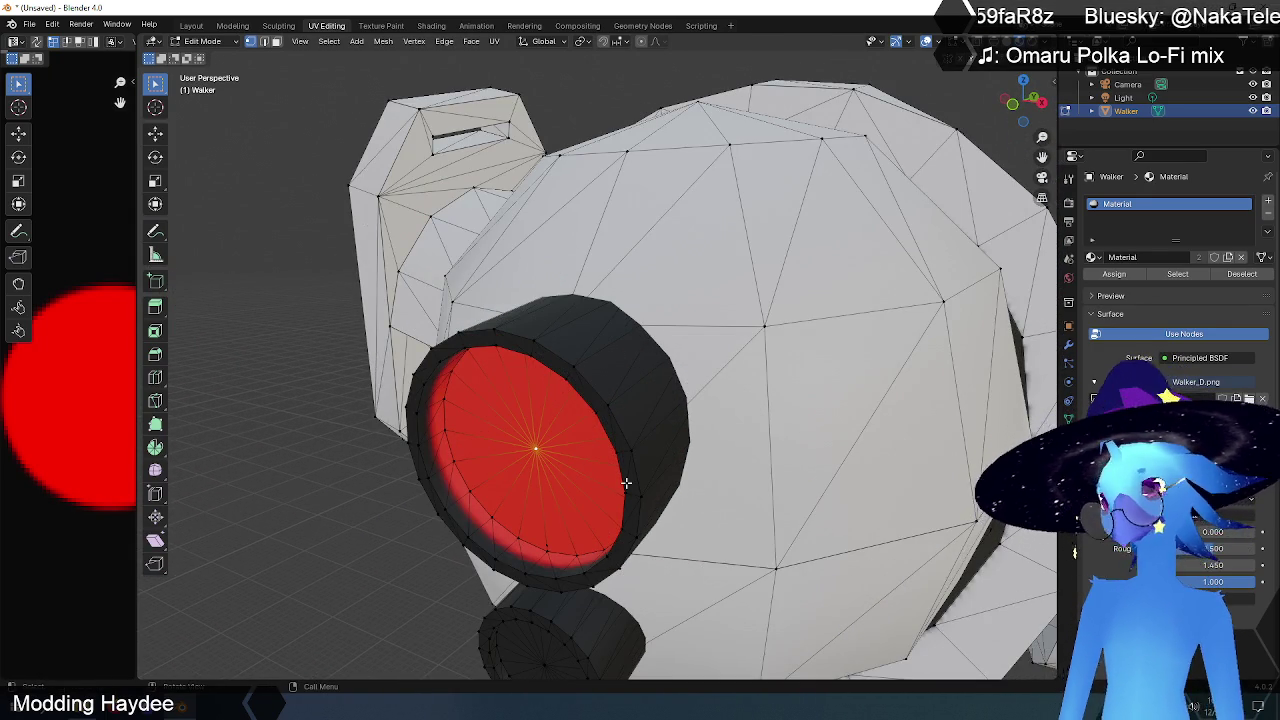
{"action": "key", "text": "ctrl+l"}
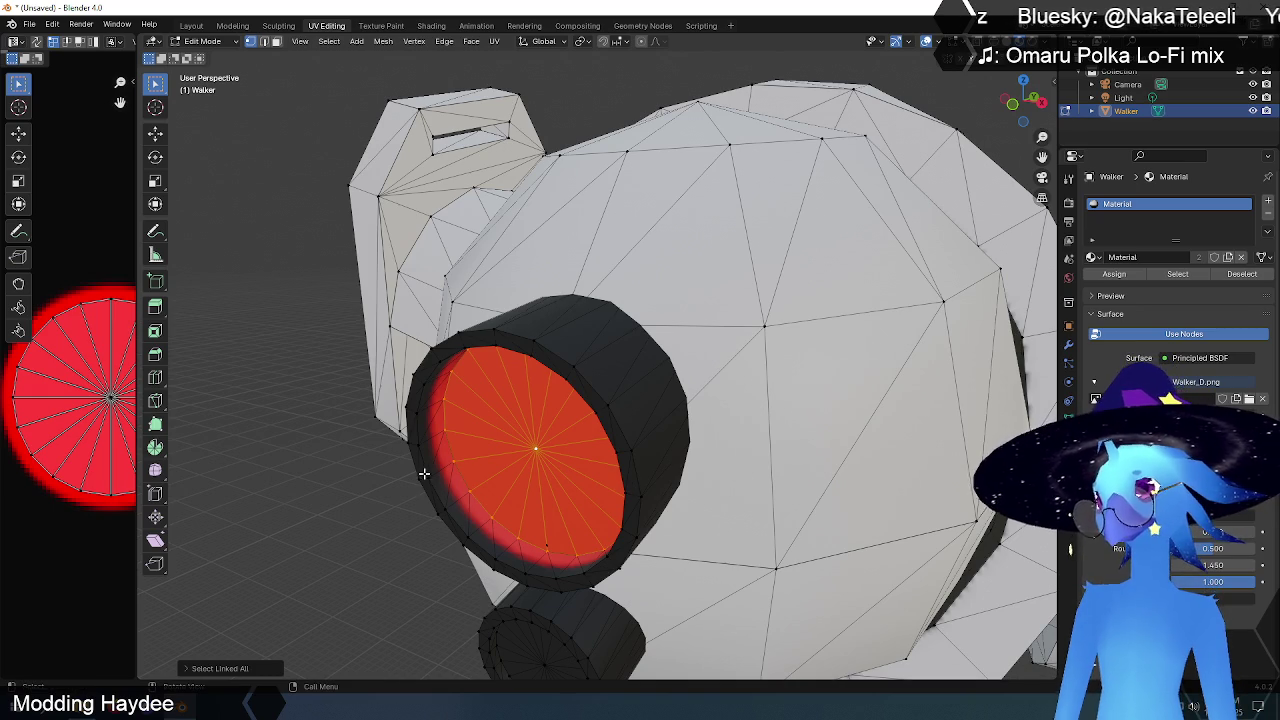
{"action": "left_click", "coordinate": [429, 479], "text": "shift"}
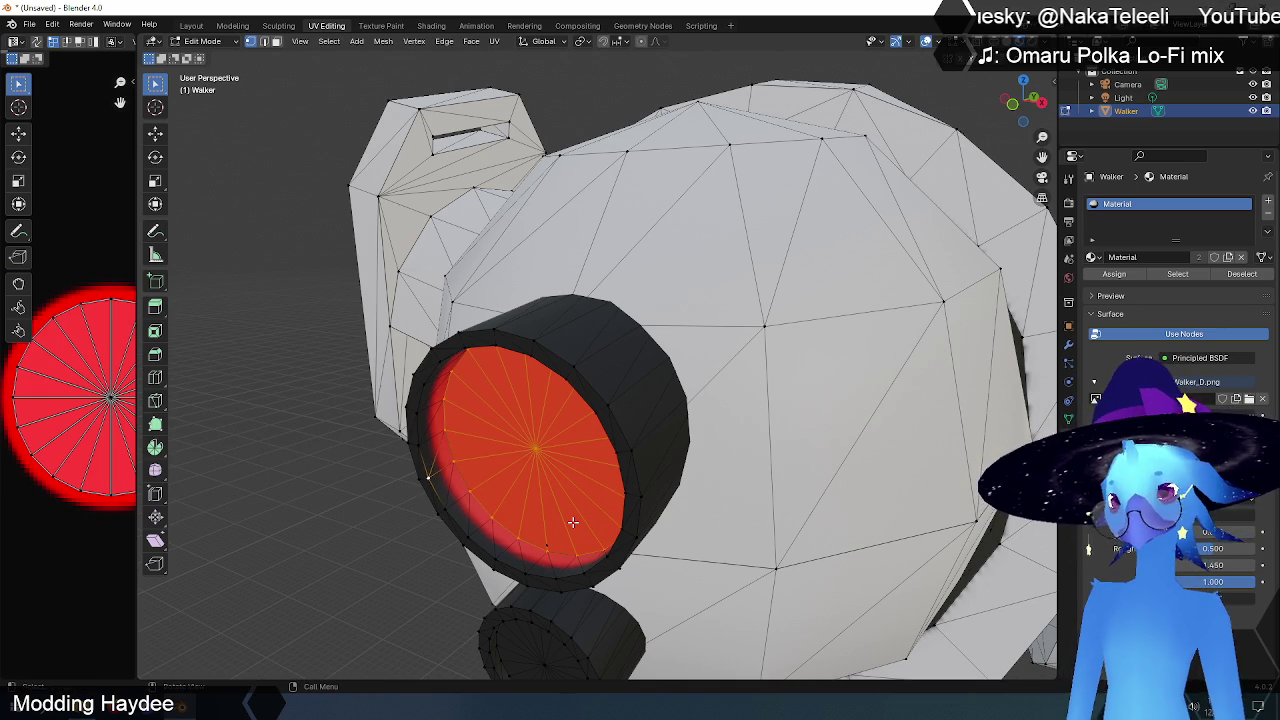
{"action": "key", "text": "ctrl+l"}
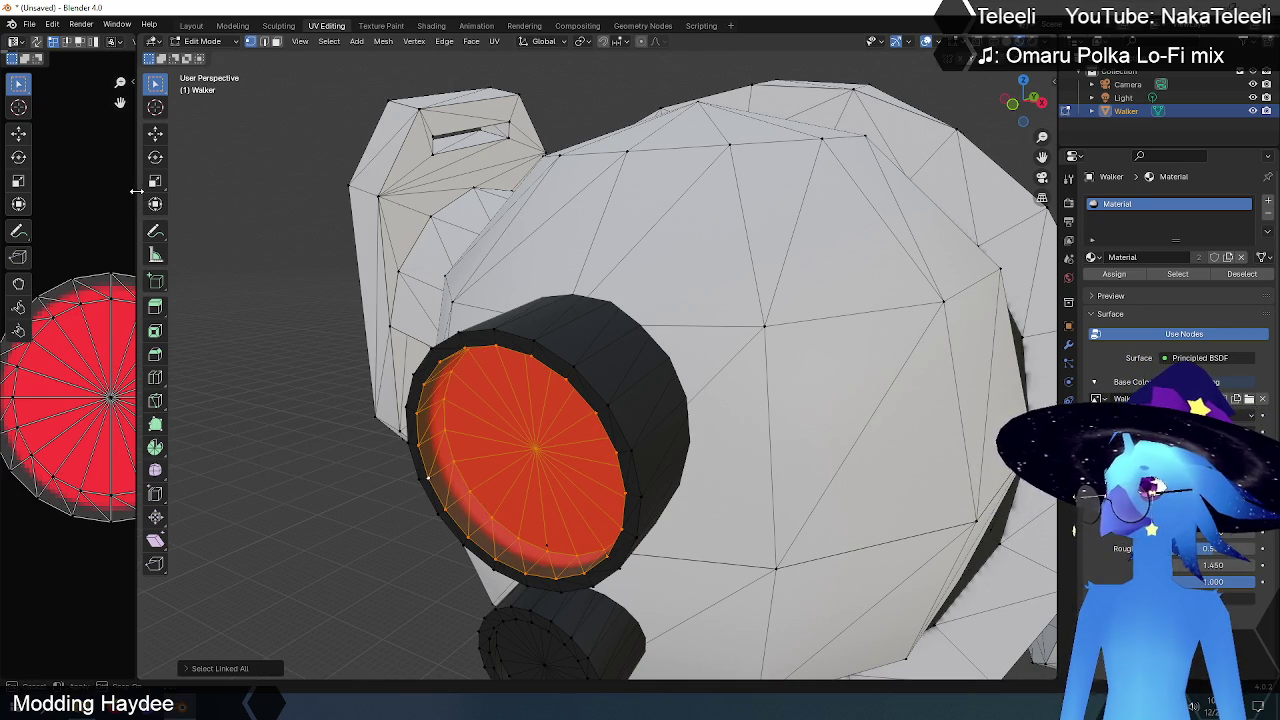
Step: Widen the UV editor and shift-select the eye's inner ring of UV vertices
{"action": "left_click_drag", "start_coordinate": [137, 190], "coordinate": [767, 235]}
{"action": "scroll", "coordinate": [371, 422], "scroll_direction": "up", "scroll_amount": 2}
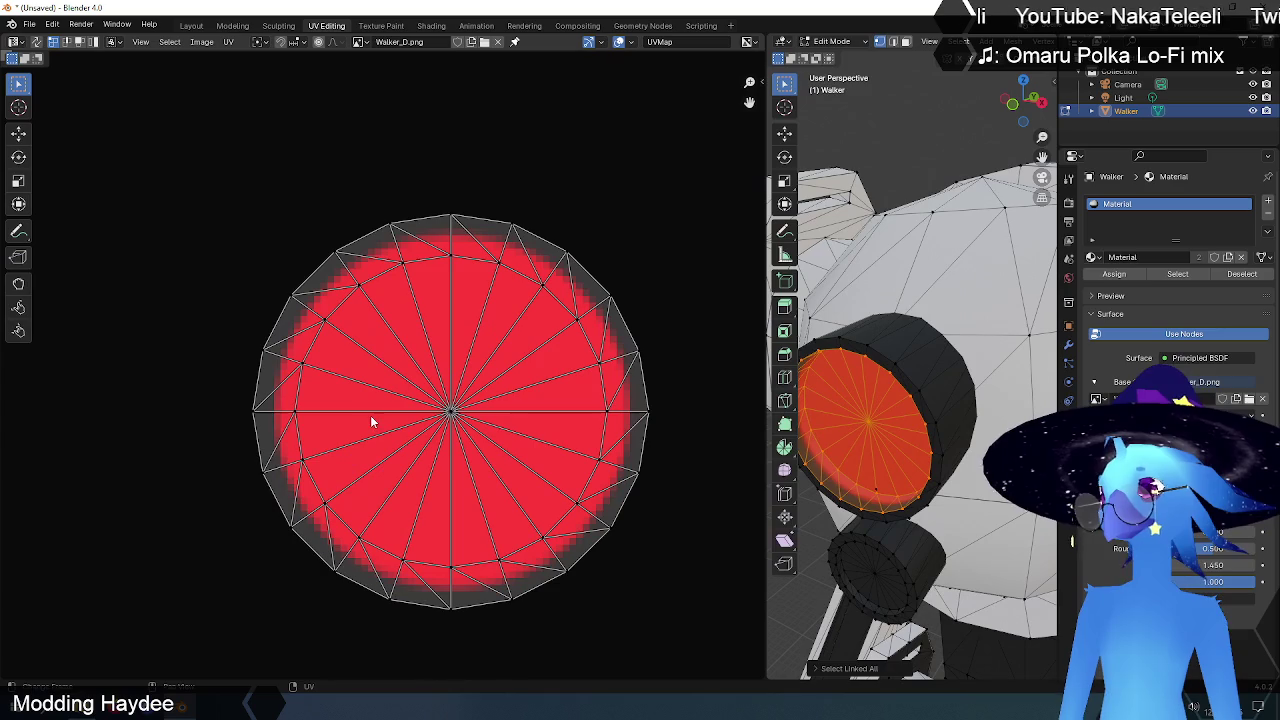
{"action": "left_click", "coordinate": [452, 260]}
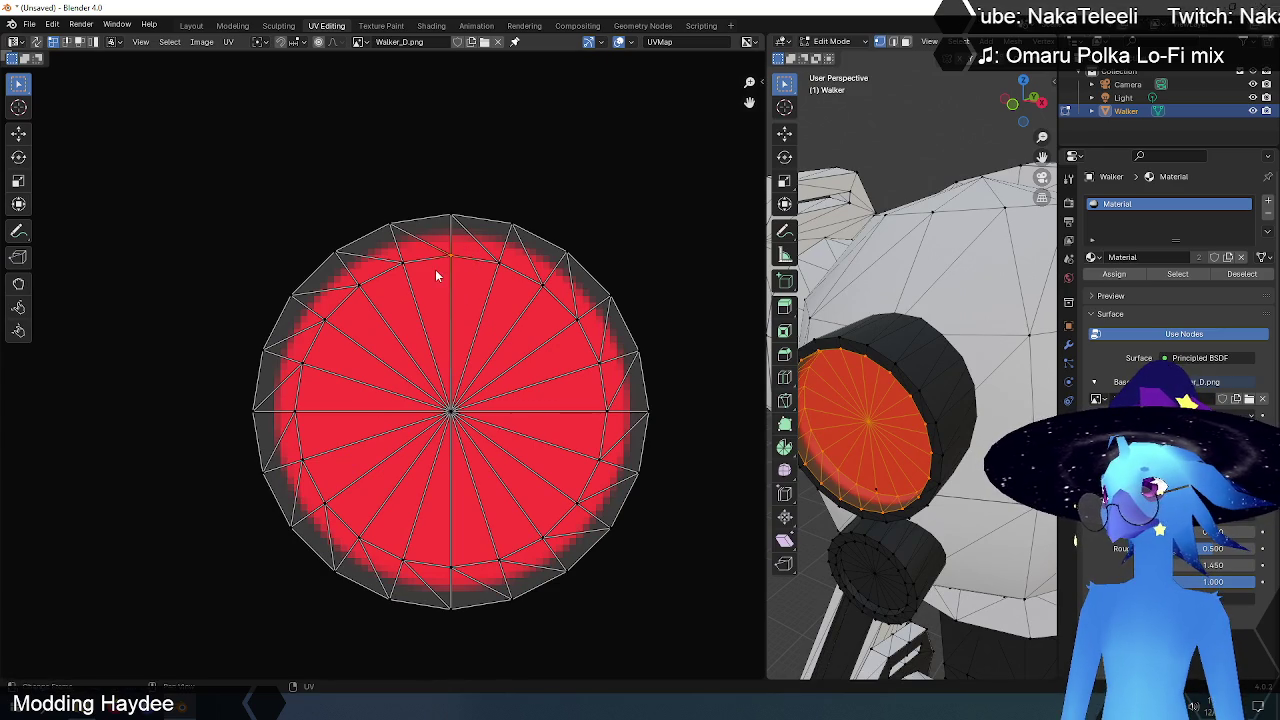
{"action": "mouse_move", "coordinate": [355, 295]}
{"action": "left_mouse_down", "text": "shift"}
{"action": "mouse_move", "coordinate": [298, 384]}
{"action": "mouse_move", "coordinate": [286, 488]}
{"action": "mouse_move", "coordinate": [385, 550]}
{"action": "left_mouse_up", "text": "shift"}
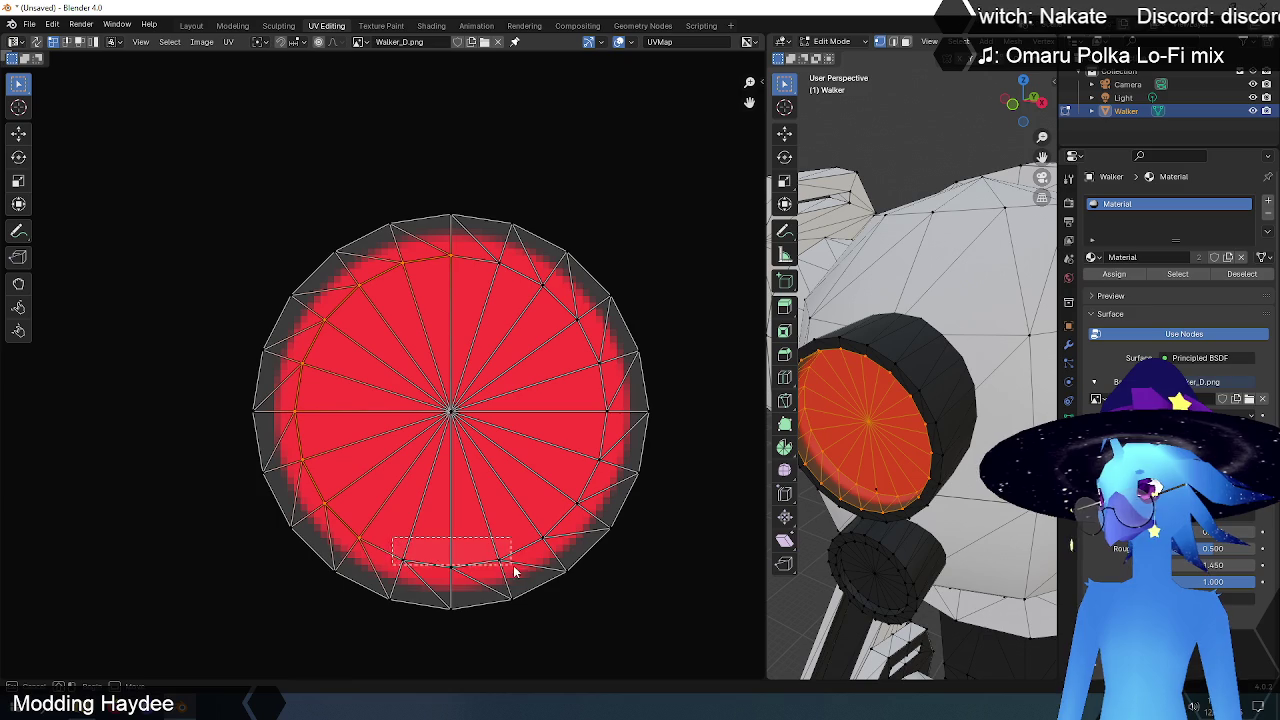
{"action": "left_click_drag", "start_coordinate": [518, 580], "coordinate": [520, 582], "text": "shift"}
{"action": "left_click_drag", "start_coordinate": [529, 512], "coordinate": [551, 551], "text": "shift"}
{"action": "left_click_drag", "start_coordinate": [560, 490], "coordinate": [590, 526], "text": "shift"}
{"action": "left_click_drag", "start_coordinate": [583, 448], "coordinate": [604, 476], "text": "shift"}
{"action": "left_click_drag", "start_coordinate": [620, 430], "coordinate": [620, 430], "text": "shift"}
{"action": "left_click_drag", "start_coordinate": [588, 344], "coordinate": [612, 392], "text": "shift"}
{"action": "left_click_drag", "start_coordinate": [566, 300], "coordinate": [590, 322], "text": "shift"}
{"action": "left_click_drag", "start_coordinate": [532, 272], "coordinate": [557, 303], "text": "shift"}
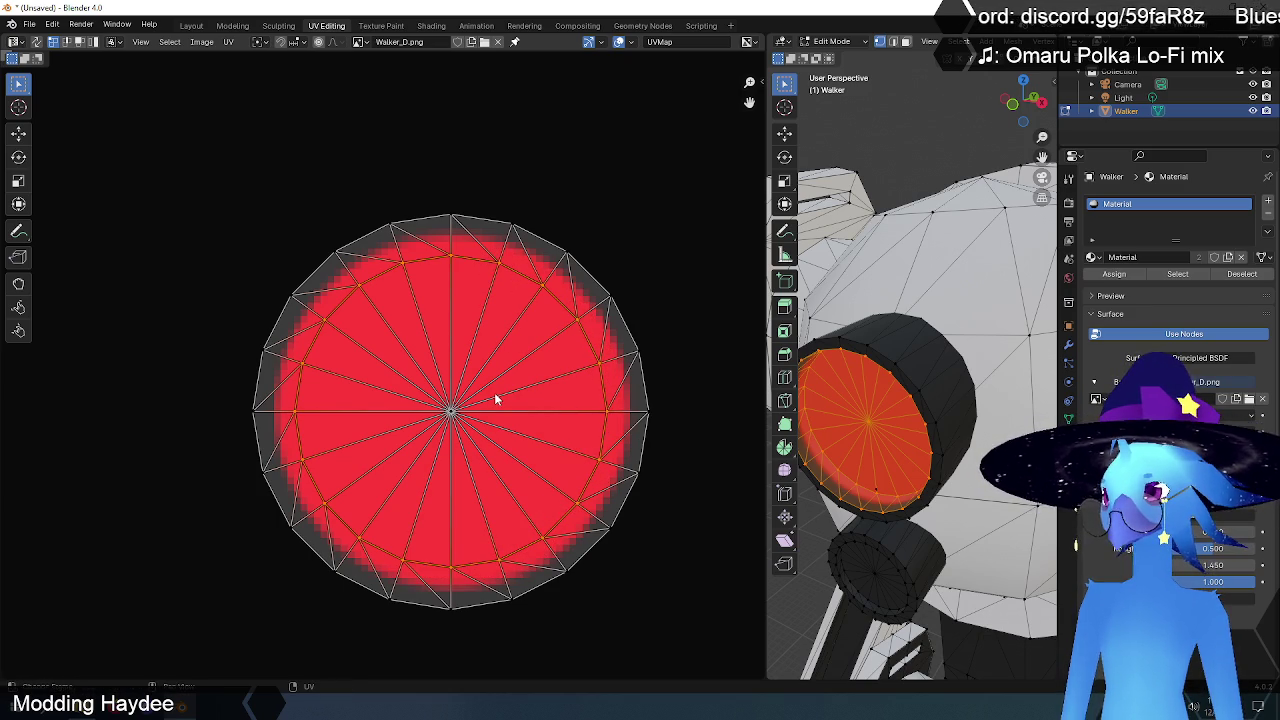
Step: Scale the inner UV ring up about 1.14× so it fills the red dot
{"action": "key", "text": "s"}
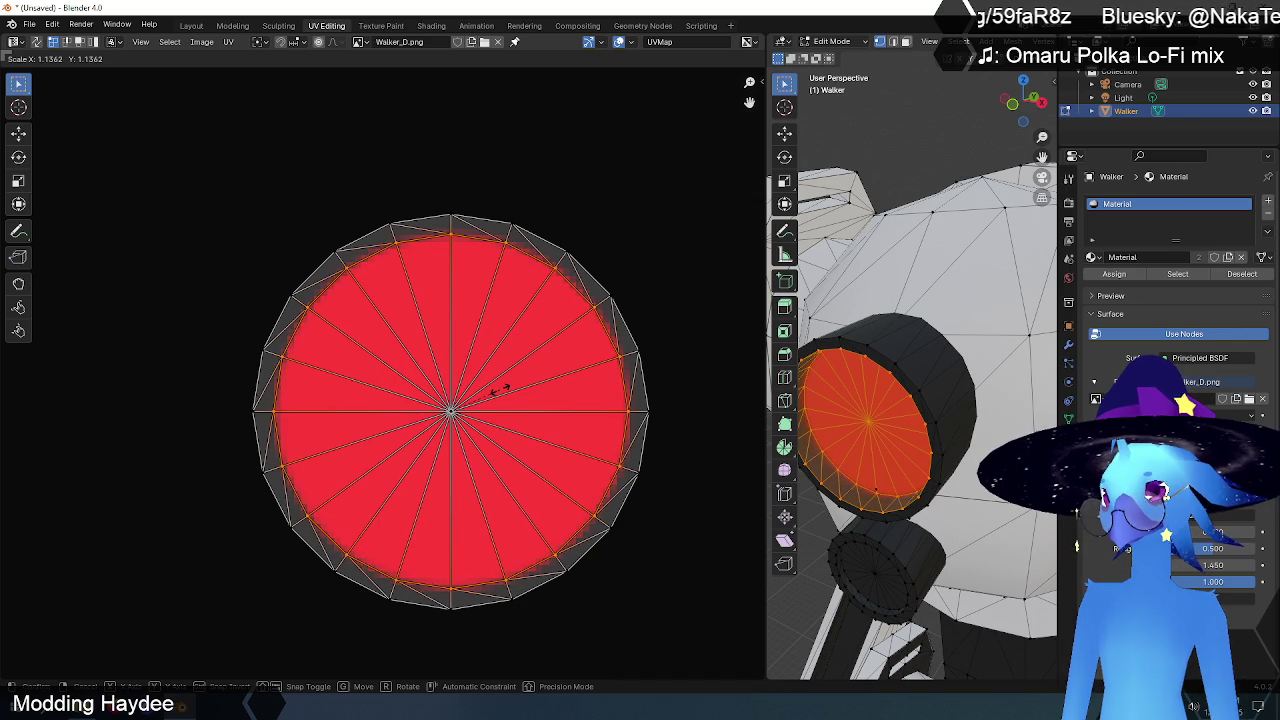
{"action": "left_click", "coordinate": [500, 393]}
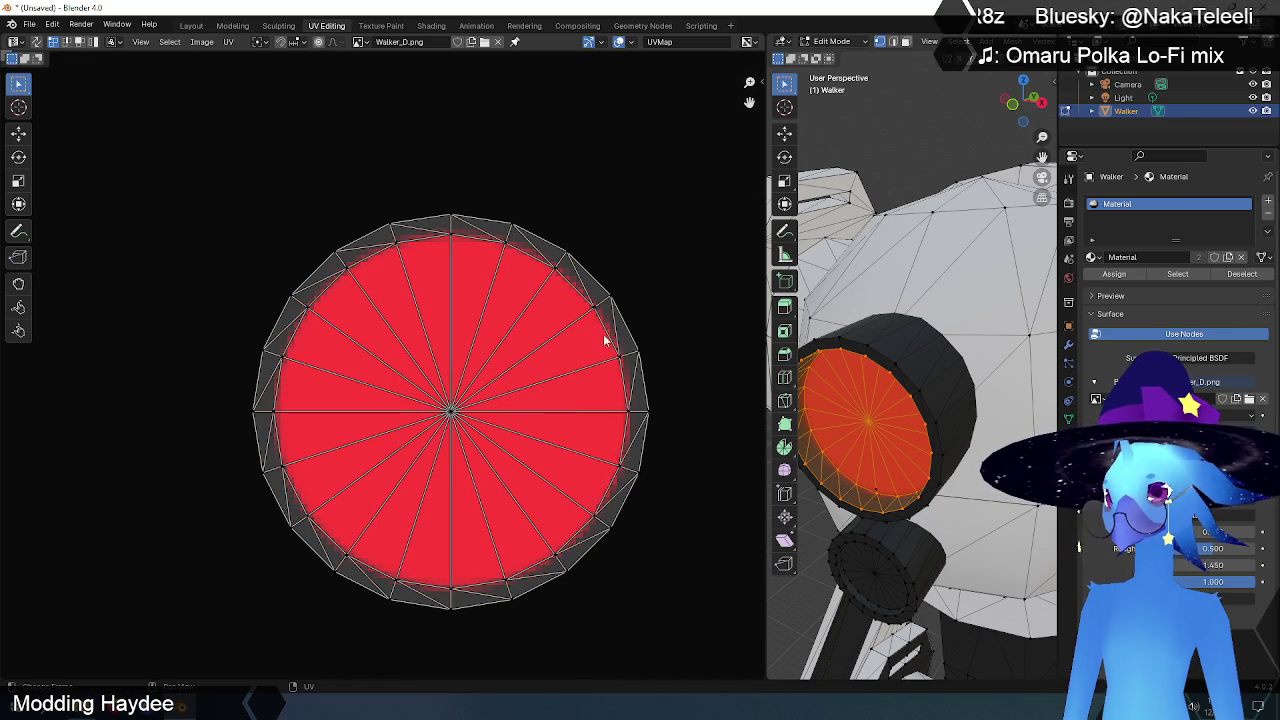
{"action": "scroll", "coordinate": [607, 334], "scroll_direction": "down", "scroll_amount": 5}
{"action": "scroll", "coordinate": [607, 334], "scroll_direction": "up", "scroll_amount": 3}
{"action": "middle_click_drag", "start_coordinate": [900, 430], "coordinate": [960, 462]}
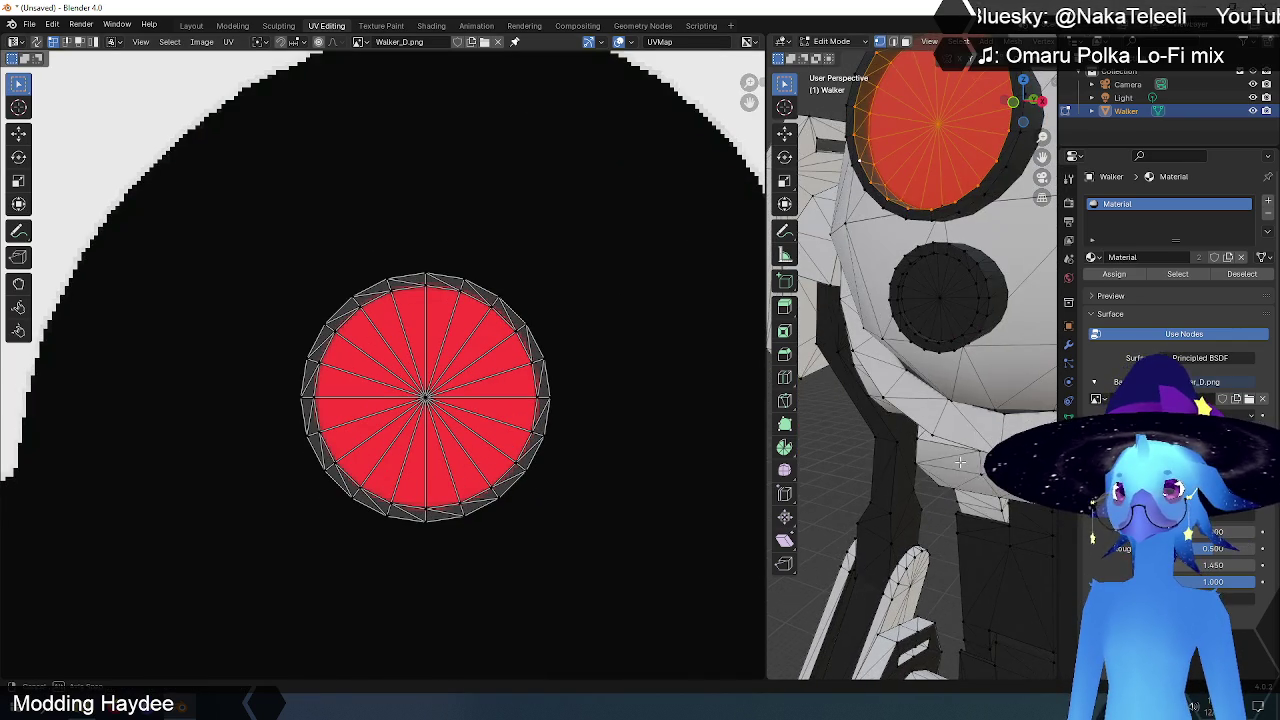
Step: Select the lower eye disc and move its UVs onto the red texture circle
{"action": "left_click", "coordinate": [939, 296]}
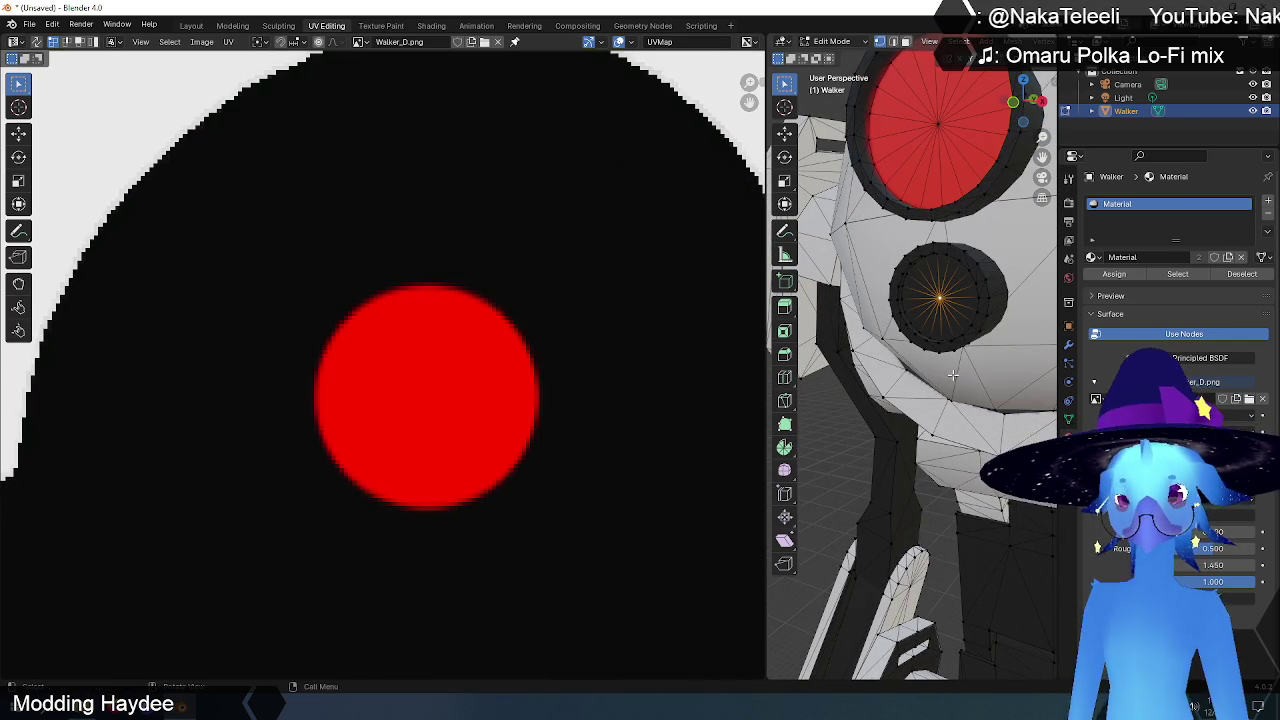
{"action": "key", "text": "ctrl+l"}
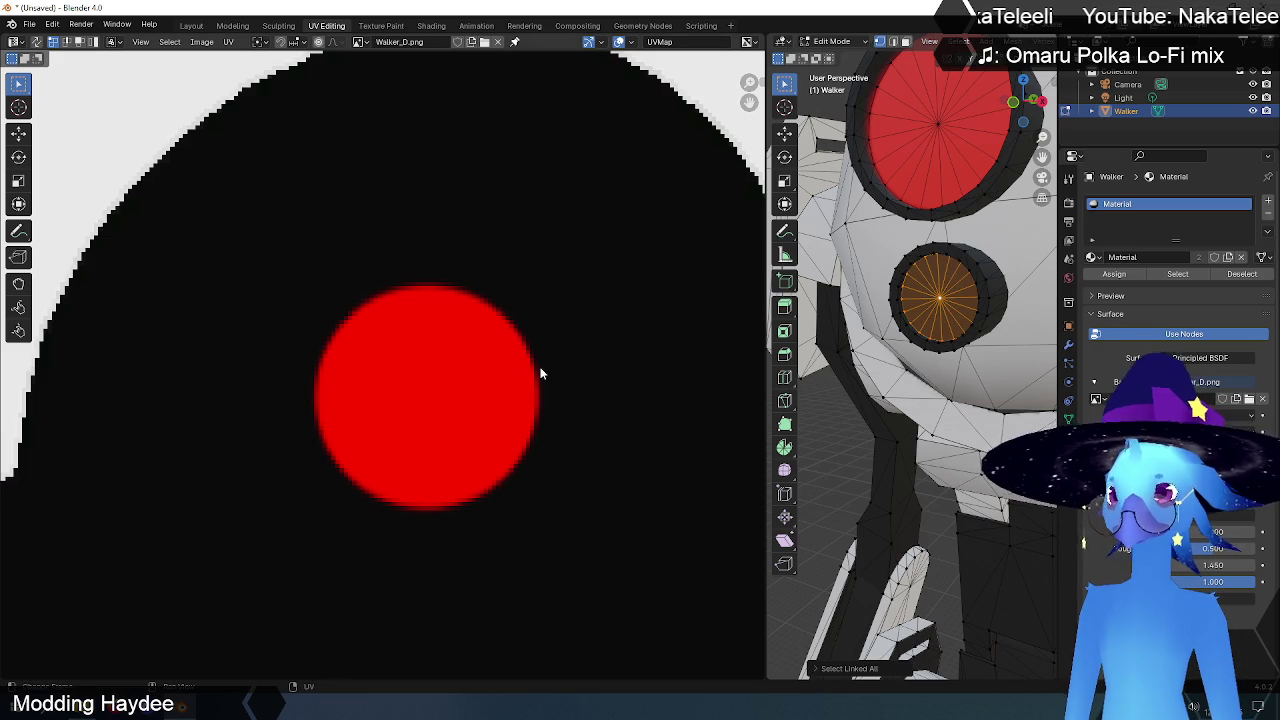
{"action": "scroll", "coordinate": [530, 371], "scroll_direction": "down", "scroll_amount": 4}
{"action": "scroll", "coordinate": [427, 417], "scroll_direction": "down", "scroll_amount": 3}
{"action": "scroll", "coordinate": [353, 477], "scroll_direction": "up", "scroll_amount": 2}
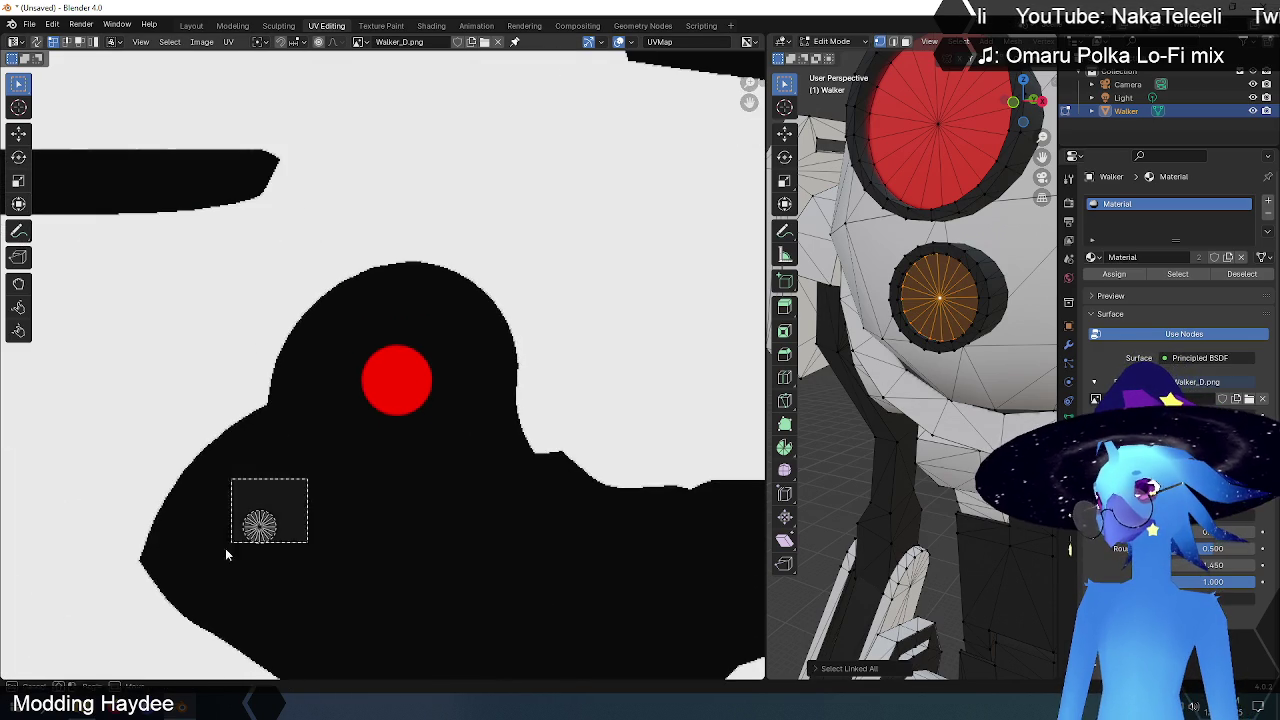
{"action": "left_click_drag", "start_coordinate": [226, 554], "coordinate": [230, 548]}
{"action": "scroll", "coordinate": [250, 552], "scroll_direction": "up", "scroll_amount": 1}
{"action": "key", "text": "g"}
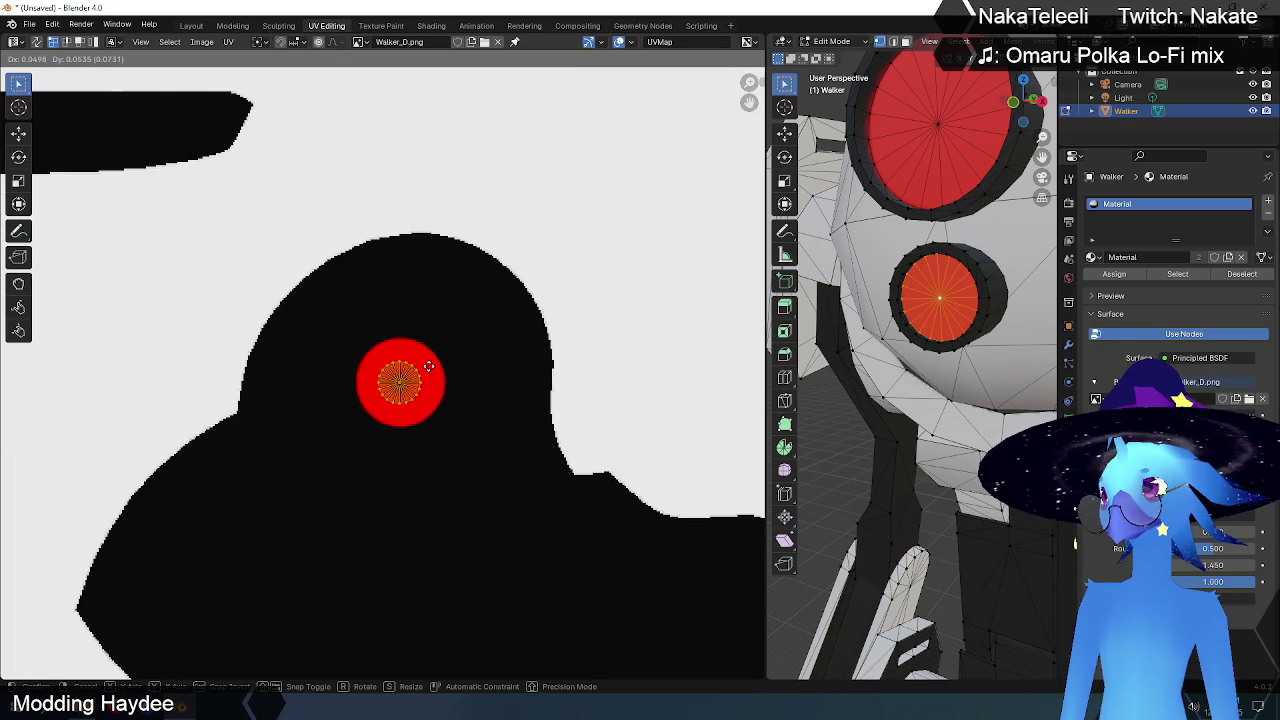
{"action": "left_click", "coordinate": [428, 366]}
Step: Select the upper eye disc and shrink its UVs to about 0.88 inside the red
{"action": "middle_click_drag", "start_coordinate": [863, 248], "coordinate": [913, 309]}
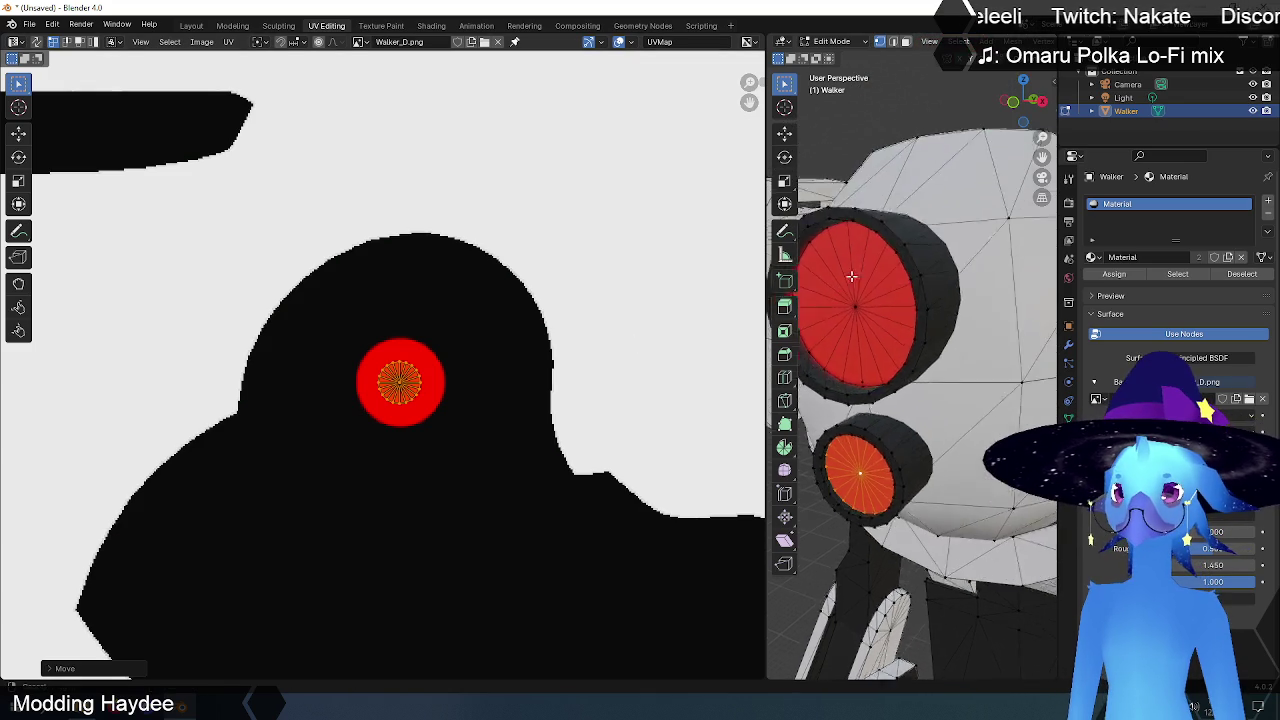
{"action": "left_click", "coordinate": [933, 317]}
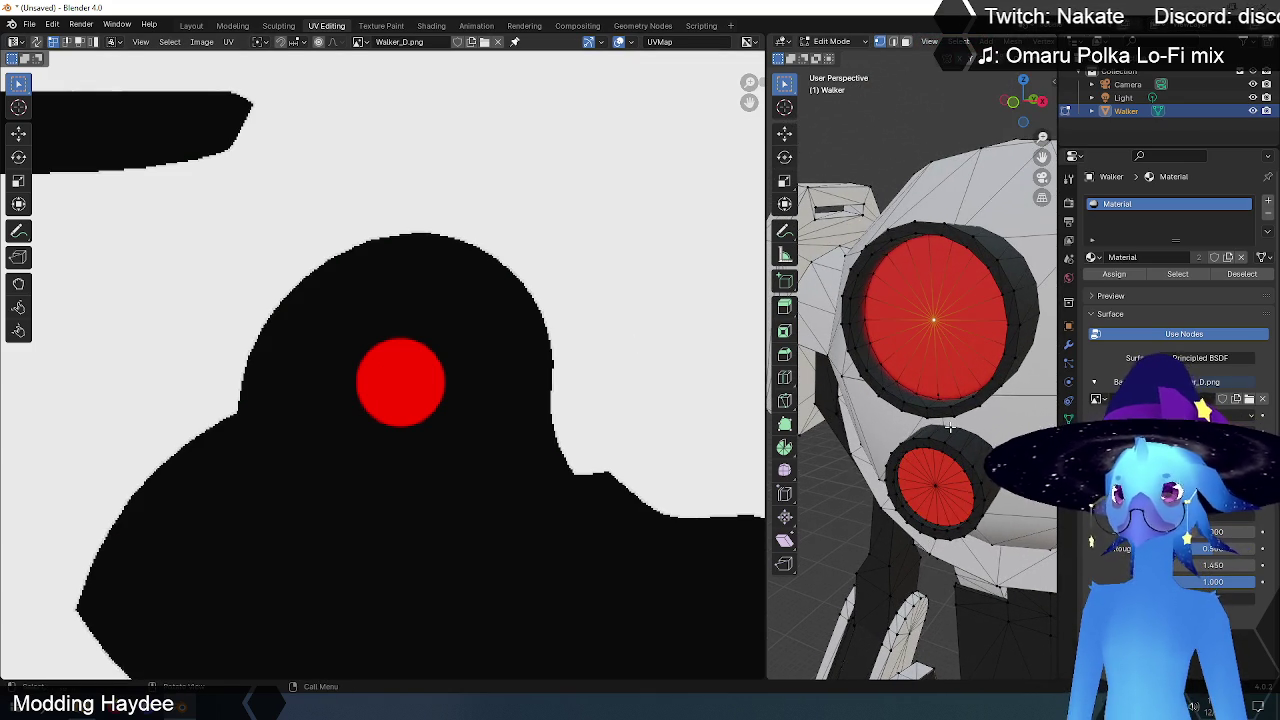
{"action": "key", "text": "ctrl+l"}
{"action": "scroll", "coordinate": [403, 480], "scroll_direction": "up", "scroll_amount": 3}
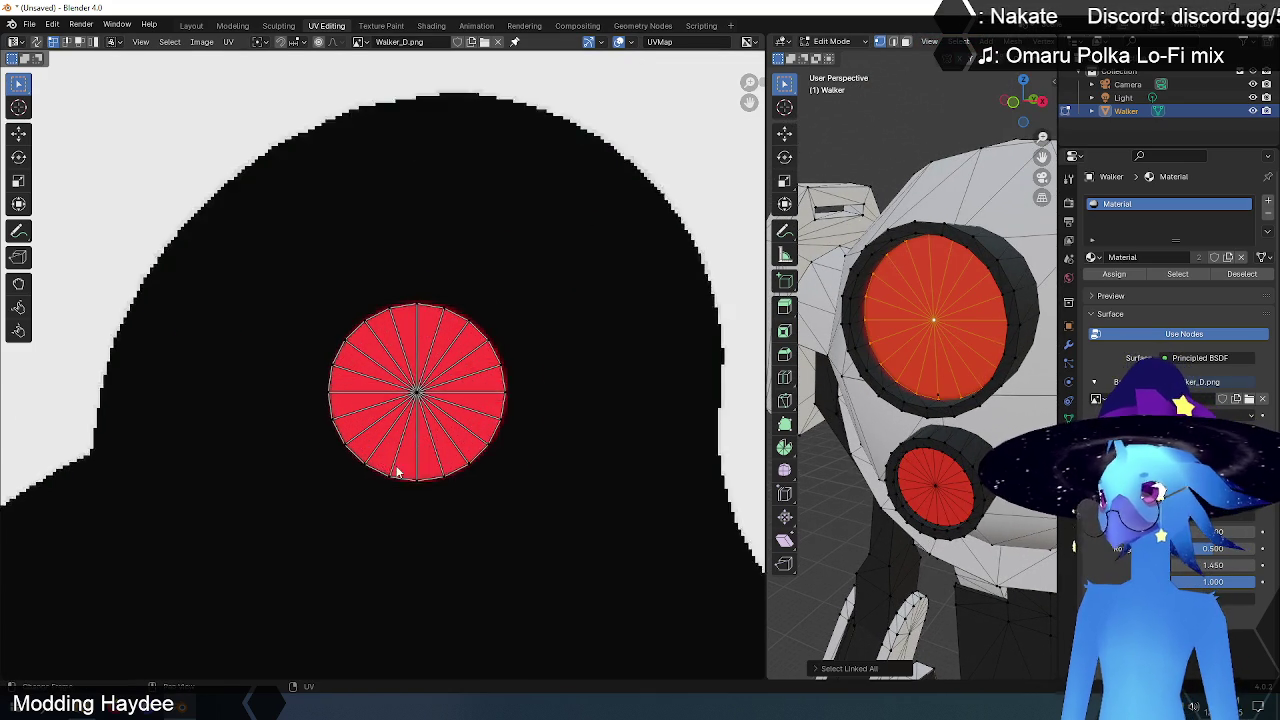
{"action": "scroll", "coordinate": [394, 471], "scroll_direction": "up", "scroll_amount": 1}
{"action": "left_click_drag", "start_coordinate": [630, 228], "coordinate": [191, 594]}
{"action": "scroll", "coordinate": [332, 521], "scroll_direction": "up", "scroll_amount": 1}
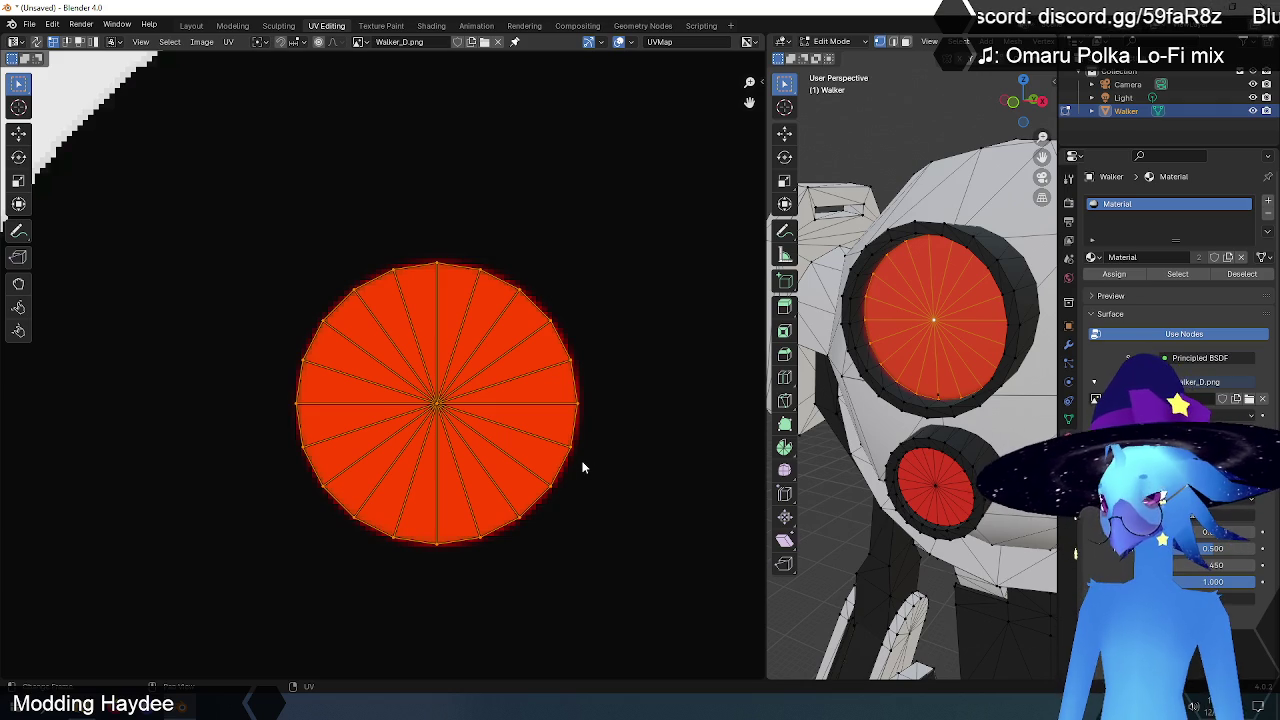
{"action": "key", "text": "s"}
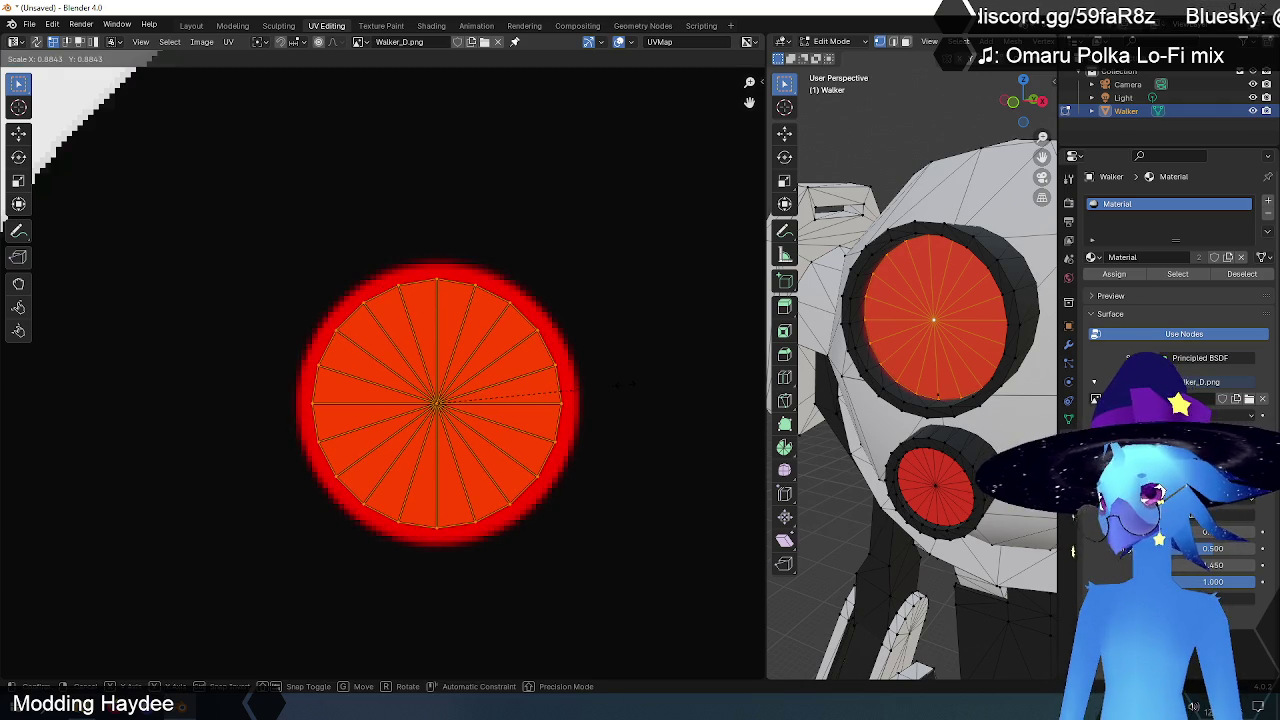
{"action": "left_click", "coordinate": [619, 386]}
{"action": "key", "text": "ctrl+l"}
{"action": "left_click_drag", "start_coordinate": [767, 350], "coordinate": [228, 350]}
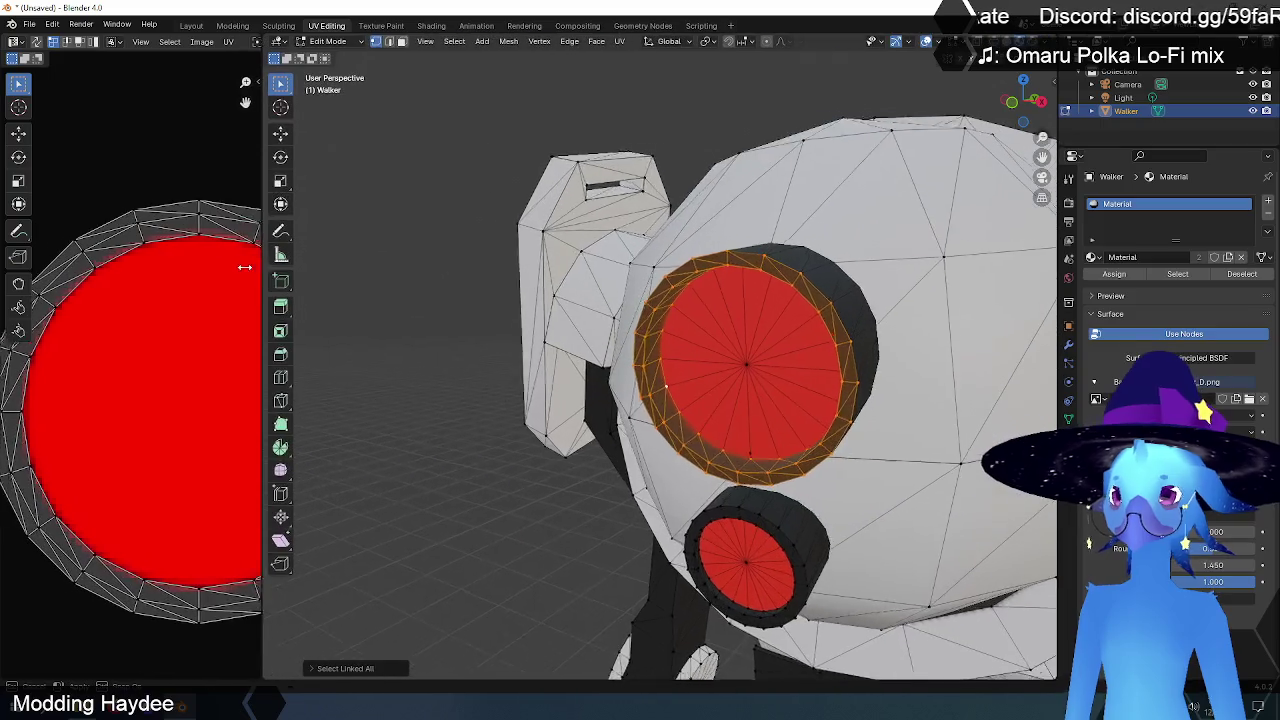
Step: Switch to wireframe shading and select the whole eye socket cylinder
{"action": "scroll", "coordinate": [940, 73], "scroll_direction": "down", "scroll_amount": 2}
{"action": "left_click", "coordinate": [1000, 41]}
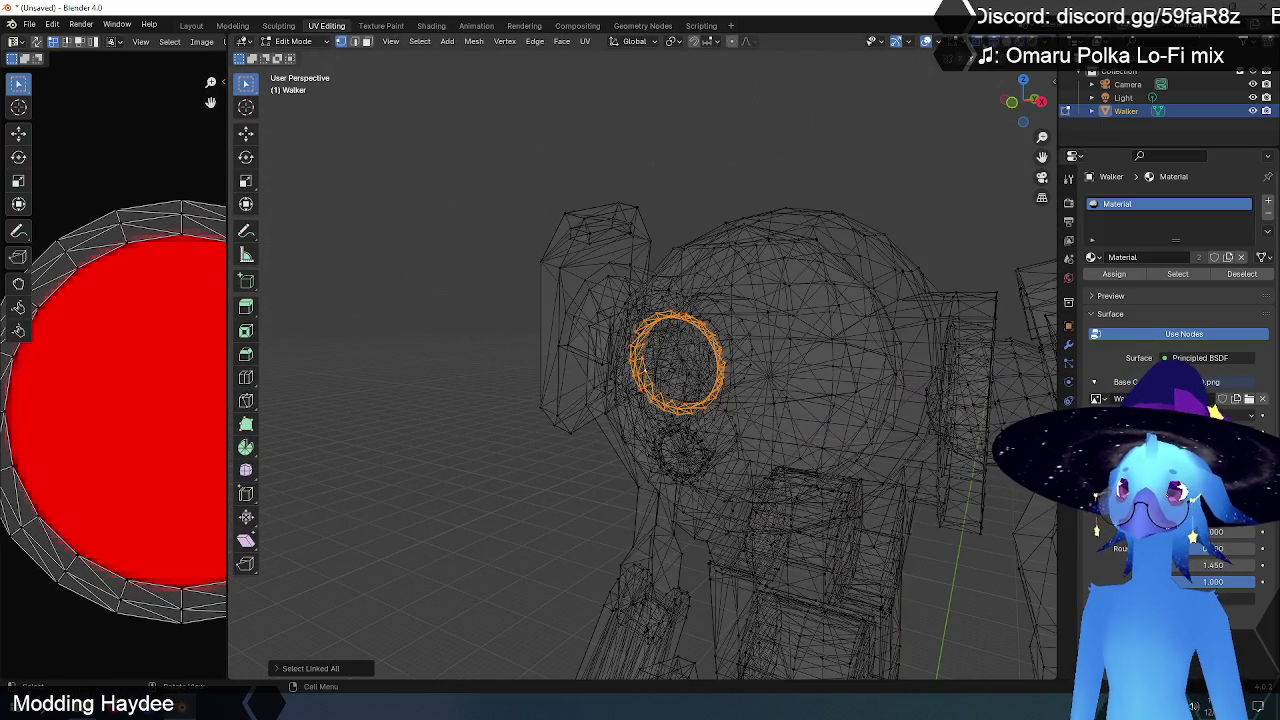
{"action": "scroll", "coordinate": [859, 271], "scroll_direction": "up", "scroll_amount": 3}
{"action": "scroll", "coordinate": [859, 271], "scroll_direction": "down", "scroll_amount": 3}
{"action": "middle_click_drag", "start_coordinate": [859, 271], "coordinate": [831, 275]}
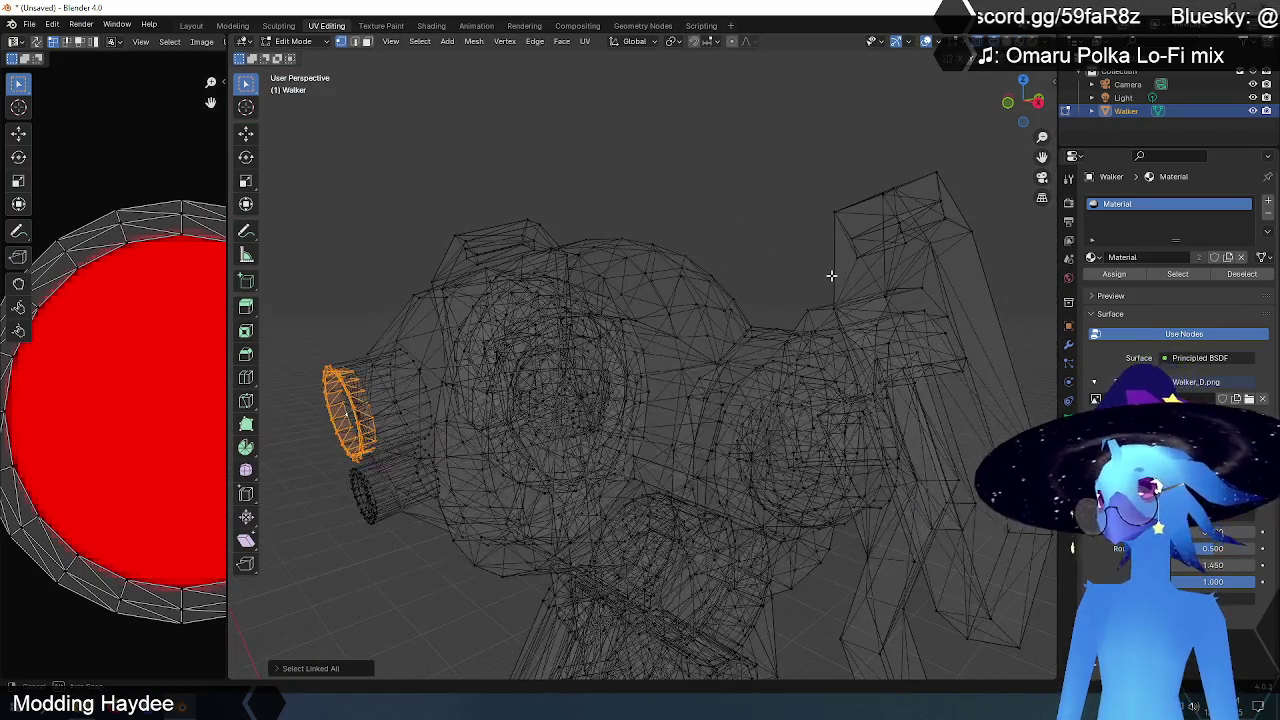
{"action": "left_click", "coordinate": [412, 360], "text": "shift"}
{"action": "key", "text": "ctrl+l"}
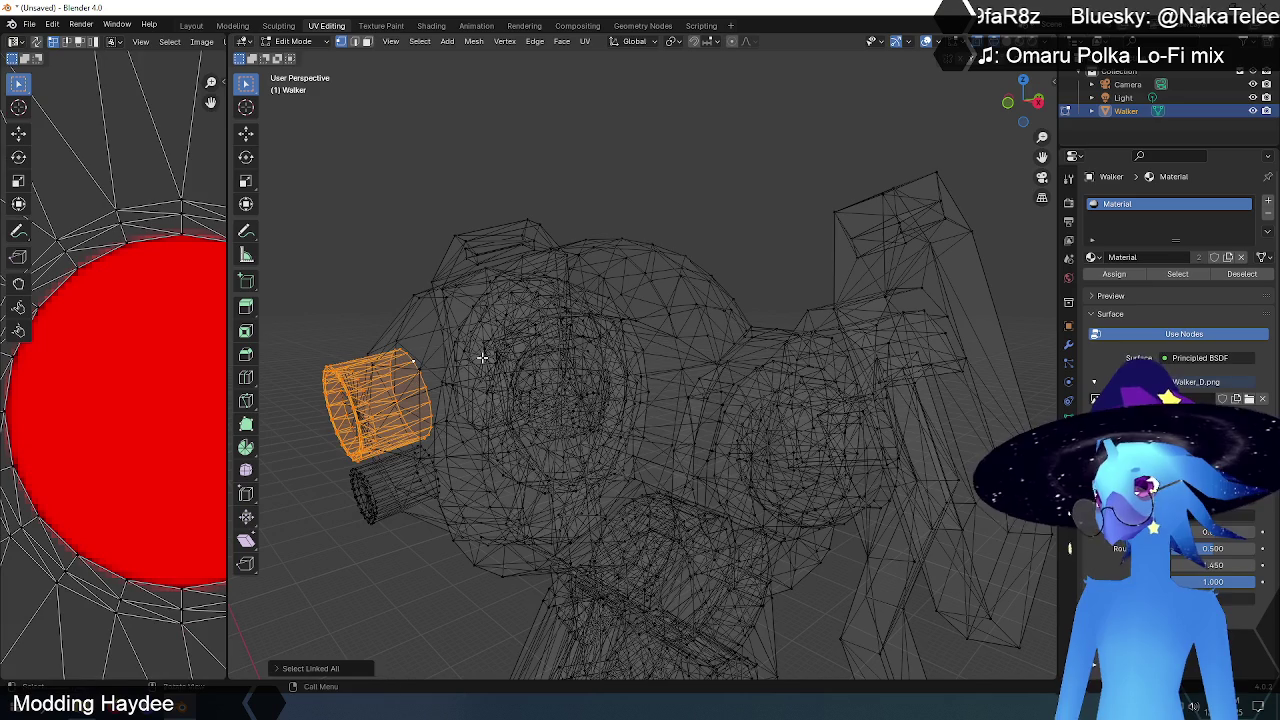
Step: Enlarge the socket's inner UV ring so a black rim surrounds the red eye
{"action": "scroll", "coordinate": [480, 355], "scroll_direction": "down", "scroll_amount": 3}
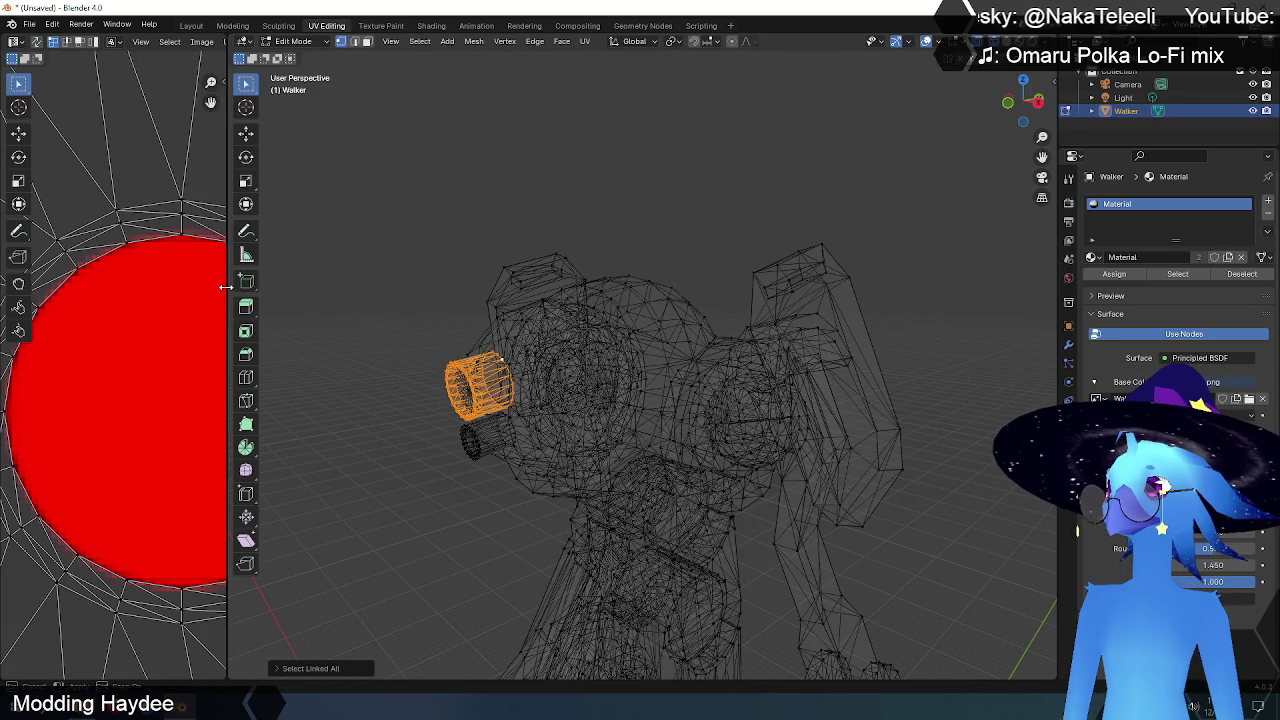
{"action": "left_click_drag", "start_coordinate": [226, 287], "coordinate": [928, 287]}
{"action": "scroll", "coordinate": [580, 250], "scroll_direction": "down", "scroll_amount": 2}
{"action": "left_click_drag", "start_coordinate": [660, 253], "coordinate": [348, 555]}
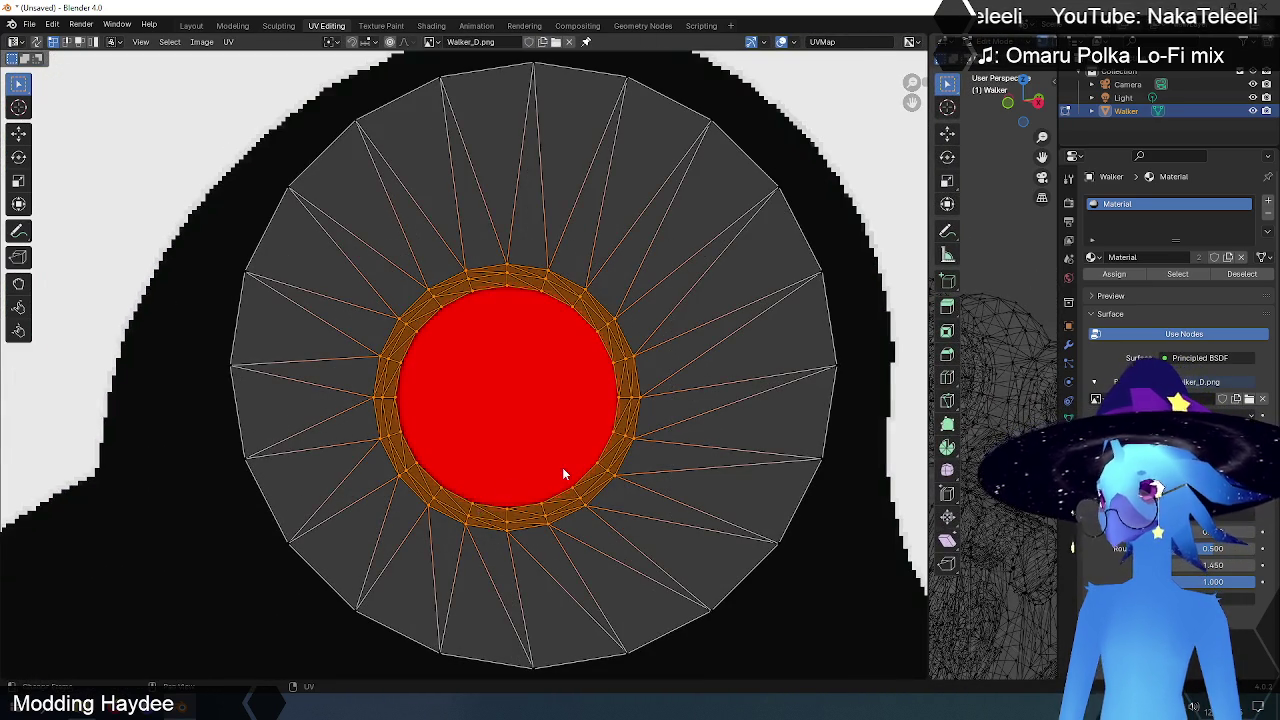
{"action": "scroll", "coordinate": [562, 467], "scroll_direction": "up", "scroll_amount": 1}
{"action": "key", "text": "s"}
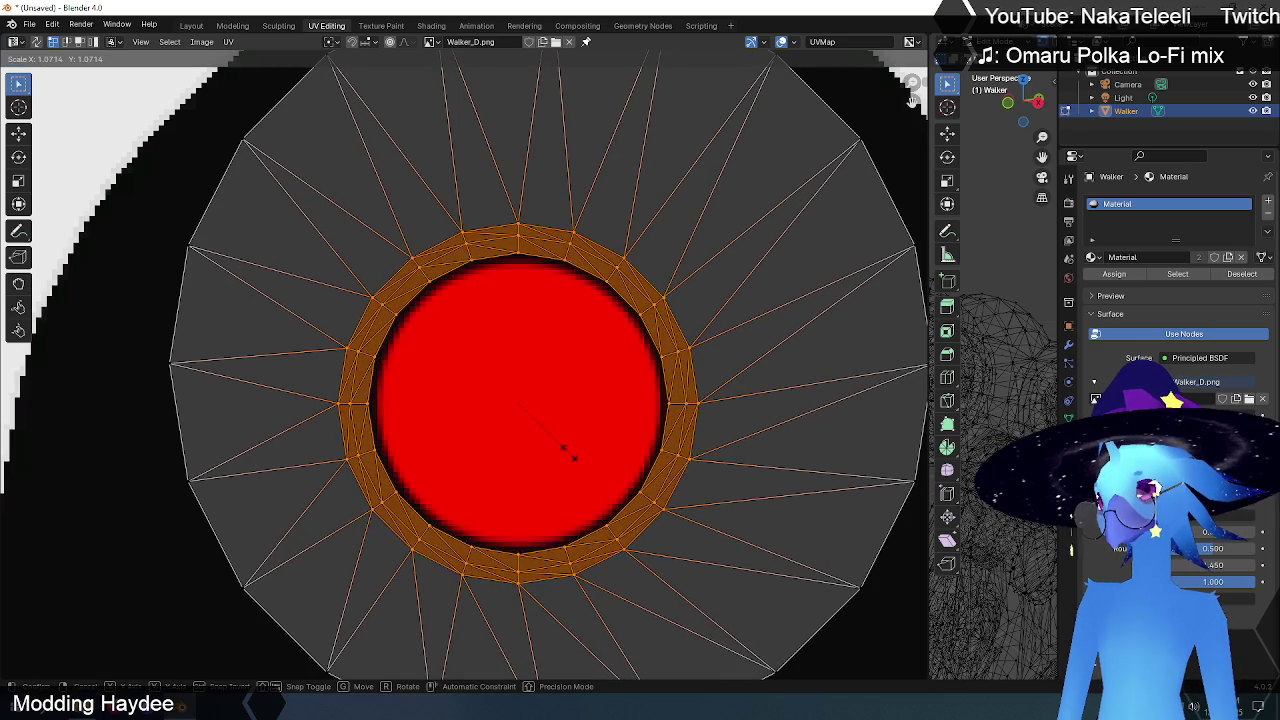
{"action": "left_click", "coordinate": [573, 460]}
{"action": "key", "text": "alt+a"}
{"action": "scroll", "coordinate": [555, 390], "scroll_direction": "down", "scroll_amount": 1}
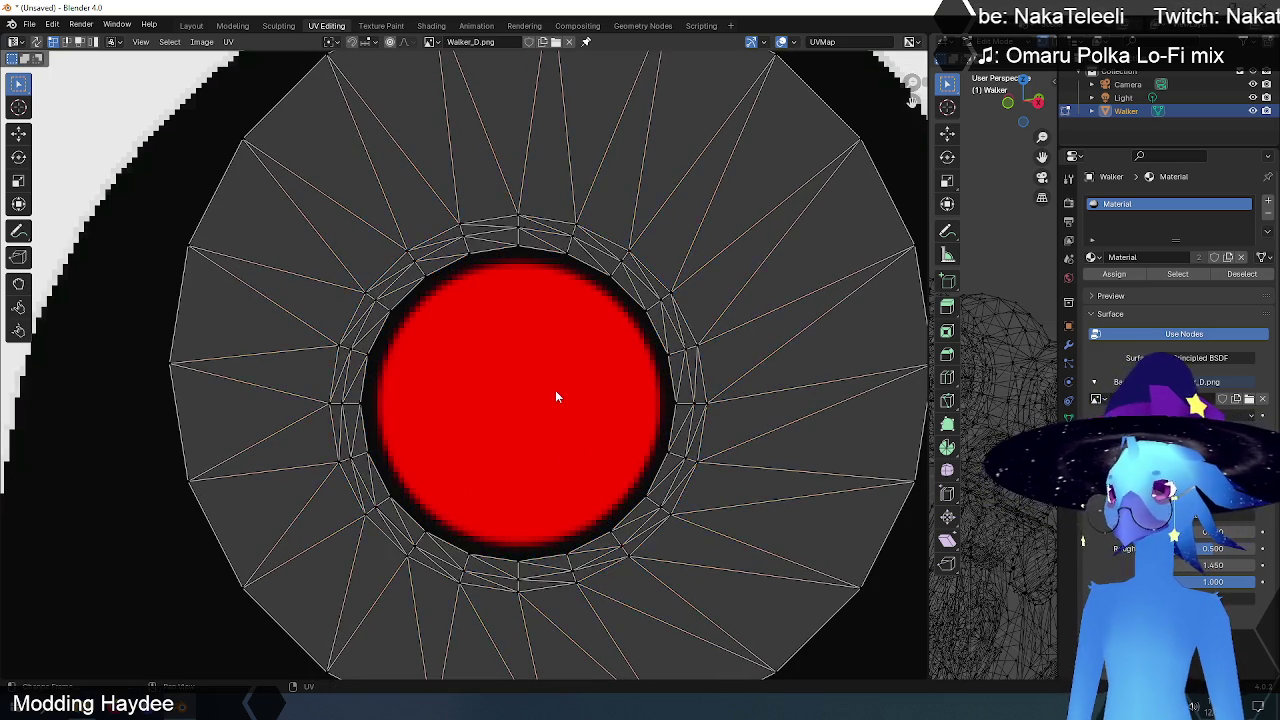
{"action": "scroll", "coordinate": [555, 390], "scroll_direction": "down", "scroll_amount": 2}
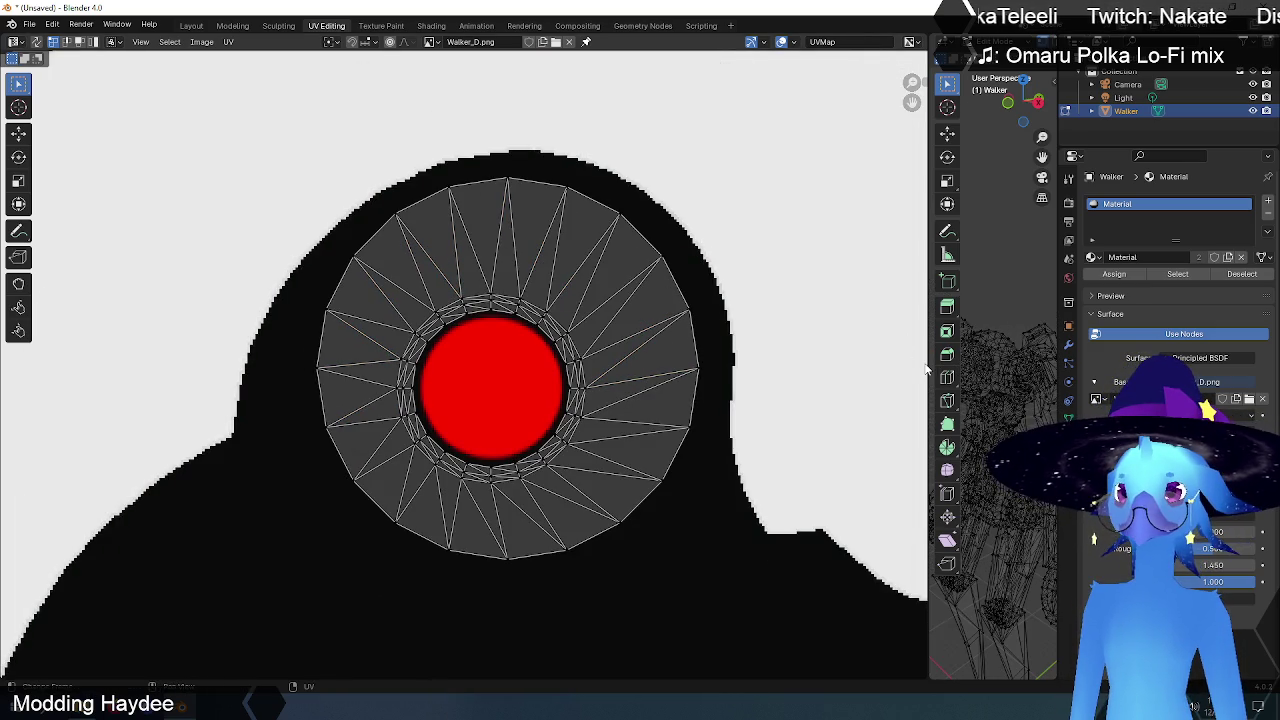
{"action": "left_click_drag", "start_coordinate": [928, 363], "coordinate": [660, 363]}
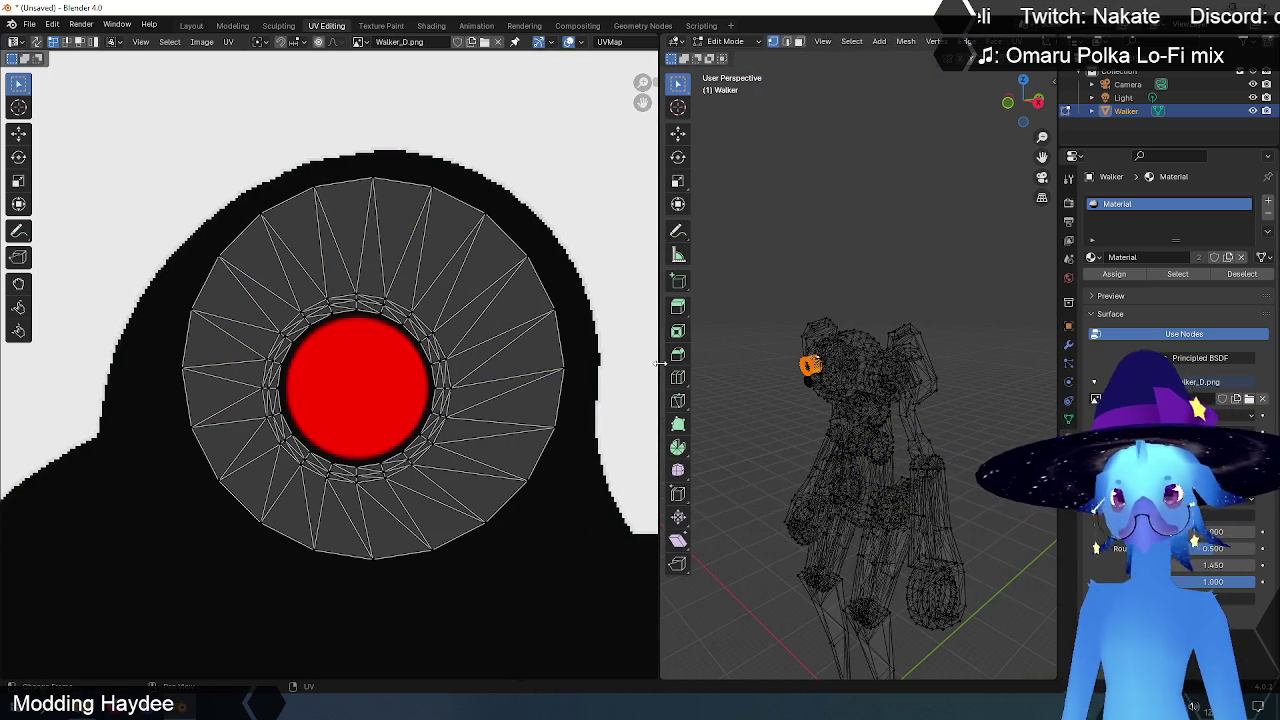
Step: Zoom onto the head in front orthographic view with the eye circles centred
{"action": "key", "text": "KP_1"}
{"action": "scroll", "coordinate": [886, 257], "scroll_direction": "up", "scroll_amount": 2}
{"action": "scroll", "coordinate": [886, 257], "scroll_direction": "up", "scroll_amount": 2}
{"action": "scroll", "coordinate": [1040, 340], "scroll_direction": "up", "scroll_amount": 2}
{"action": "middle_click_drag", "start_coordinate": [837, 346], "coordinate": [960, 345], "text": "shift"}
{"action": "scroll", "coordinate": [814, 330], "scroll_direction": "up", "scroll_amount": 2}
{"action": "scroll", "coordinate": [808, 336], "scroll_direction": "up", "scroll_amount": 2}
{"action": "scroll", "coordinate": [801, 321], "scroll_direction": "up", "scroll_amount": 1}
{"action": "middle_click_drag", "start_coordinate": [801, 321], "coordinate": [920, 380], "text": "shift"}
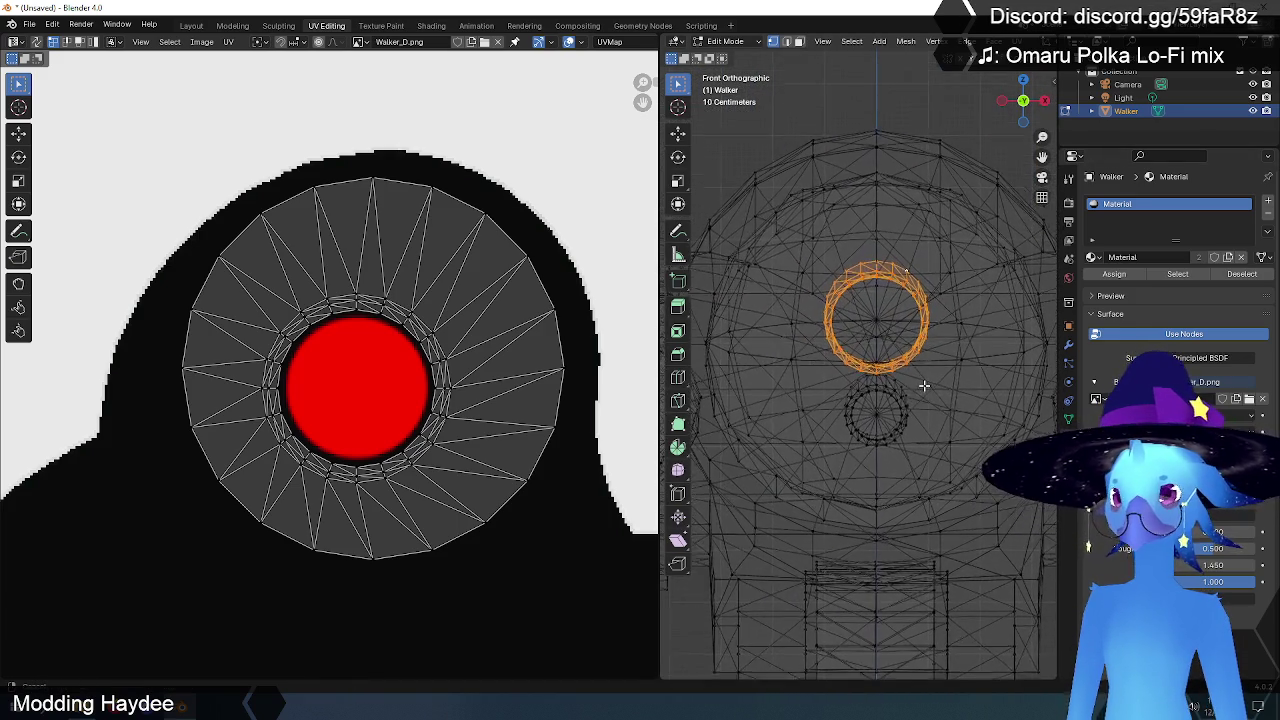
Step: Select the head's front faces to check their eye UVs, then deselect everything
{"action": "left_click", "coordinate": [946, 115]}
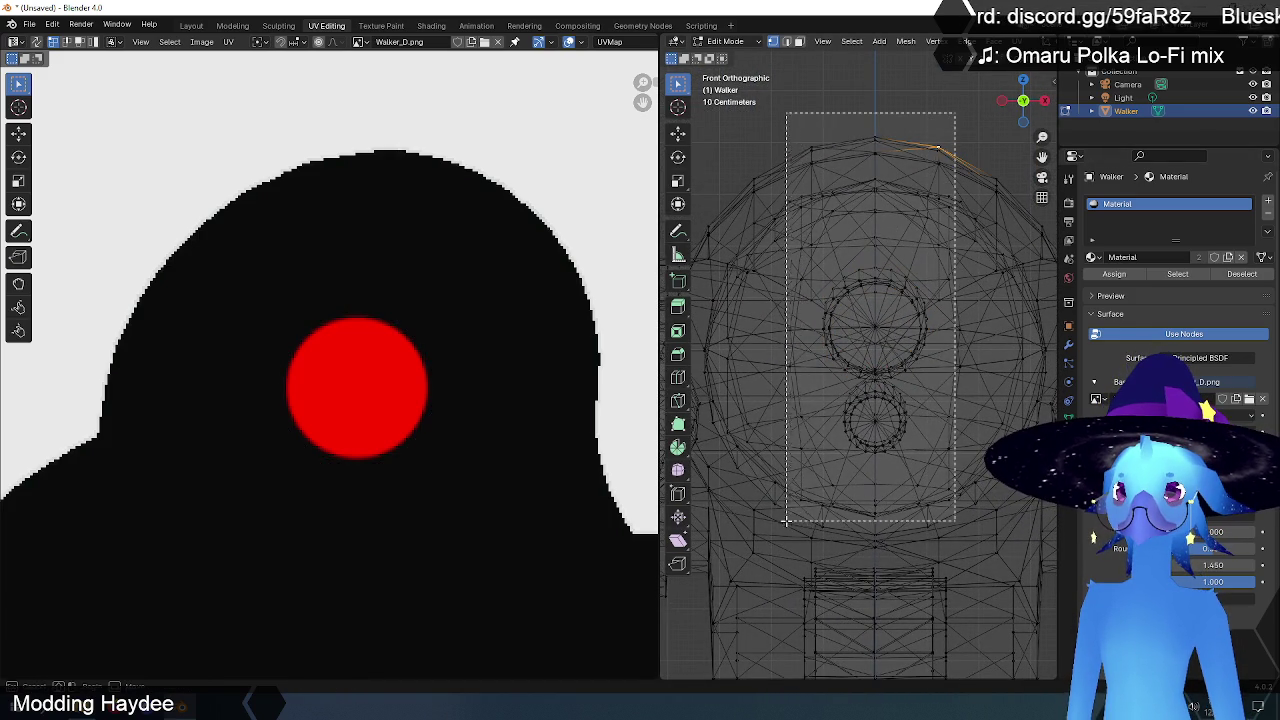
{"action": "left_click_drag", "start_coordinate": [930, 180], "coordinate": [760, 518]}
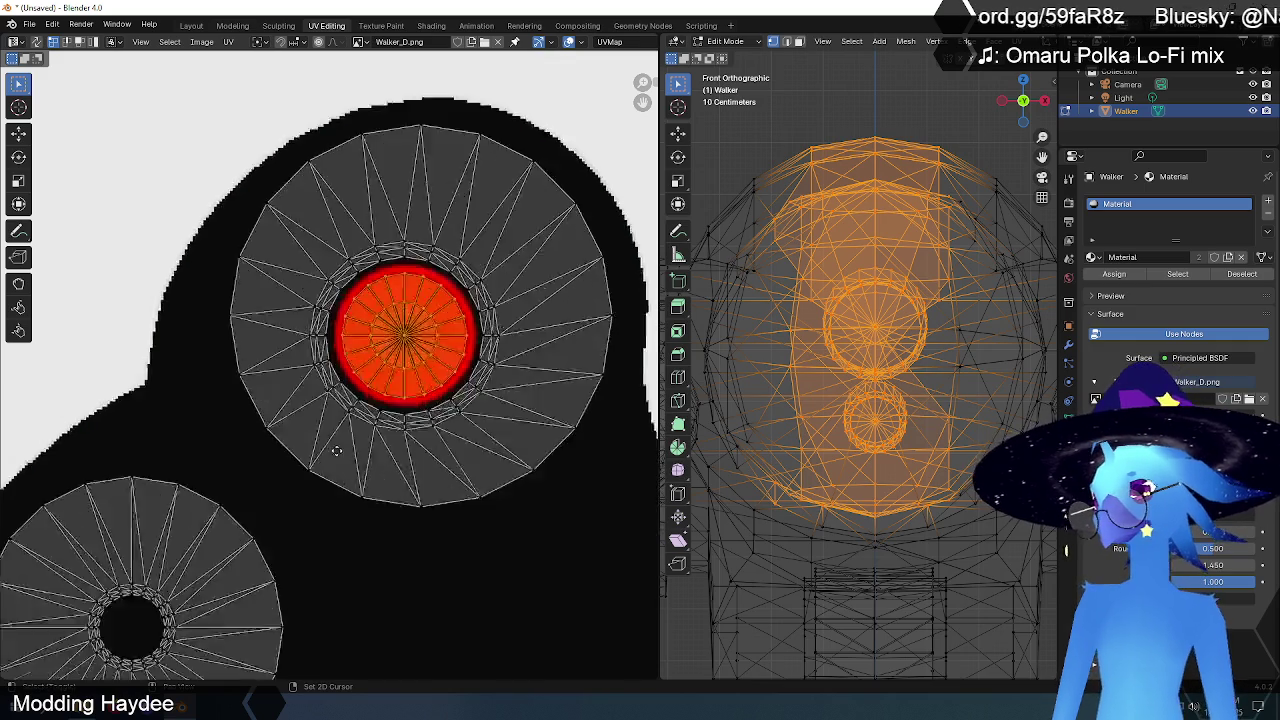
{"action": "middle_click_drag", "start_coordinate": [390, 420], "coordinate": [490, 560]}
{"action": "left_click", "coordinate": [490, 560]}
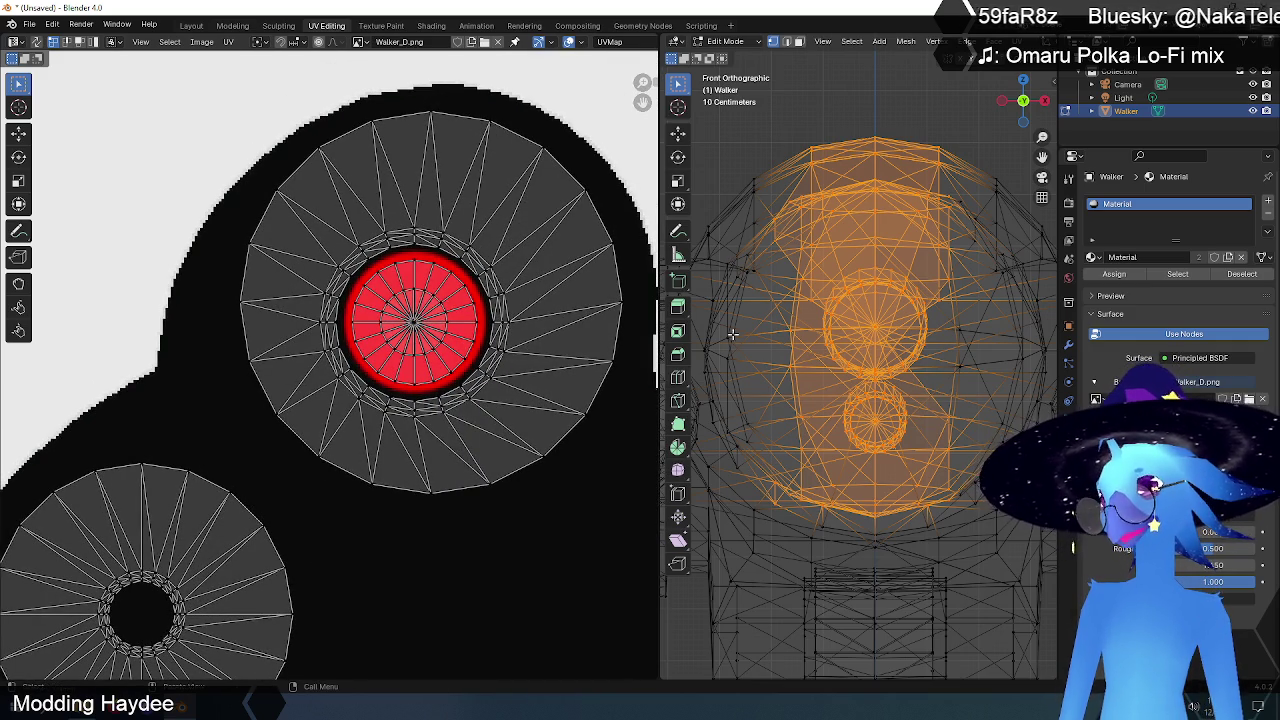
{"action": "scroll", "coordinate": [860, 350], "scroll_direction": "down", "scroll_amount": 5}
{"action": "left_click_drag", "start_coordinate": [660, 240], "coordinate": [266, 240]}
{"action": "left_click", "coordinate": [657, 194]}
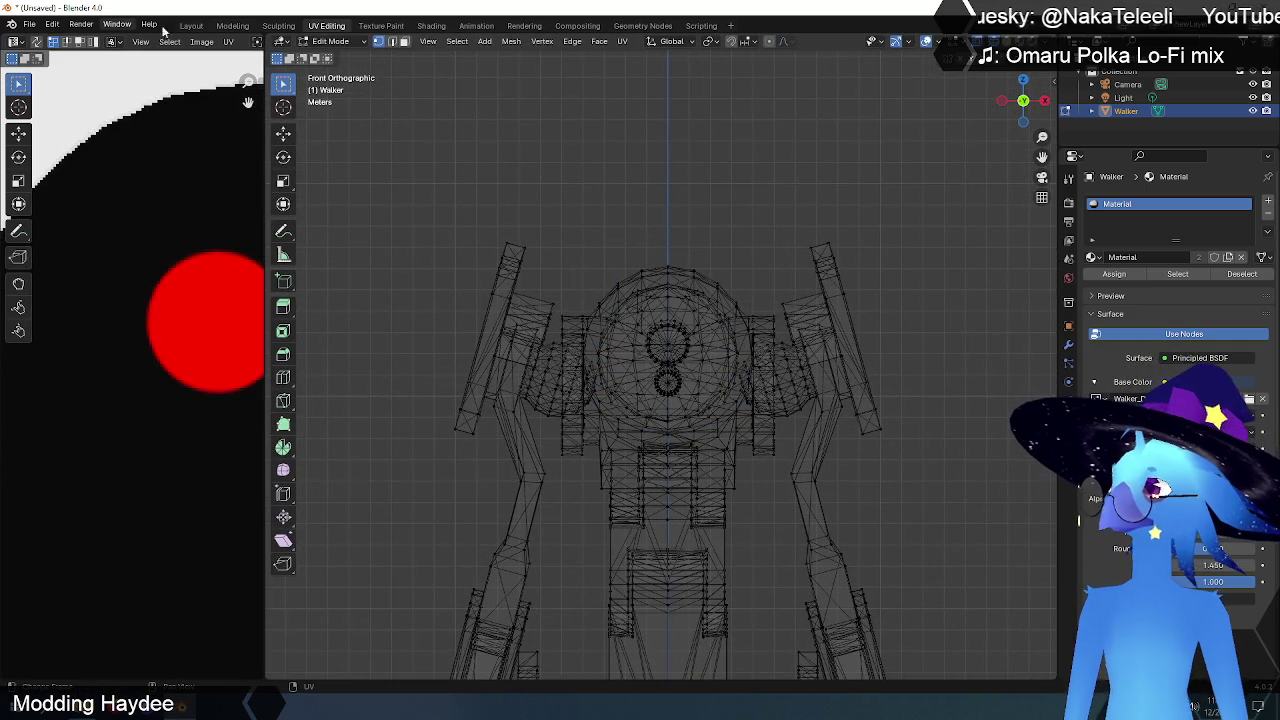
{"action": "left_click", "coordinate": [191, 25]}
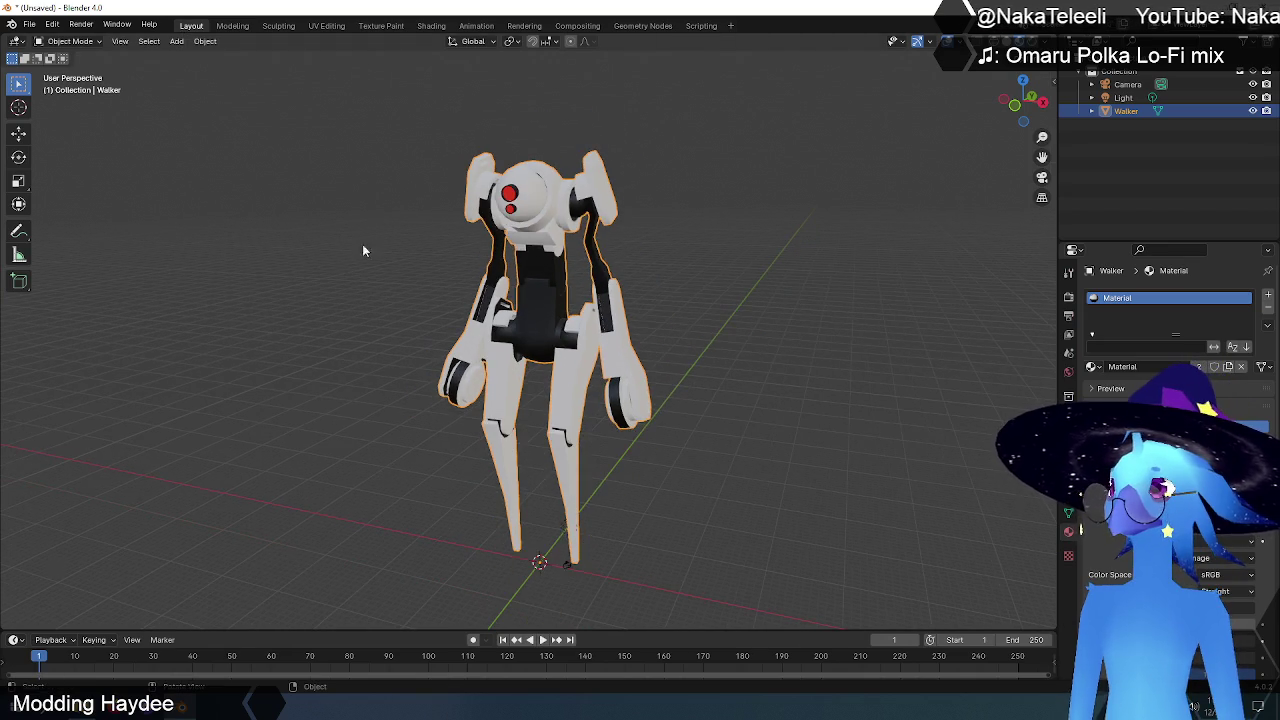
{"action": "left_click", "coordinate": [350, 290]}
{"action": "mouse_move", "coordinate": [333, 324]}
{"action": "middle_mouse_down"}
{"action": "mouse_move", "coordinate": [979, 326]}
{"action": "mouse_move", "coordinate": [932, 321]}
{"action": "mouse_move", "coordinate": [938, 332]}
{"action": "middle_mouse_up"}
{"action": "scroll", "coordinate": [543, 205], "scroll_direction": "up", "scroll_amount": 5}
{"action": "scroll", "coordinate": [543, 205], "scroll_direction": "down", "scroll_amount": 3}
{"action": "mouse_move", "coordinate": [543, 205]}
{"action": "middle_mouse_down"}
{"action": "mouse_move", "coordinate": [585, 312]}
{"action": "mouse_move", "coordinate": [726, 344]}
{"action": "mouse_move", "coordinate": [720, 373]}
{"action": "mouse_move", "coordinate": [676, 260]}
{"action": "mouse_move", "coordinate": [697, 268]}
{"action": "mouse_move", "coordinate": [686, 279]}
{"action": "middle_mouse_up"}
{"action": "scroll", "coordinate": [585, 312], "scroll_direction": "up", "scroll_amount": 4}
{"action": "scroll", "coordinate": [727, 350], "scroll_direction": "down", "scroll_amount": 5}
{"action": "scroll", "coordinate": [676, 250], "scroll_direction": "down", "scroll_amount": 2}
{"action": "scroll", "coordinate": [690, 244], "scroll_direction": "down", "scroll_amount": 1}
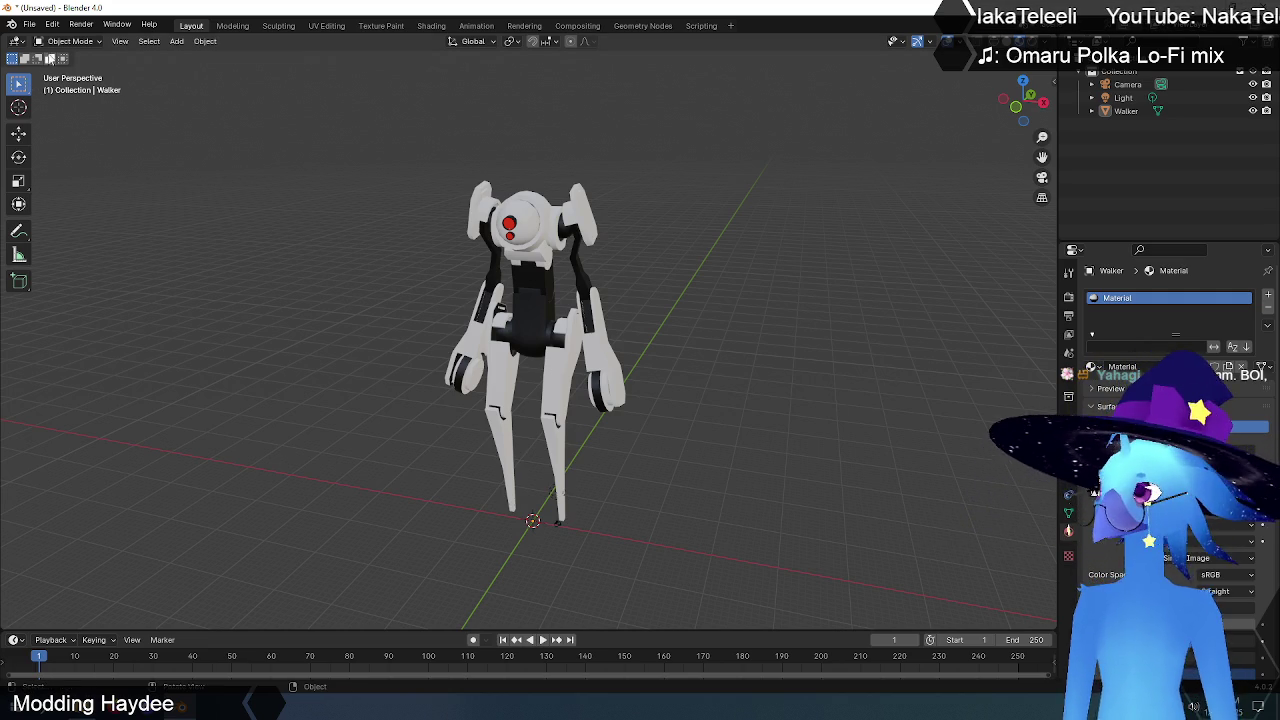
Step: Open the File menu to reach the Haydee import options
{"action": "left_click", "coordinate": [30, 25]}
{"action": "mouse_move", "coordinate": [52, 213]}
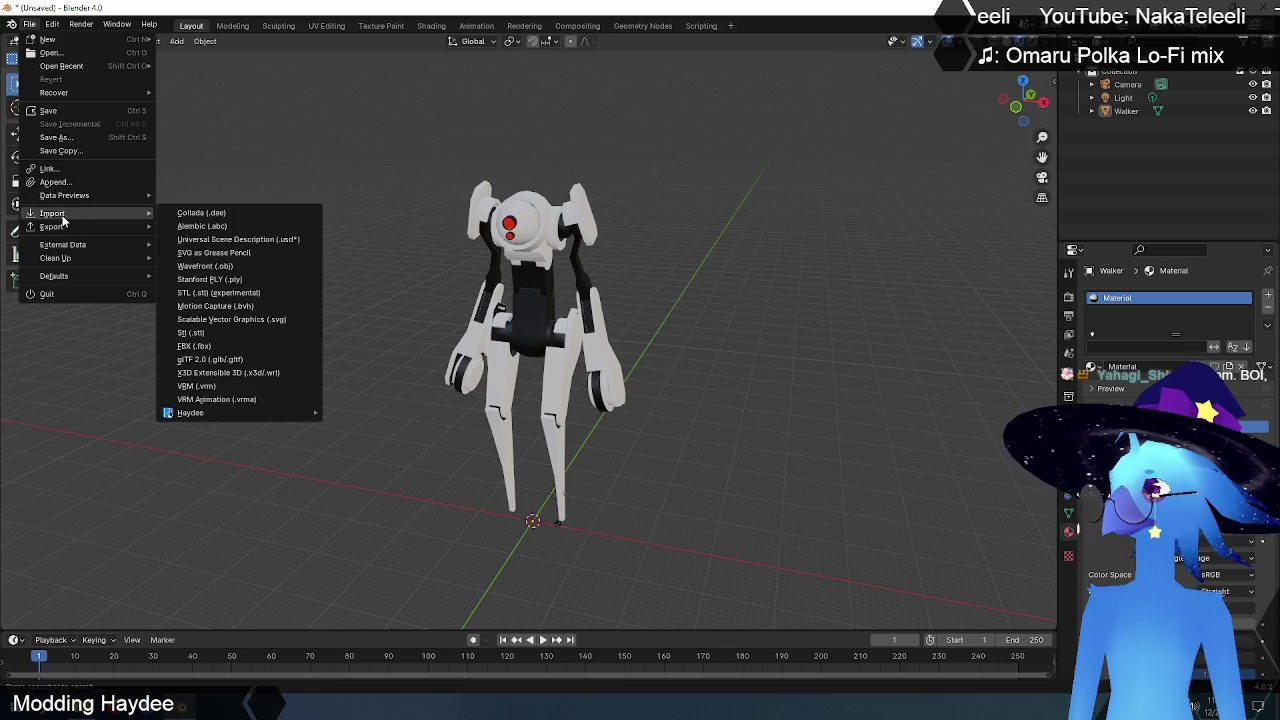
{"action": "mouse_move", "coordinate": [190, 412]}
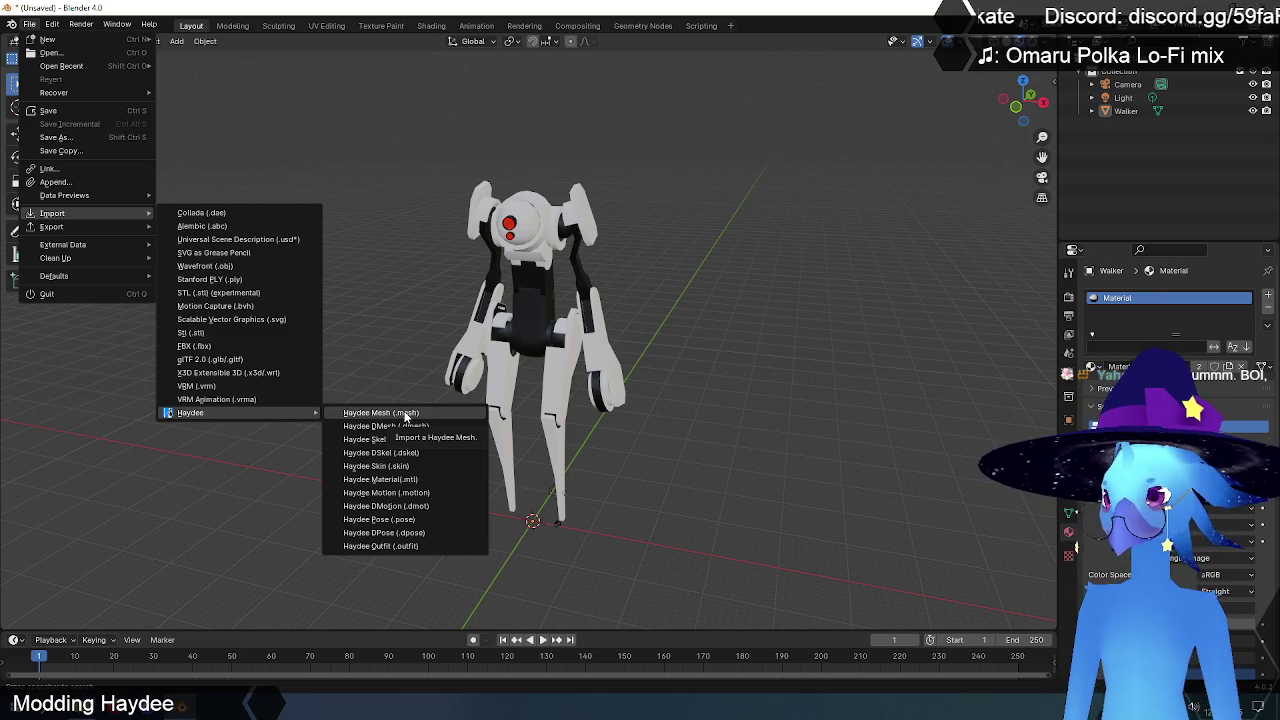
Step: Import CreeperA.mesh from the Actors\Creeper folder as a Haydee mesh, then deselect it
{"action": "left_click", "coordinate": [405, 414]}
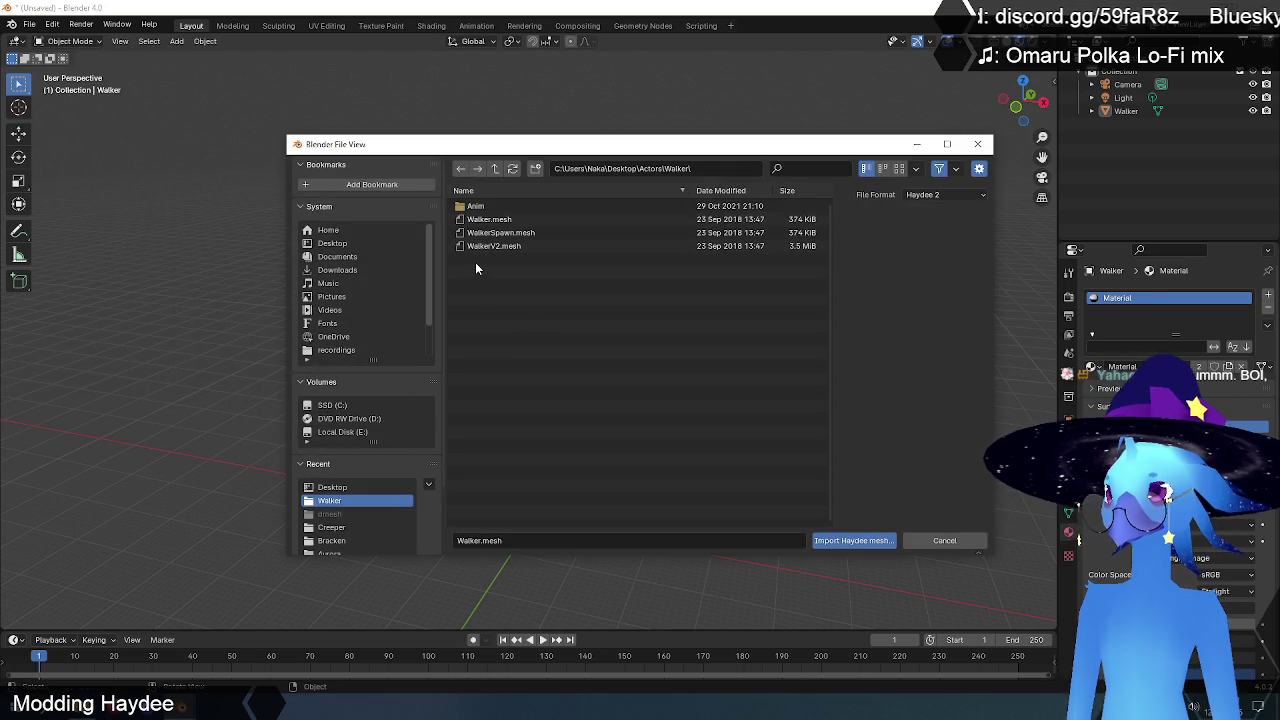
{"action": "left_click", "coordinate": [494, 169]}
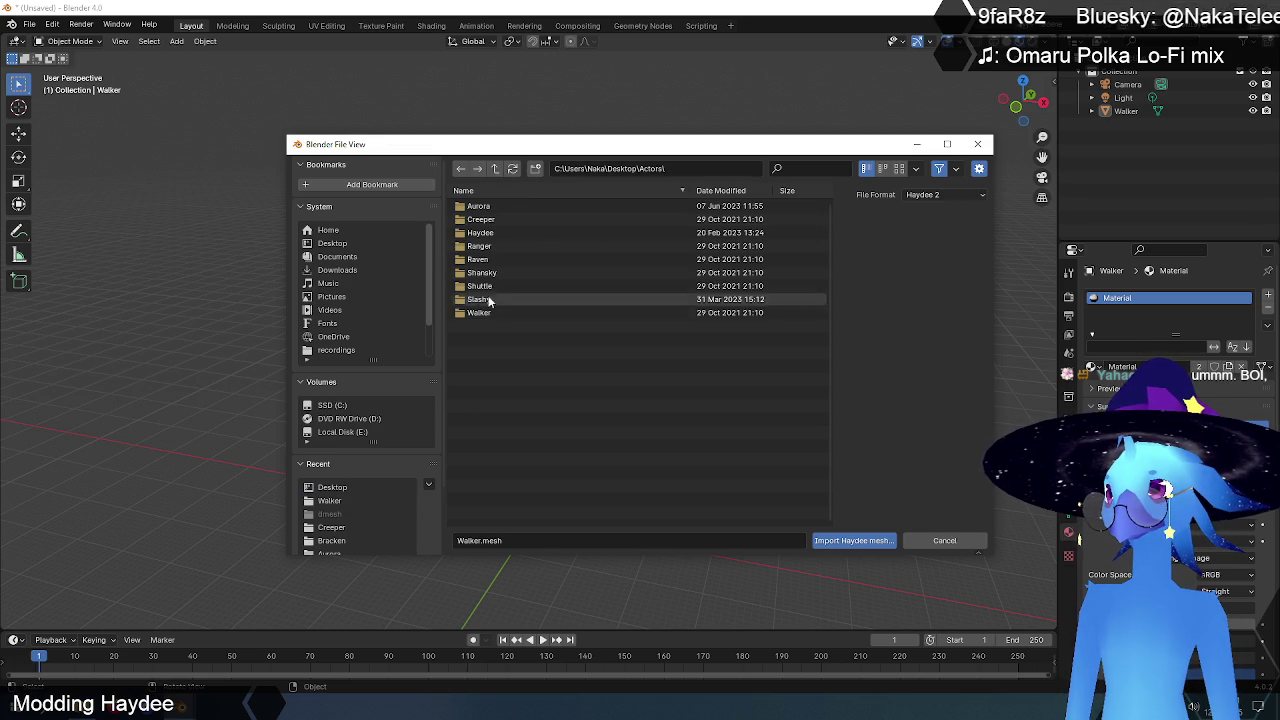
{"action": "double_click", "coordinate": [484, 219]}
{"action": "left_click", "coordinate": [503, 222]}
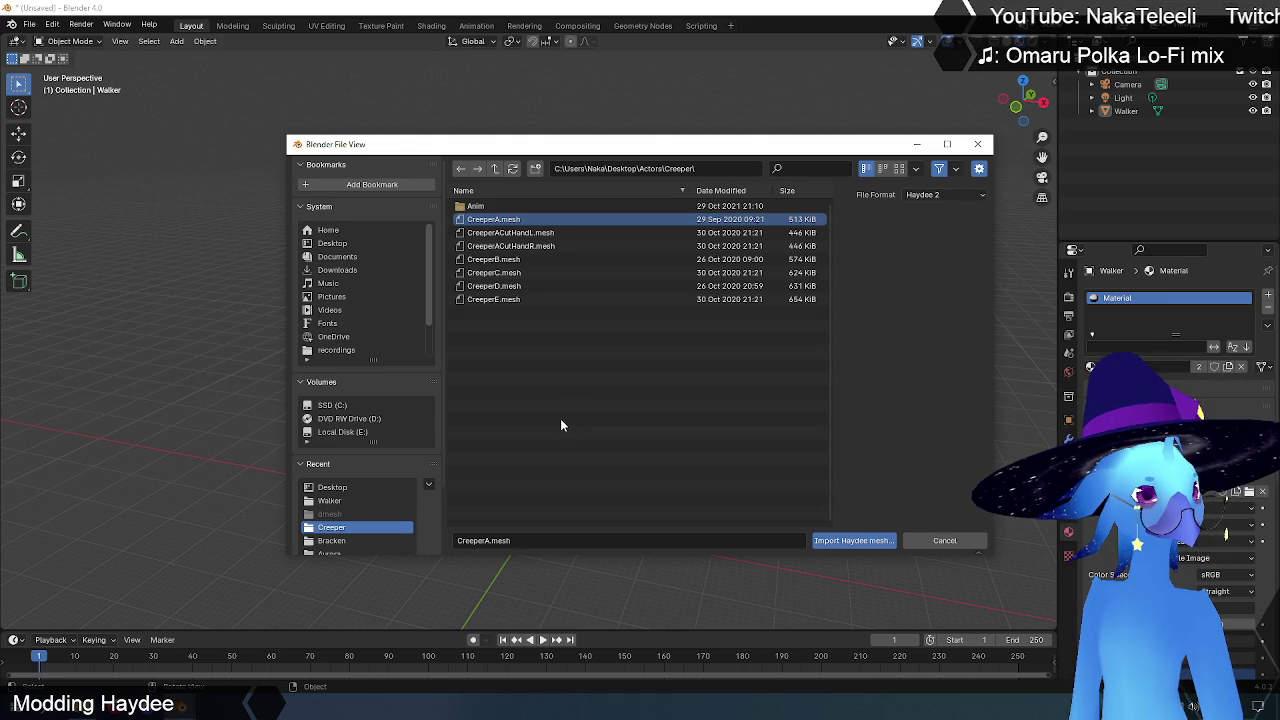
{"action": "left_click", "coordinate": [850, 541]}
{"action": "middle_click_drag", "start_coordinate": [737, 421], "coordinate": [749, 386]}
{"action": "left_click", "coordinate": [751, 384]}
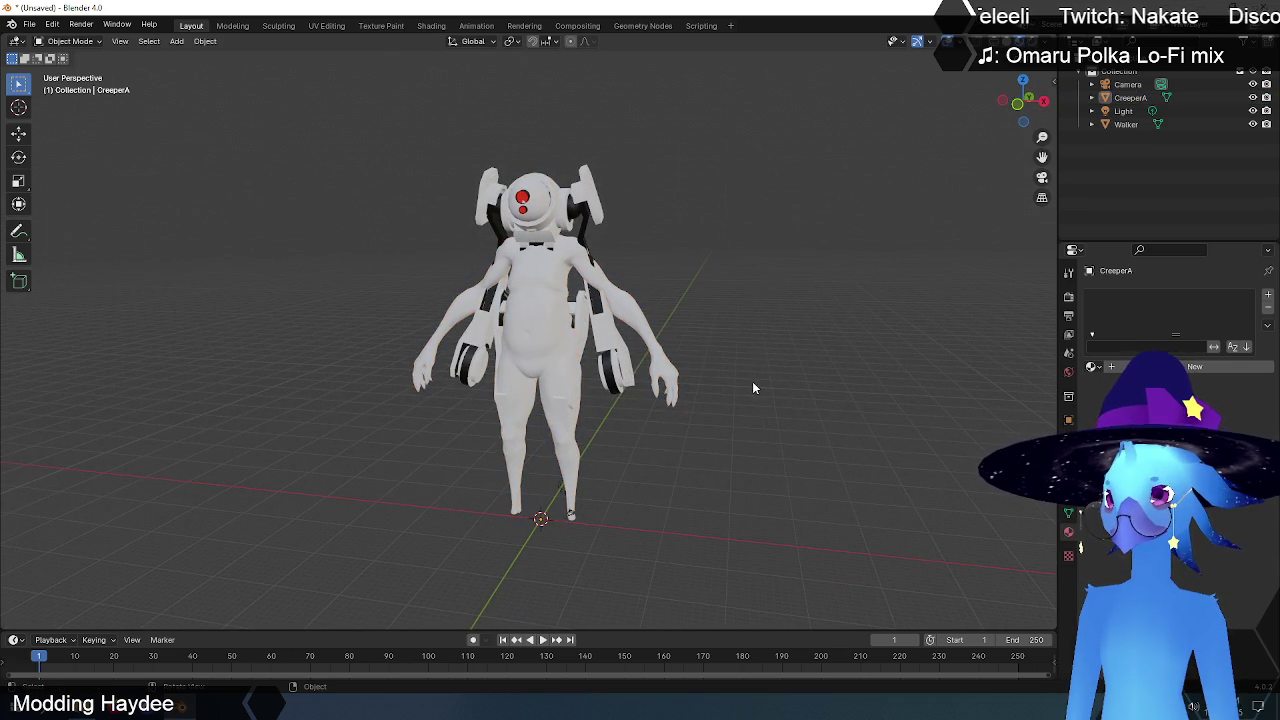
Step: With CreeperA selected, import CreeperA.skin from Desktop\Actors\Creeper as a Haydee skin, then make the CreeperA mesh active
{"action": "left_click", "coordinate": [661, 358]}
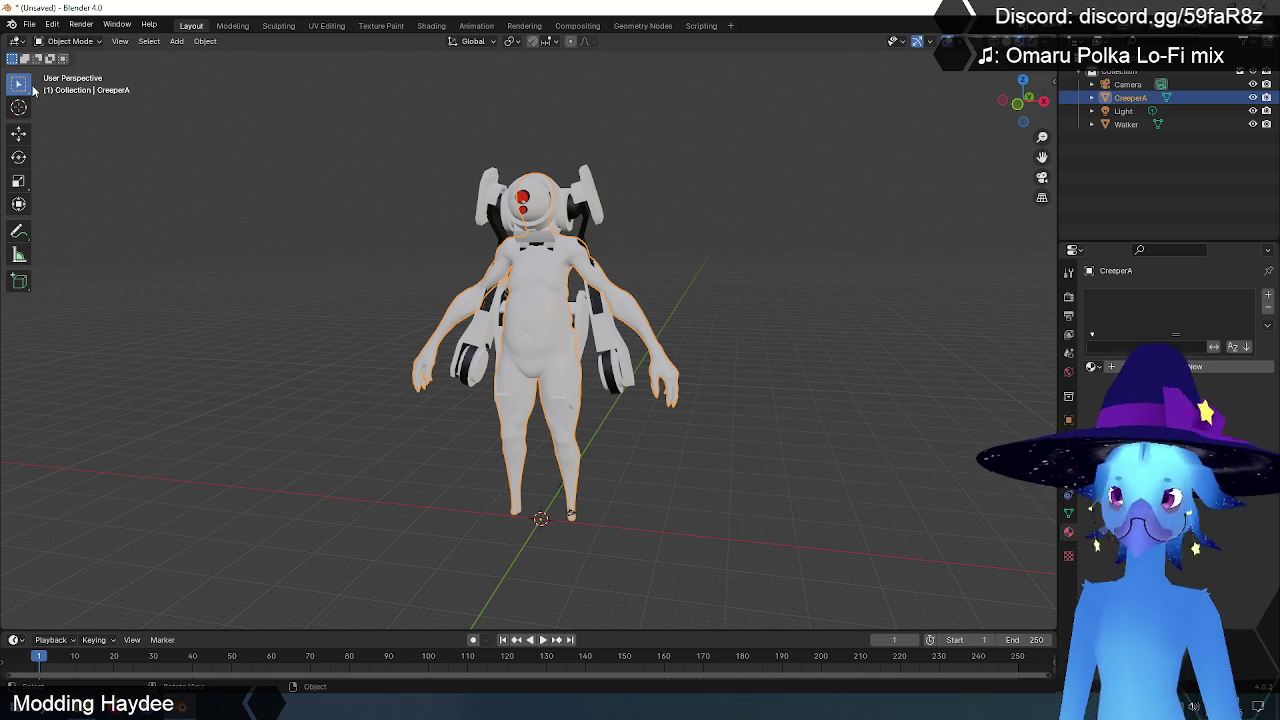
{"action": "left_click", "coordinate": [29, 24]}
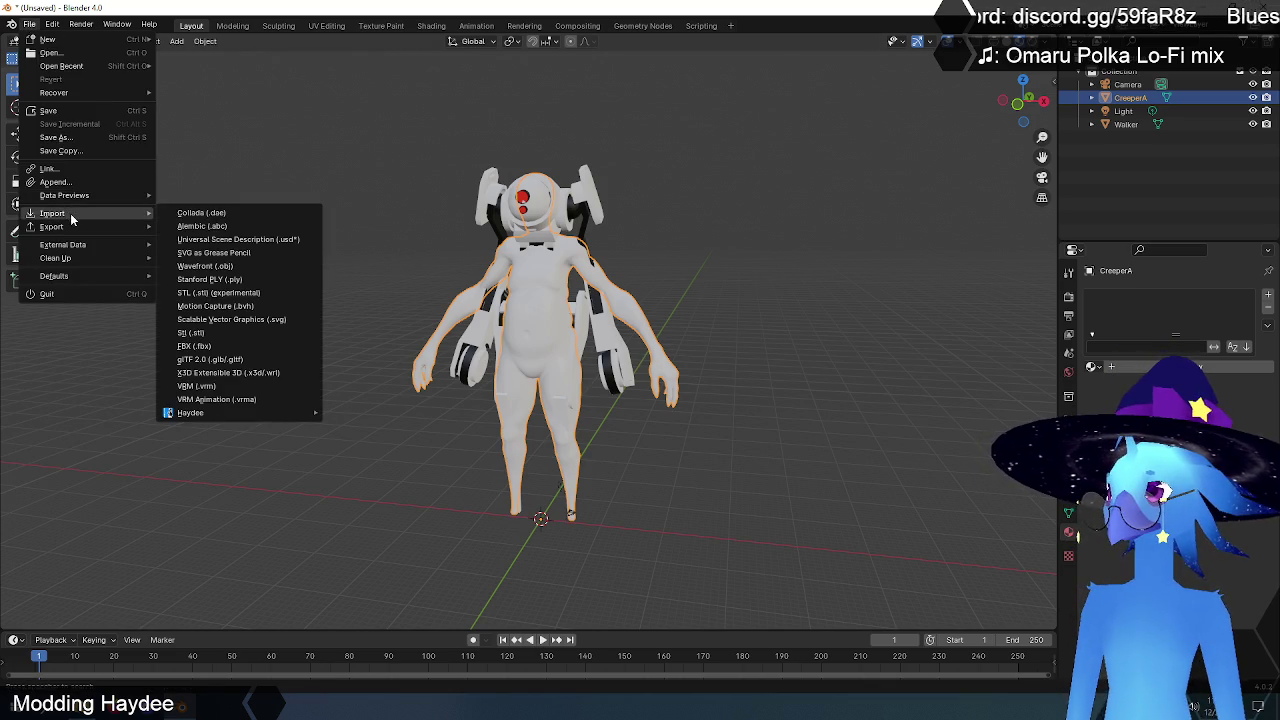
{"action": "mouse_move", "coordinate": [190, 412]}
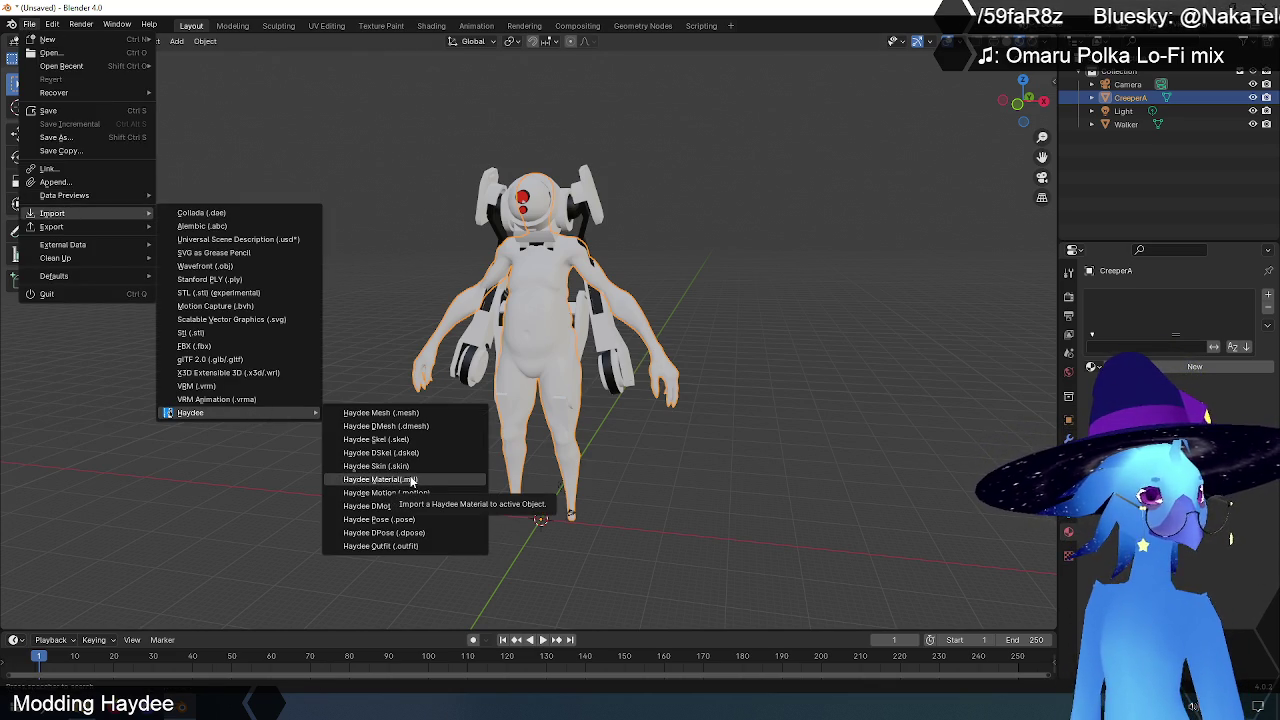
{"action": "left_click", "coordinate": [381, 465]}
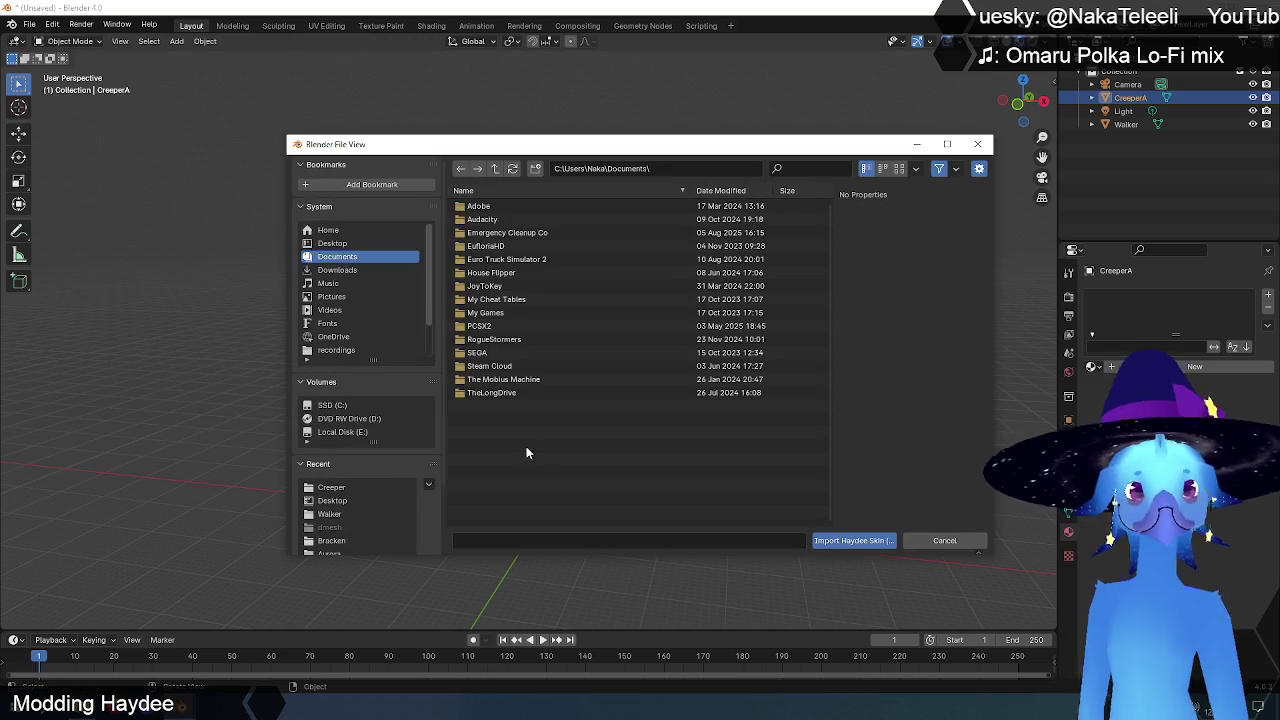
{"action": "left_click", "coordinate": [332, 243]}
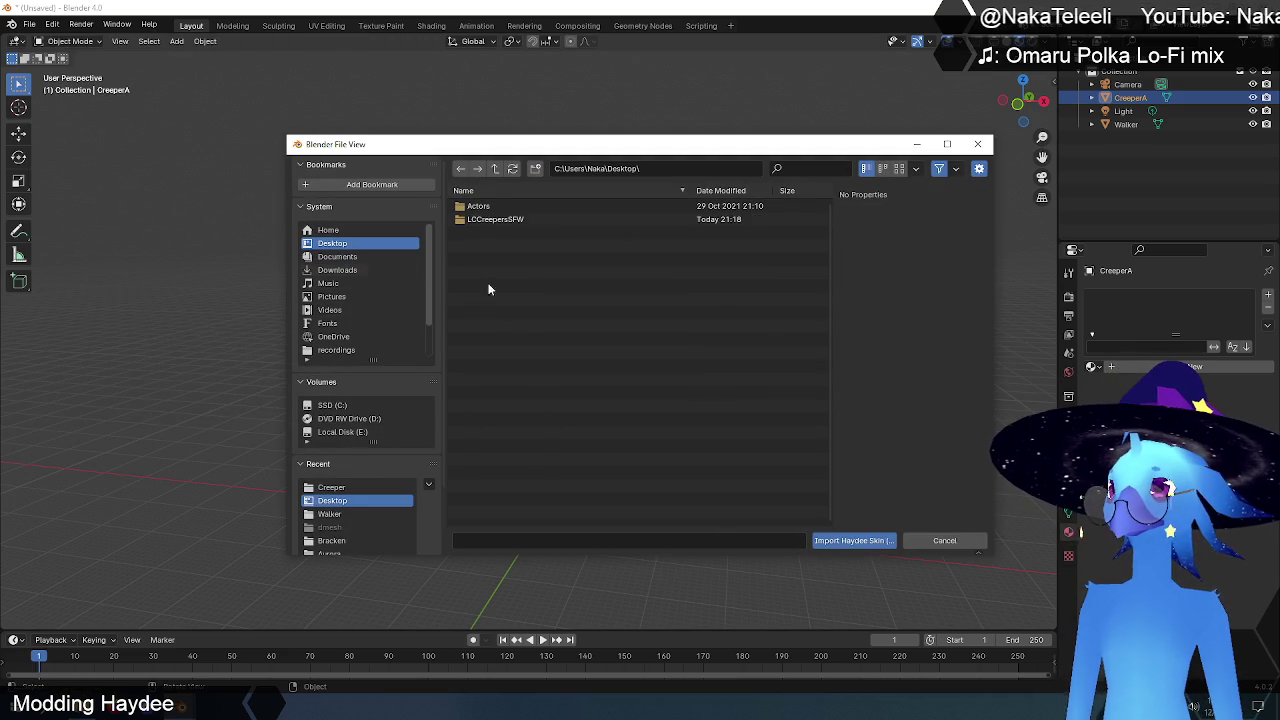
{"action": "double_click", "coordinate": [481, 207]}
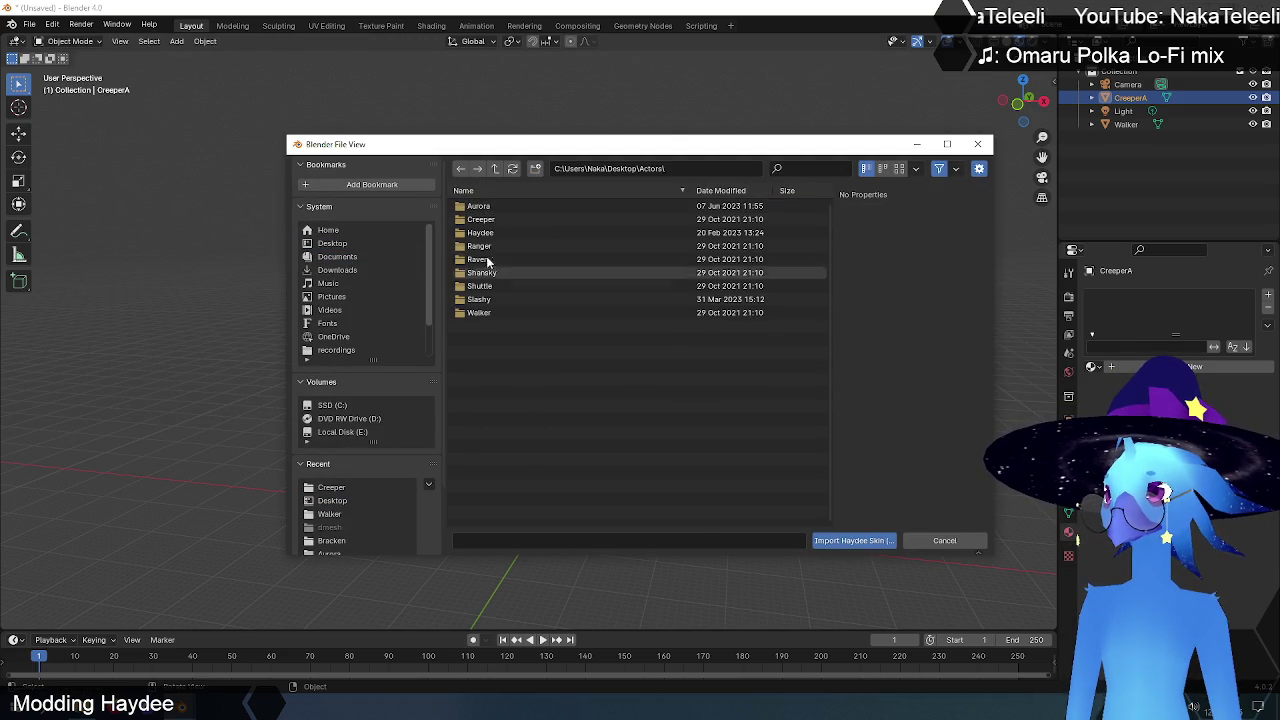
{"action": "double_click", "coordinate": [480, 220]}
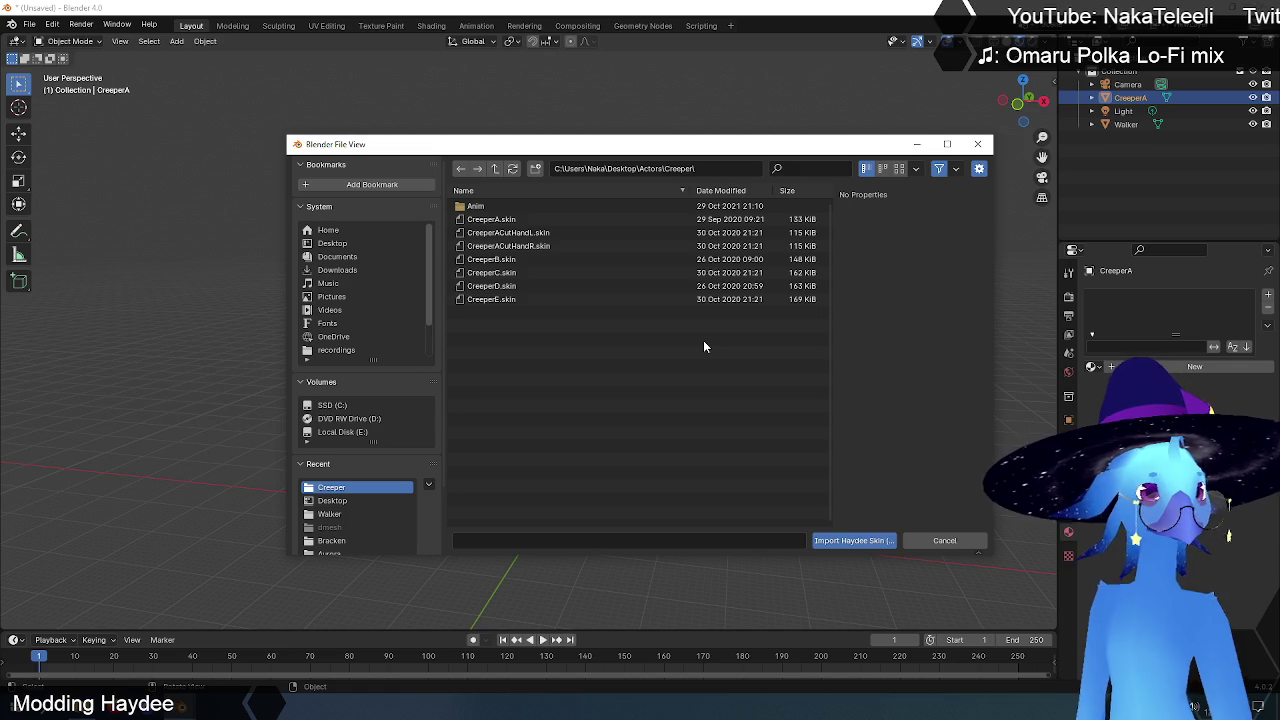
{"action": "left_click", "coordinate": [490, 219]}
{"action": "left_click", "coordinate": [855, 540]}
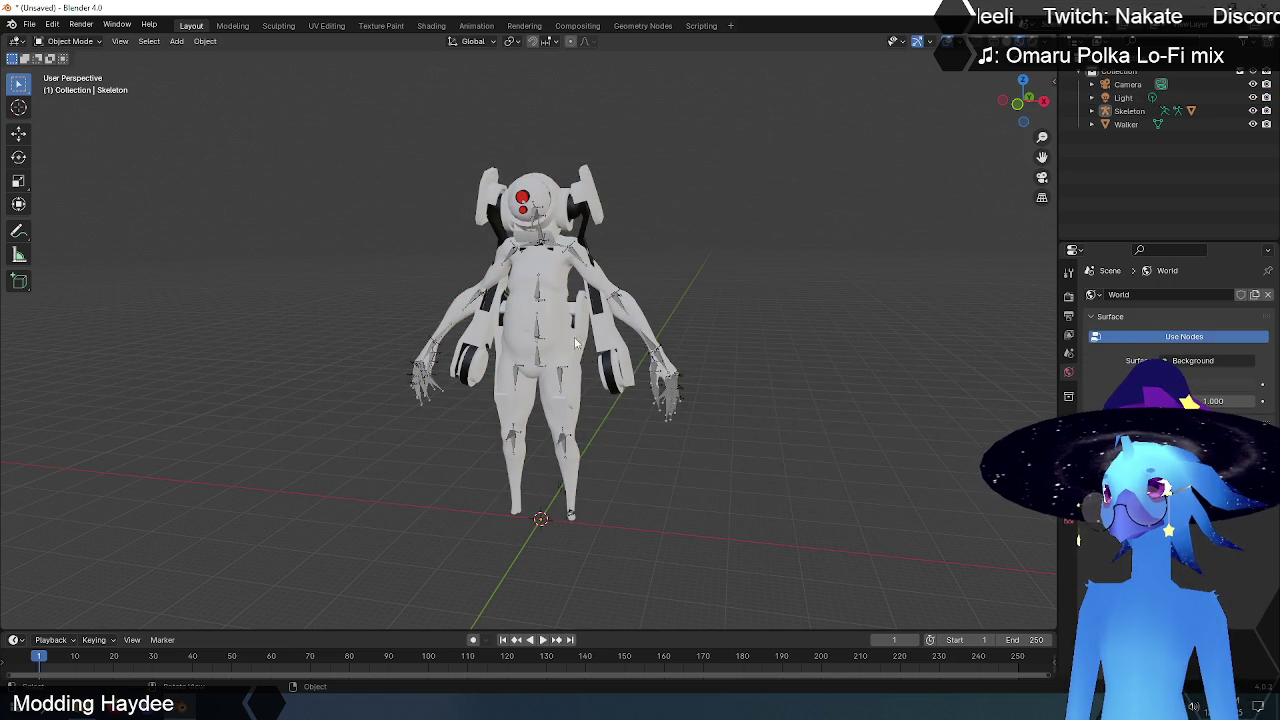
{"action": "left_click", "coordinate": [563, 300]}
{"action": "key", "text": "KP_1"}
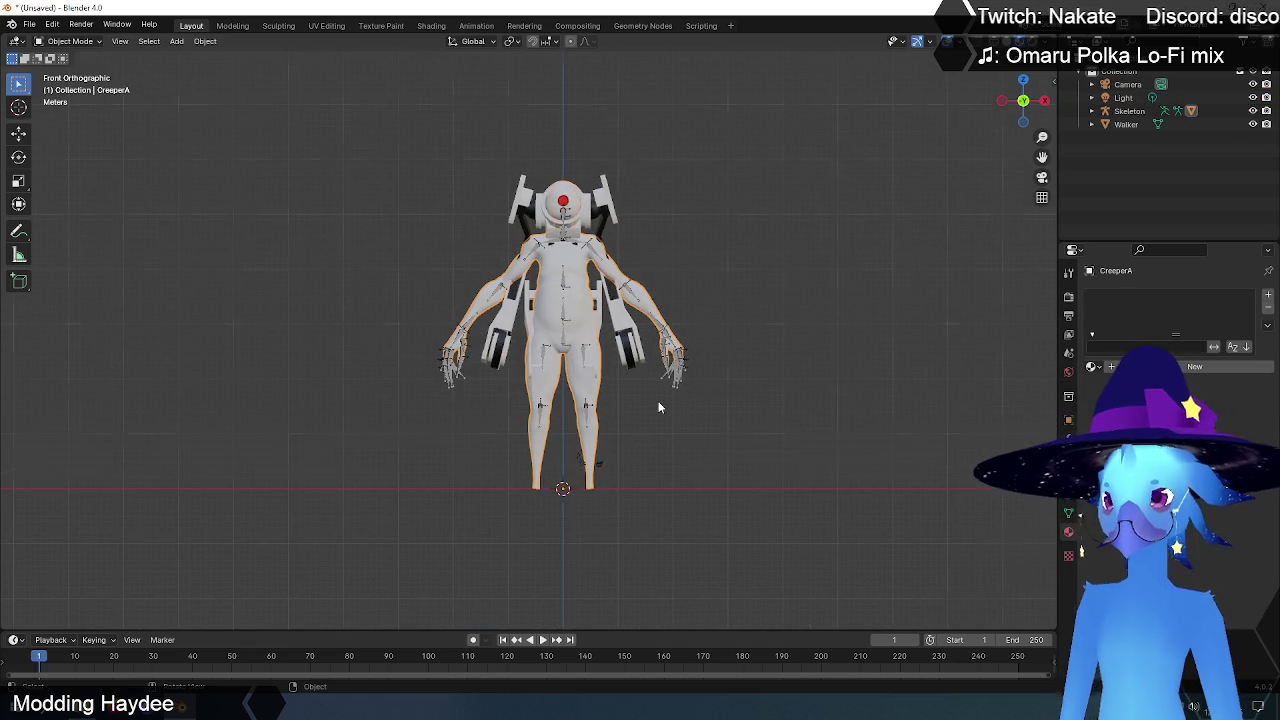
{"action": "mouse_move", "coordinate": [697, 352]}
{"action": "middle_mouse_down"}
{"action": "mouse_move", "coordinate": [726, 336]}
{"action": "mouse_move", "coordinate": [656, 356]}
{"action": "mouse_move", "coordinate": [638, 345]}
{"action": "mouse_move", "coordinate": [714, 346]}
{"action": "mouse_move", "coordinate": [706, 354]}
{"action": "middle_mouse_up"}
{"action": "left_click", "coordinate": [746, 290]}
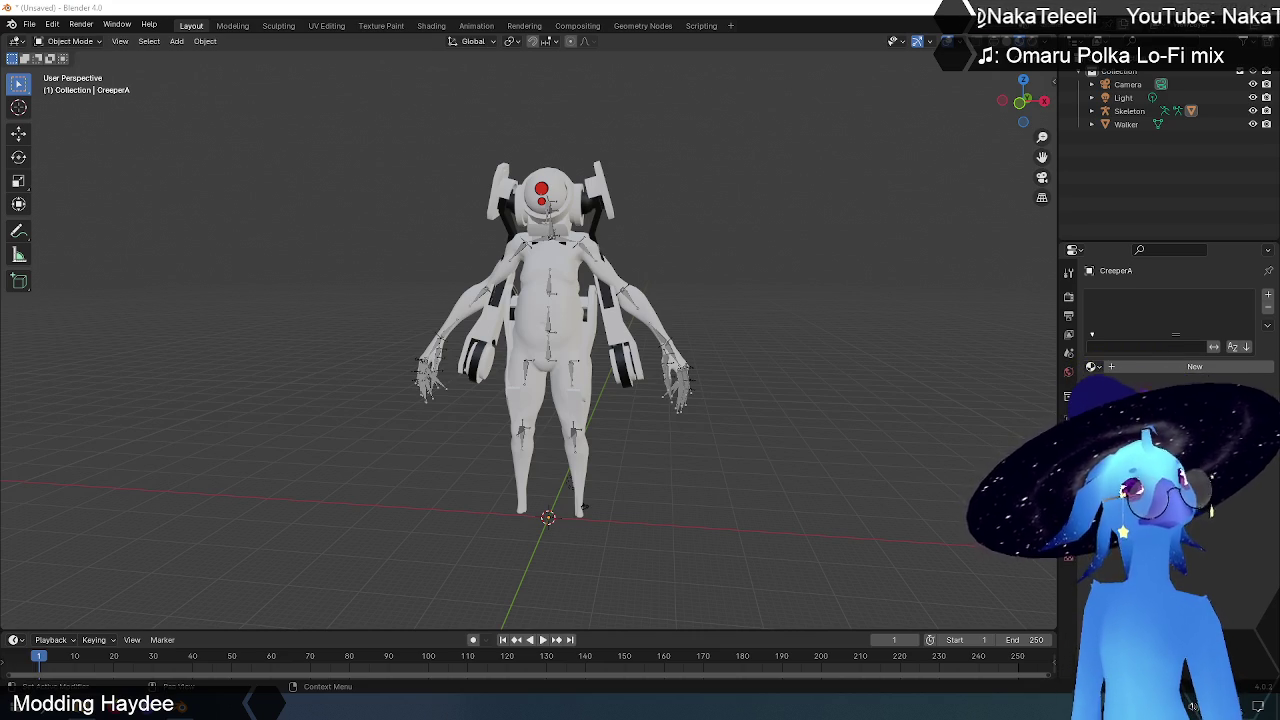
Step: Select the Walker mesh and orbit from the front orthographic view to an angled perspective
{"action": "middle_click_drag", "start_coordinate": [754, 209], "coordinate": [770, 213]}
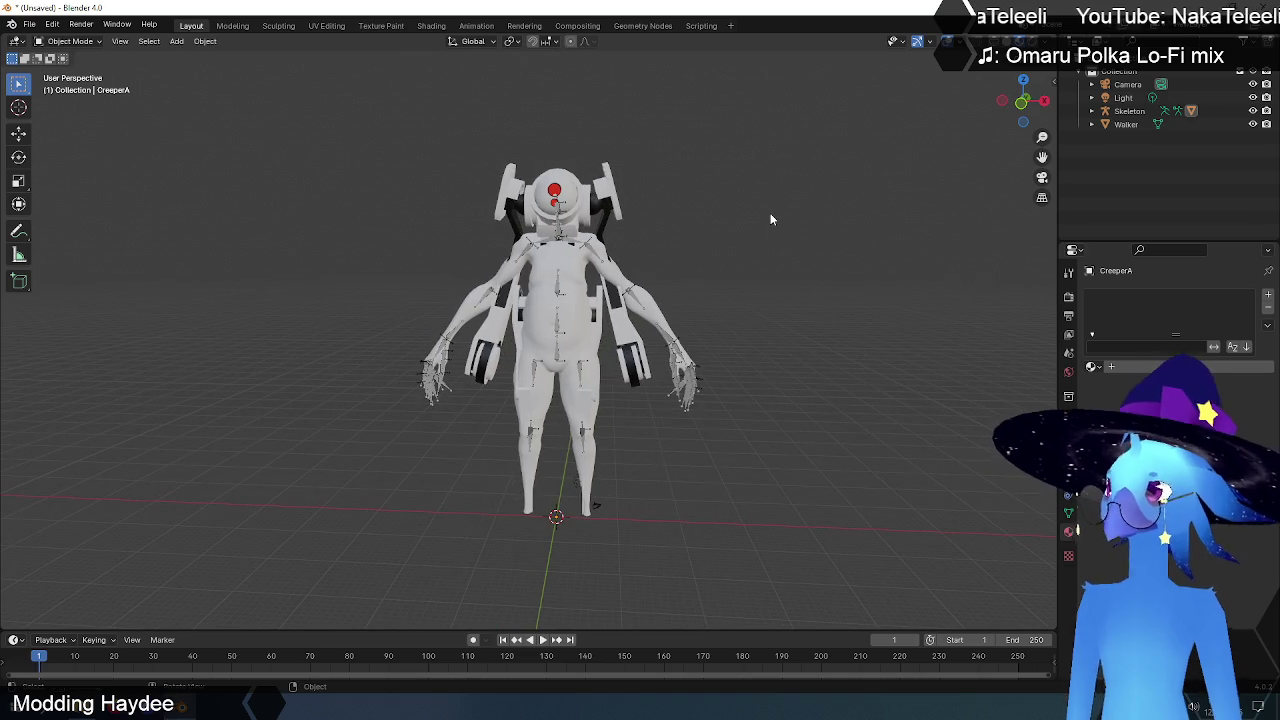
{"action": "left_click", "coordinate": [658, 212]}
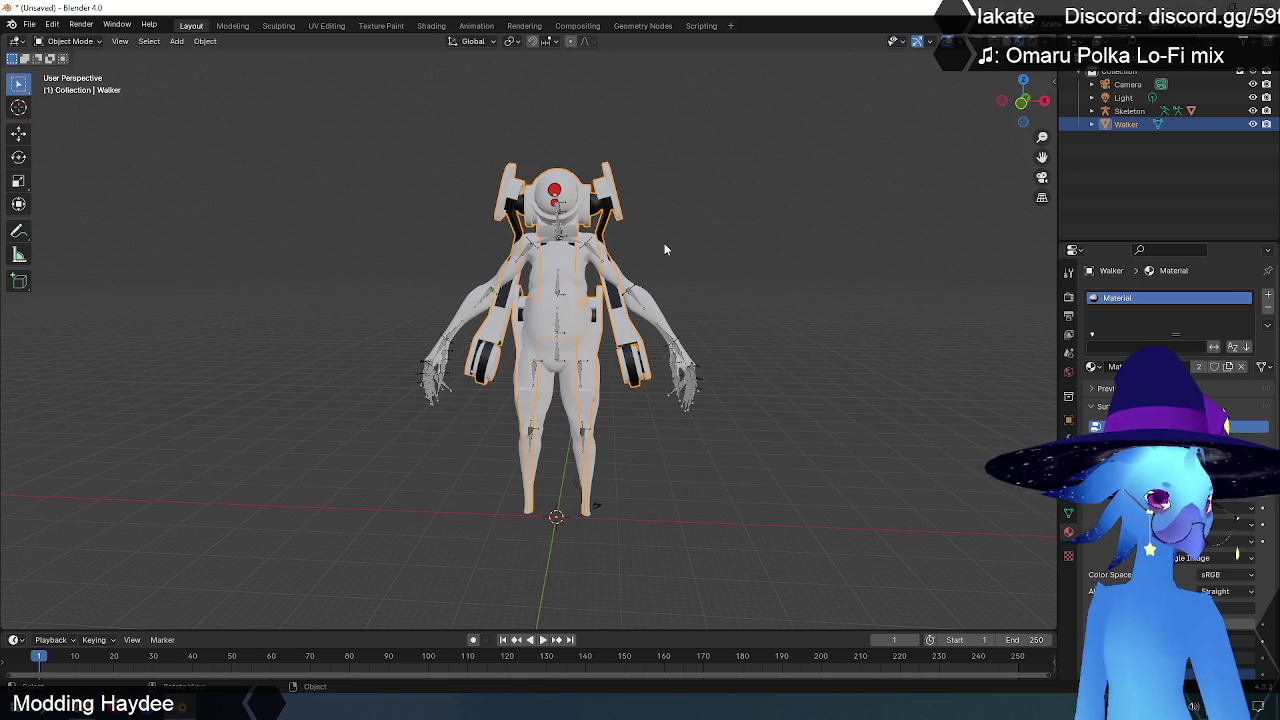
{"action": "mouse_move", "coordinate": [752, 290]}
{"action": "middle_mouse_down"}
{"action": "mouse_move", "coordinate": [525, 312]}
{"action": "mouse_move", "coordinate": [758, 311]}
{"action": "middle_mouse_up"}
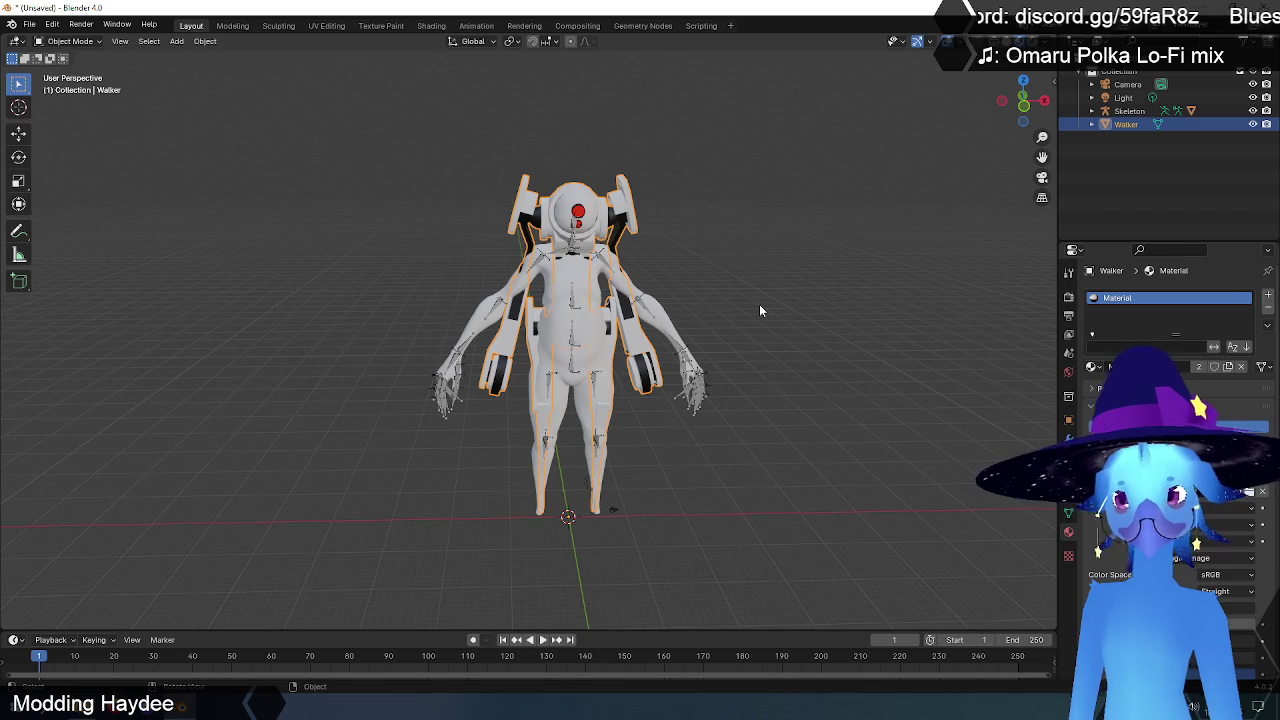
{"action": "key", "text": "KP_1"}
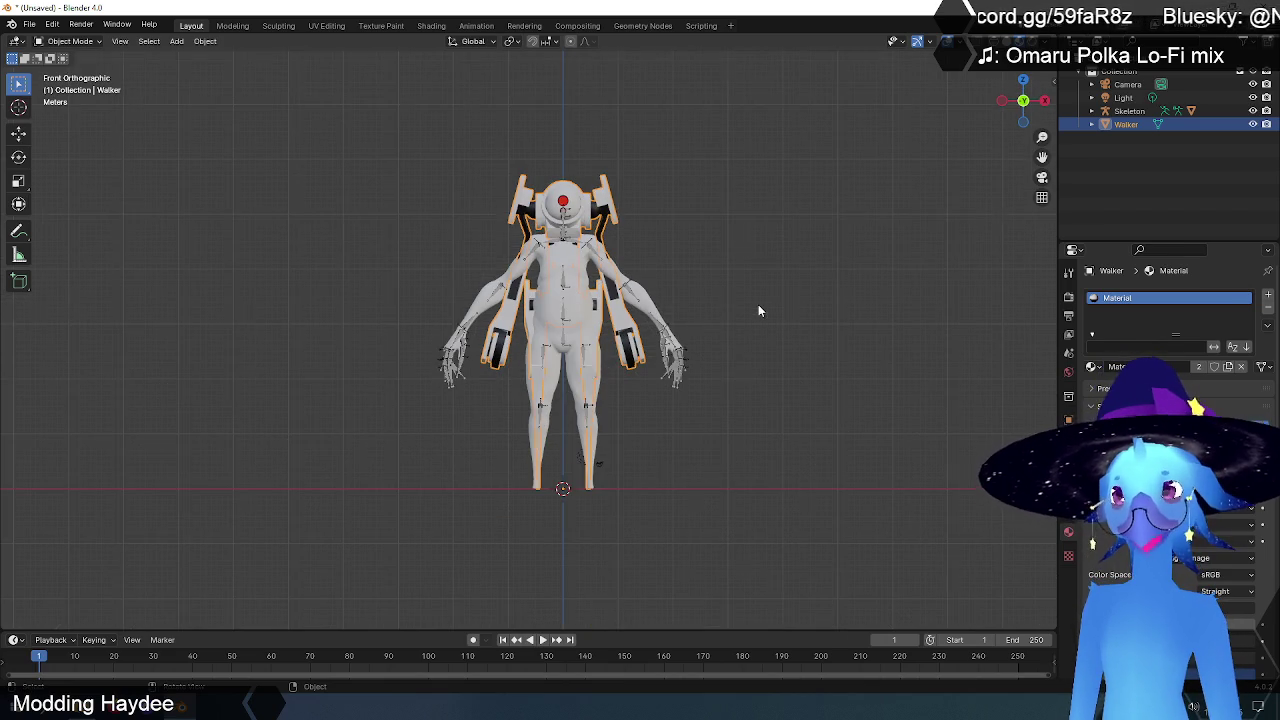
{"action": "scroll", "coordinate": [759, 310], "scroll_direction": "up", "scroll_amount": 3}
{"action": "scroll", "coordinate": [782, 276], "scroll_direction": "down", "scroll_amount": 1}
{"action": "middle_click_drag", "start_coordinate": [782, 276], "coordinate": [688, 309], "text": "shift"}
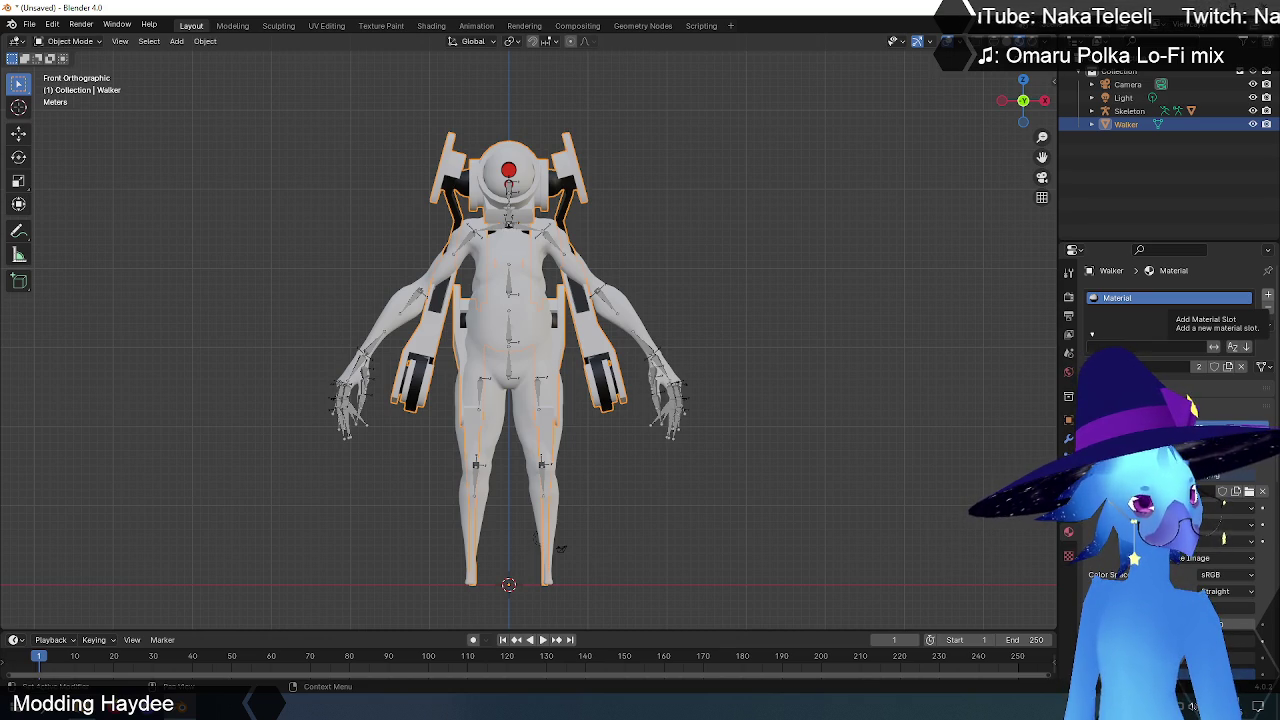
{"action": "mouse_move", "coordinate": [921, 258]}
{"action": "middle_mouse_down"}
{"action": "mouse_move", "coordinate": [782, 225]}
{"action": "mouse_move", "coordinate": [777, 243]}
{"action": "middle_mouse_up"}
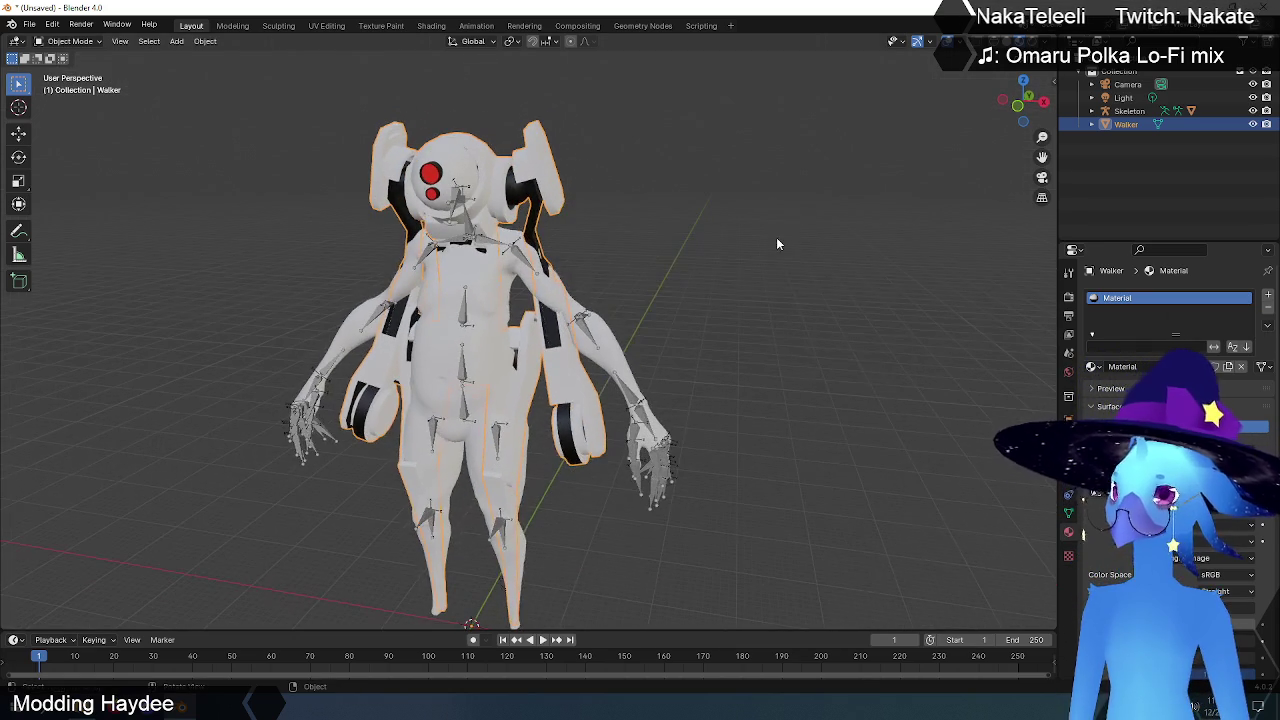
{"action": "key", "text": "shift+z"}
Step: Switch to Wireframe shading and orbit and zoom around the Walker's upper body
{"action": "left_click", "coordinate": [620, 228]}
{"action": "middle_click_drag", "start_coordinate": [620, 228], "coordinate": [522, 205]}
{"action": "scroll", "coordinate": [574, 292], "scroll_direction": "up", "scroll_amount": 2}
{"action": "scroll", "coordinate": [672, 316], "scroll_direction": "up", "scroll_amount": 2}
{"action": "scroll", "coordinate": [672, 318], "scroll_direction": "up", "scroll_amount": 4}
{"action": "scroll", "coordinate": [672, 313], "scroll_direction": "down", "scroll_amount": 2}
{"action": "scroll", "coordinate": [685, 296], "scroll_direction": "down", "scroll_amount": 2}
{"action": "mouse_move", "coordinate": [691, 280]}
{"action": "middle_mouse_down"}
{"action": "mouse_move", "coordinate": [637, 282]}
{"action": "mouse_move", "coordinate": [778, 275]}
{"action": "middle_mouse_up"}
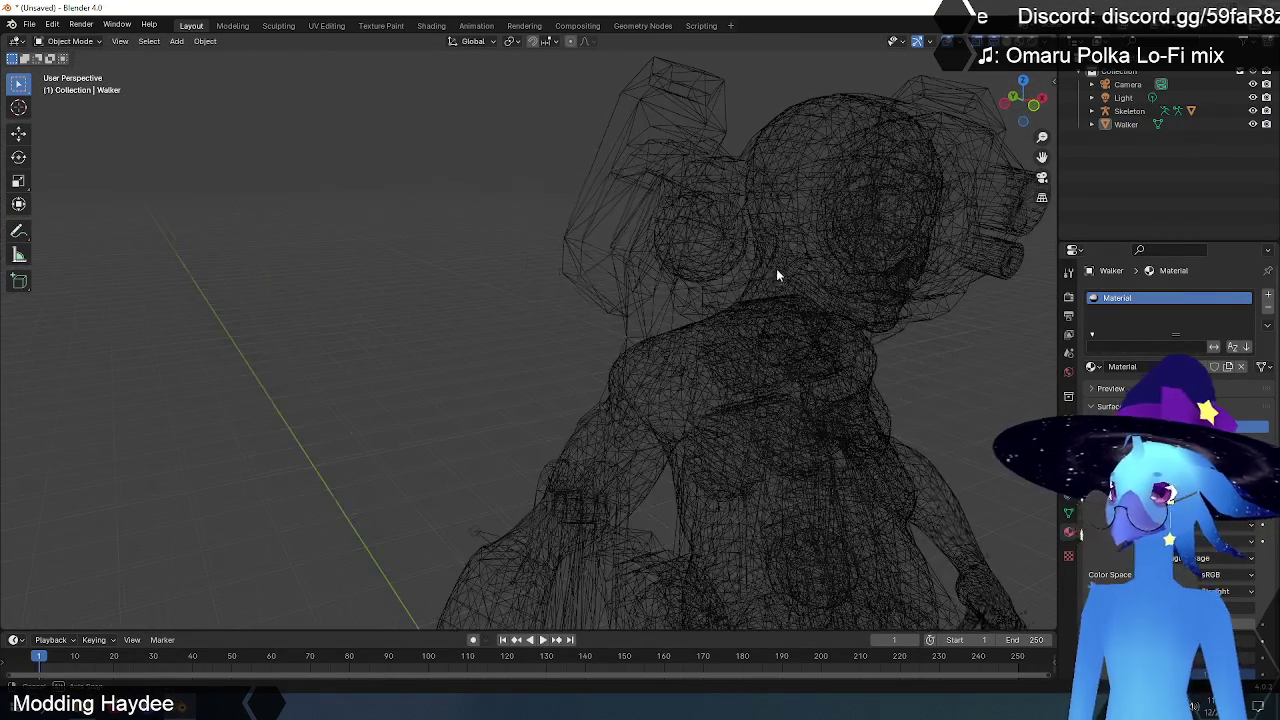
Step: Turn X-ray off and back on, then return to Solid shading with the bones overlaid
{"action": "left_click", "coordinate": [970, 44]}
{"action": "scroll", "coordinate": [917, 238], "scroll_direction": "down", "scroll_amount": 1}
{"action": "scroll", "coordinate": [930, 270], "scroll_direction": "down", "scroll_amount": 1}
{"action": "mouse_move", "coordinate": [932, 298]}
{"action": "middle_mouse_down"}
{"action": "mouse_move", "coordinate": [914, 277]}
{"action": "mouse_move", "coordinate": [830, 287]}
{"action": "middle_mouse_up"}
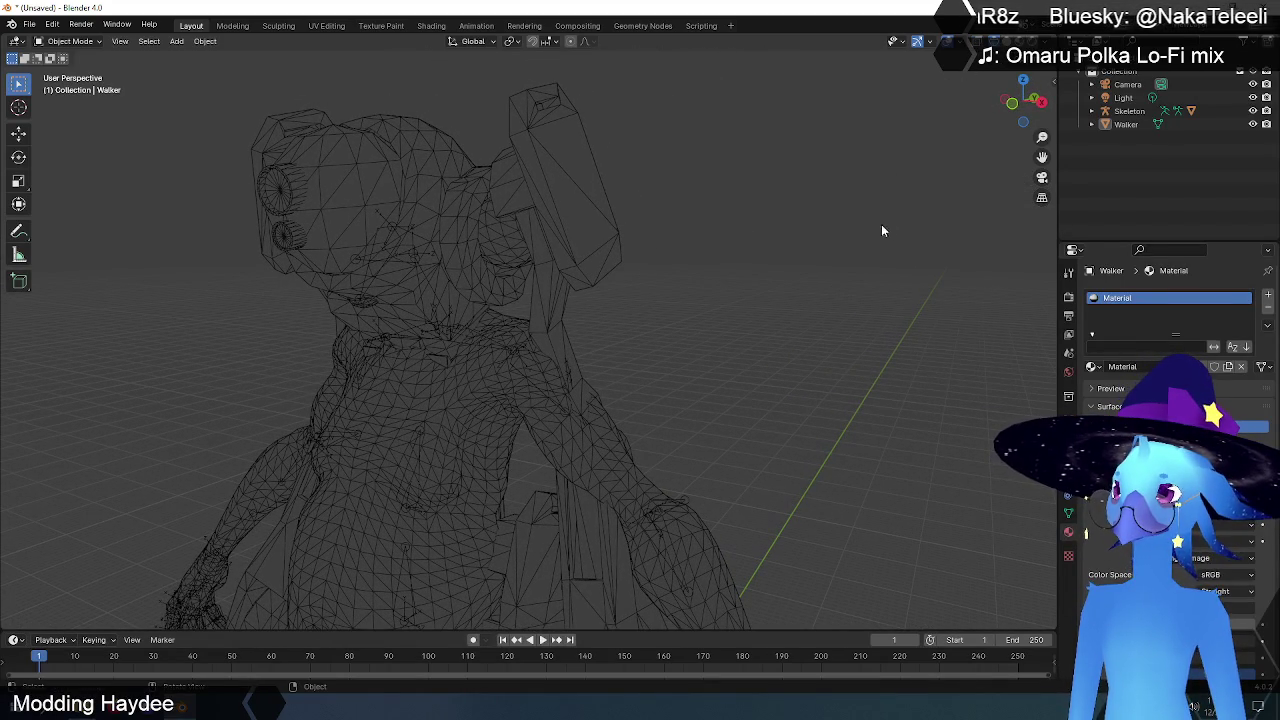
{"action": "key", "text": "alt+z"}
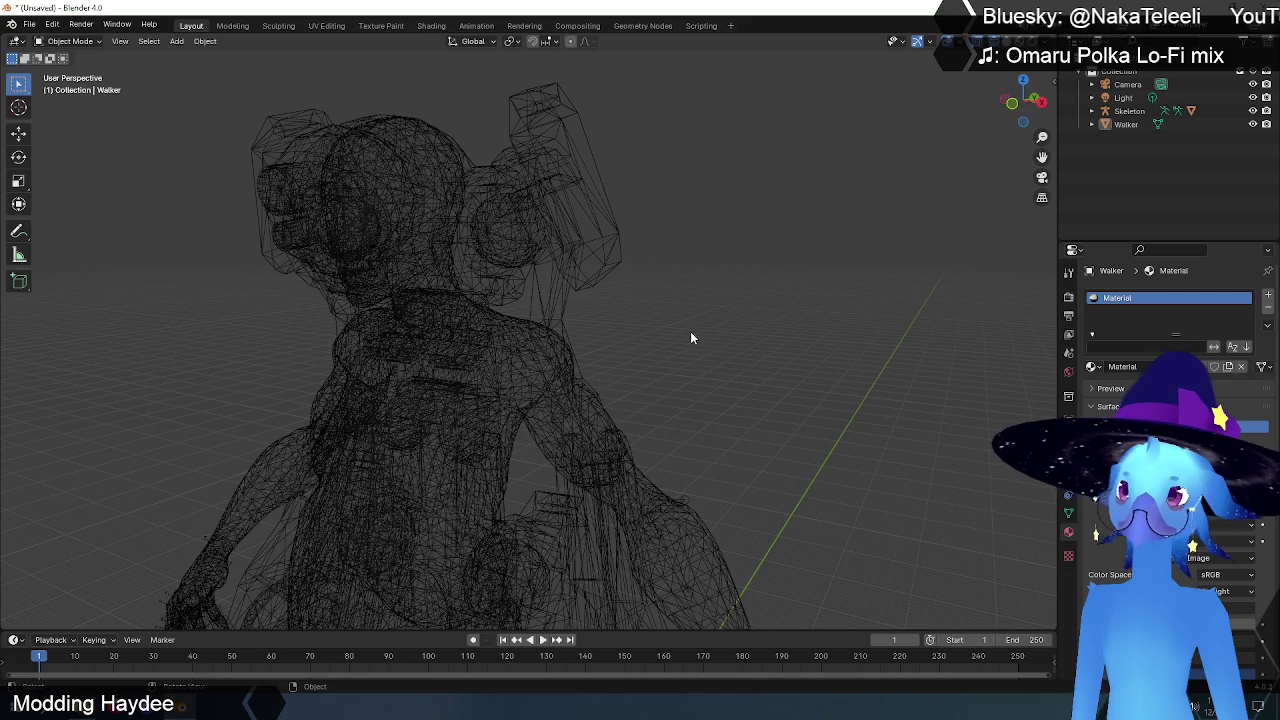
{"action": "key", "text": "shift+z"}
{"action": "scroll", "coordinate": [860, 265], "scroll_direction": "down", "scroll_amount": 2}
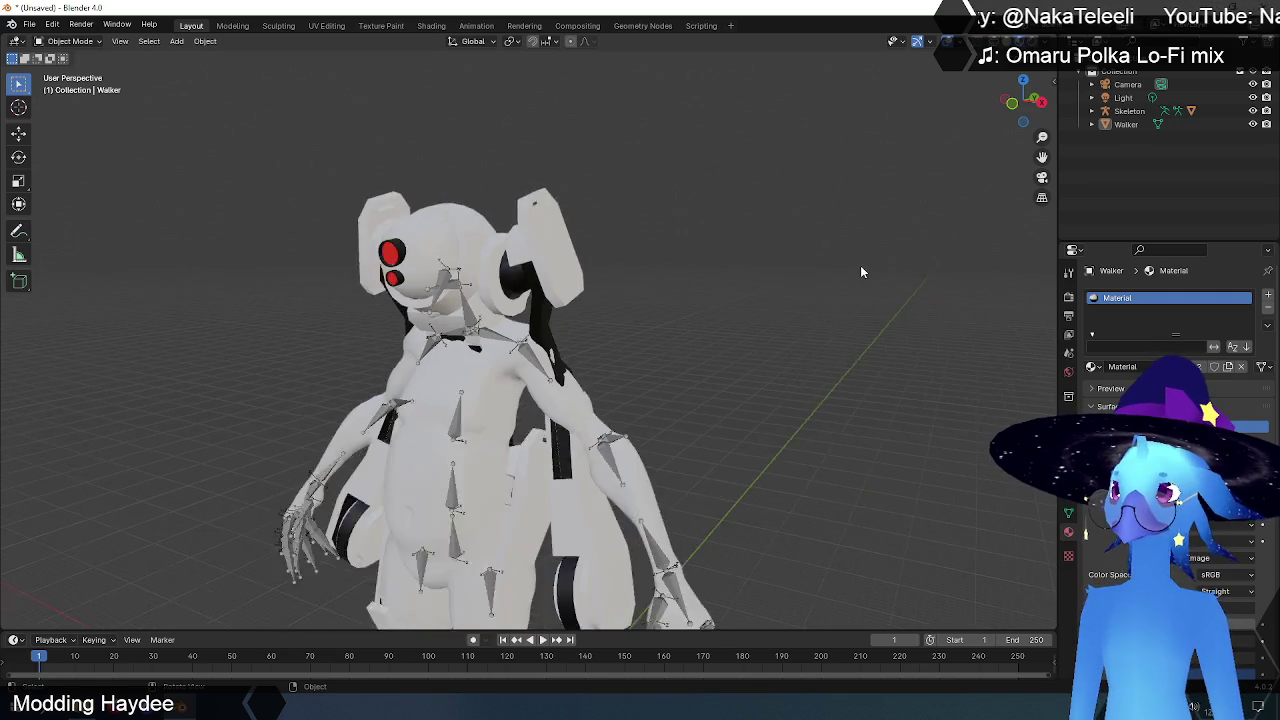
{"action": "middle_click_drag", "start_coordinate": [860, 270], "coordinate": [801, 312]}
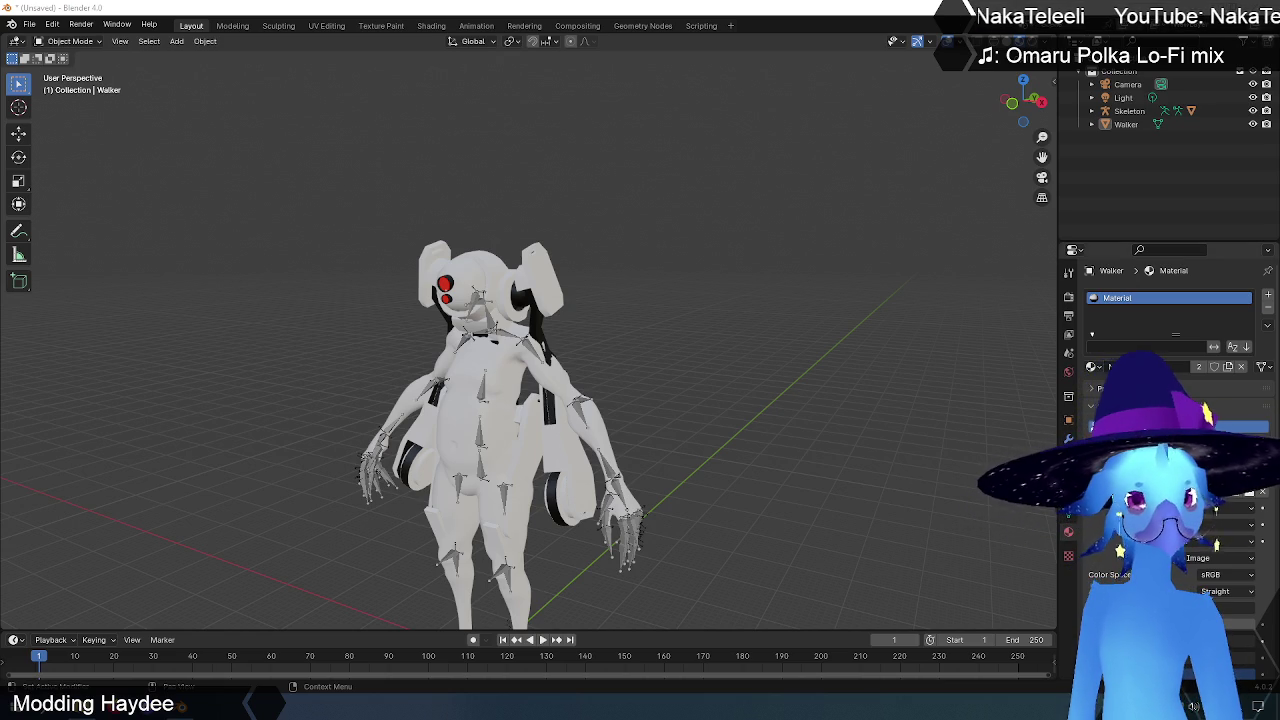
Step: Check the Walker's Object Data and Material tabs, ending on the empty Modifiers tab
{"action": "left_click", "coordinate": [1068, 516]}
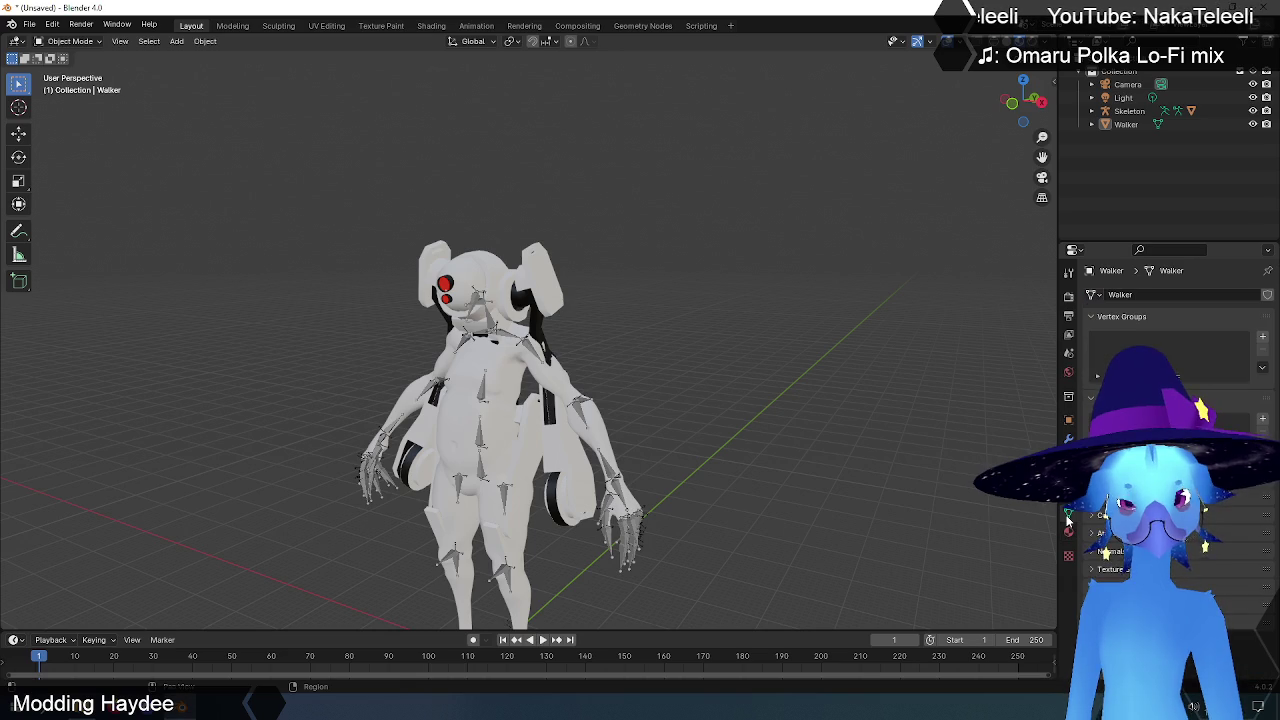
{"action": "left_click", "coordinate": [1068, 530]}
{"action": "left_click", "coordinate": [1068, 516]}
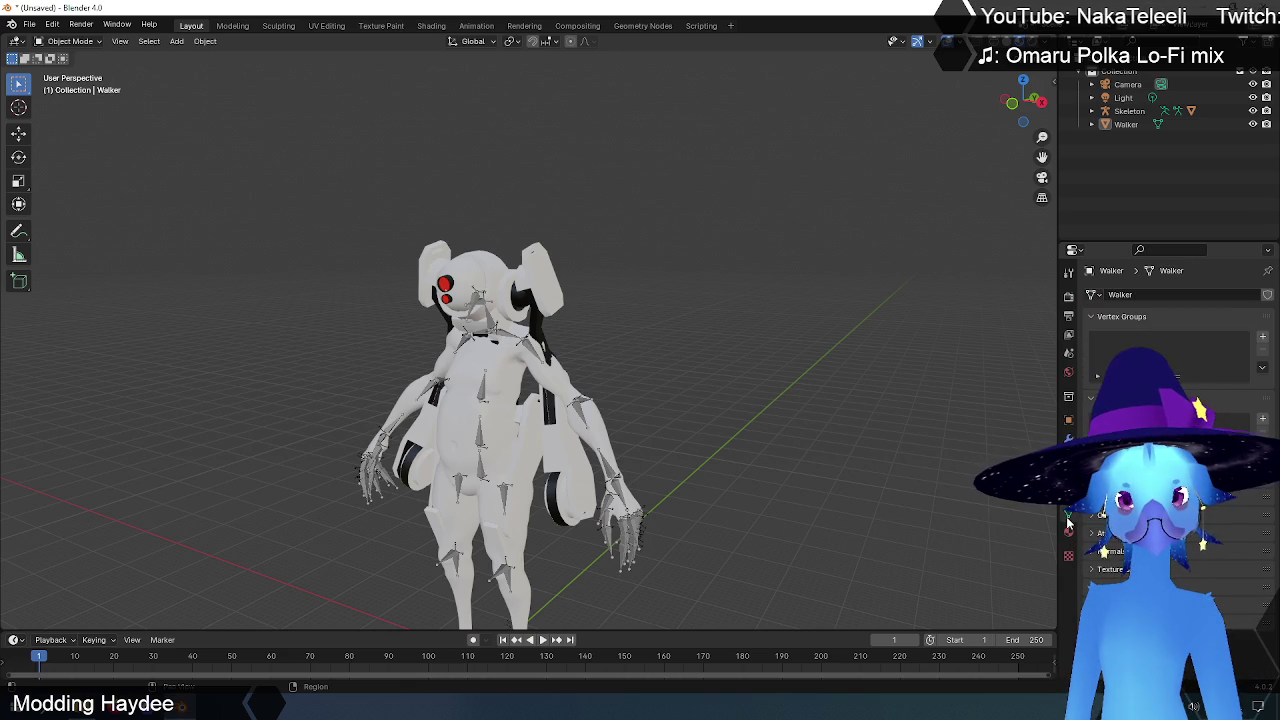
{"action": "left_click", "coordinate": [1068, 531]}
{"action": "left_click", "coordinate": [1068, 516]}
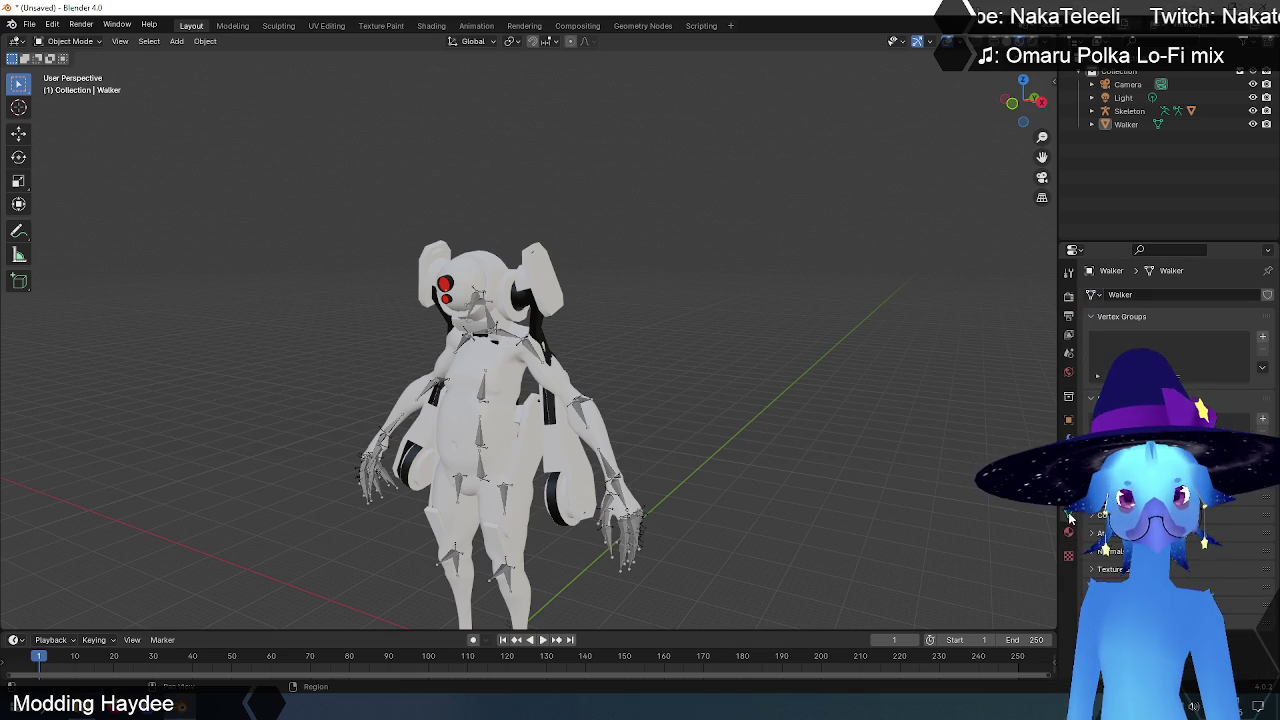
{"action": "left_click", "coordinate": [1068, 439]}
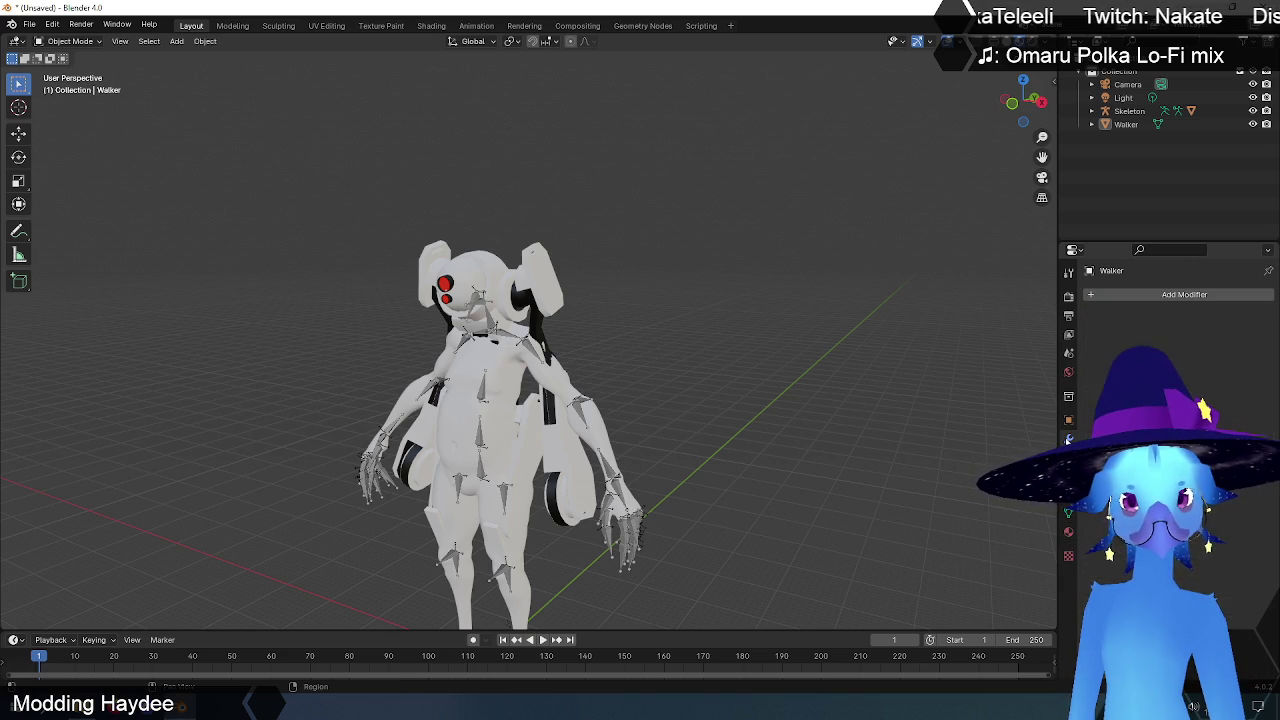